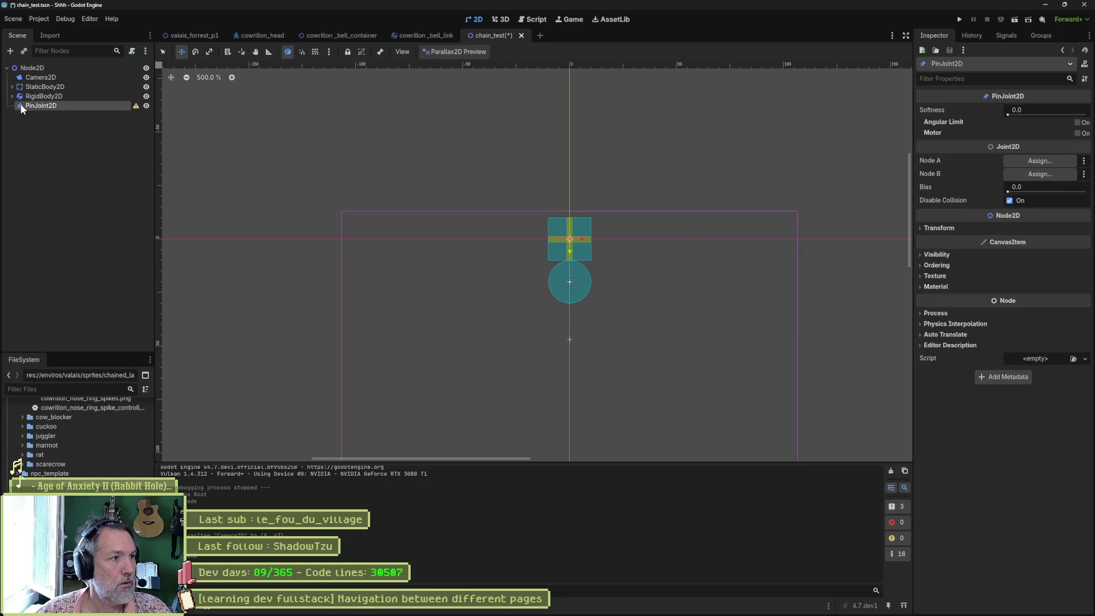
Step: Move PinJoint2D between StaticBody2D and RigidBody2D, then rotate the anchor box about 45 degrees
mouse_move(20, 104)
mouse_down()
mouse_move(32, 90)
mouse_move(1056, 164)
mouse_move(1004, 171)
mouse_move(1037, 173)
mouse_up()
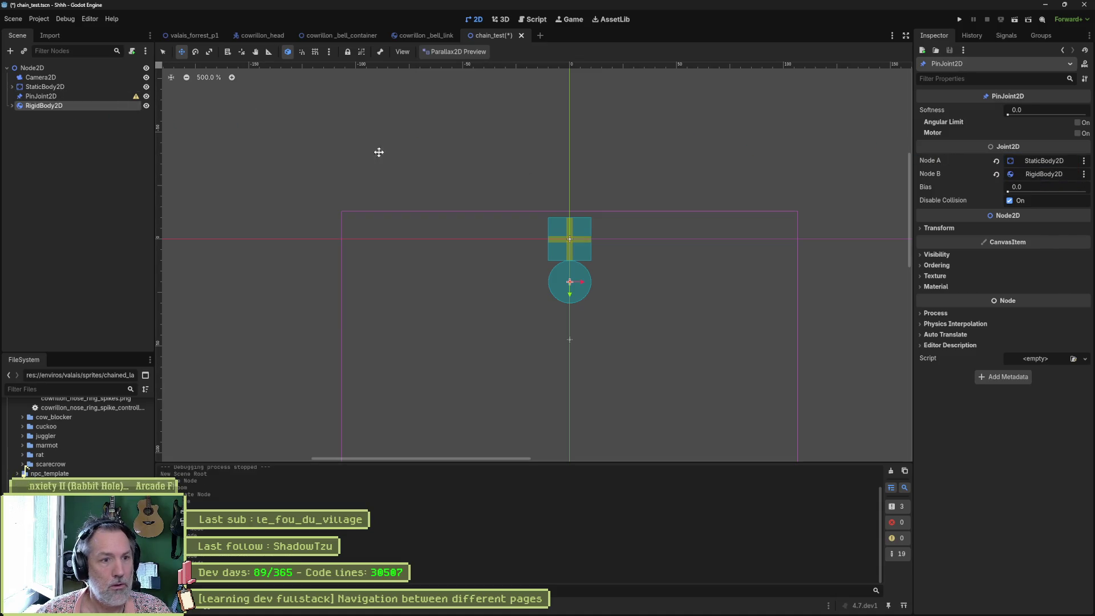
click(86, 96)
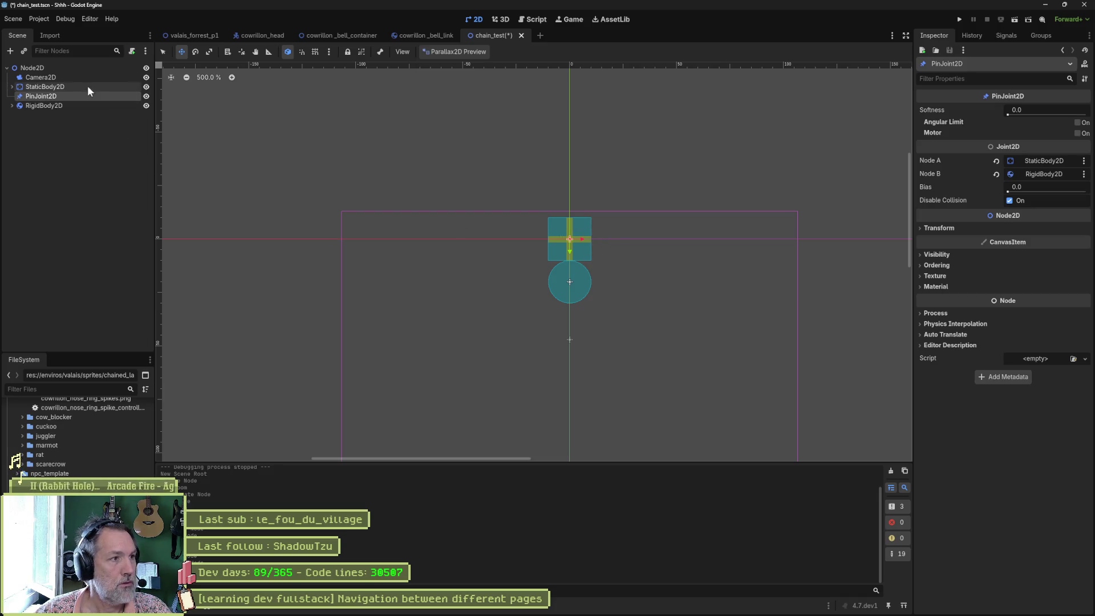
click(73, 88)
key(e)
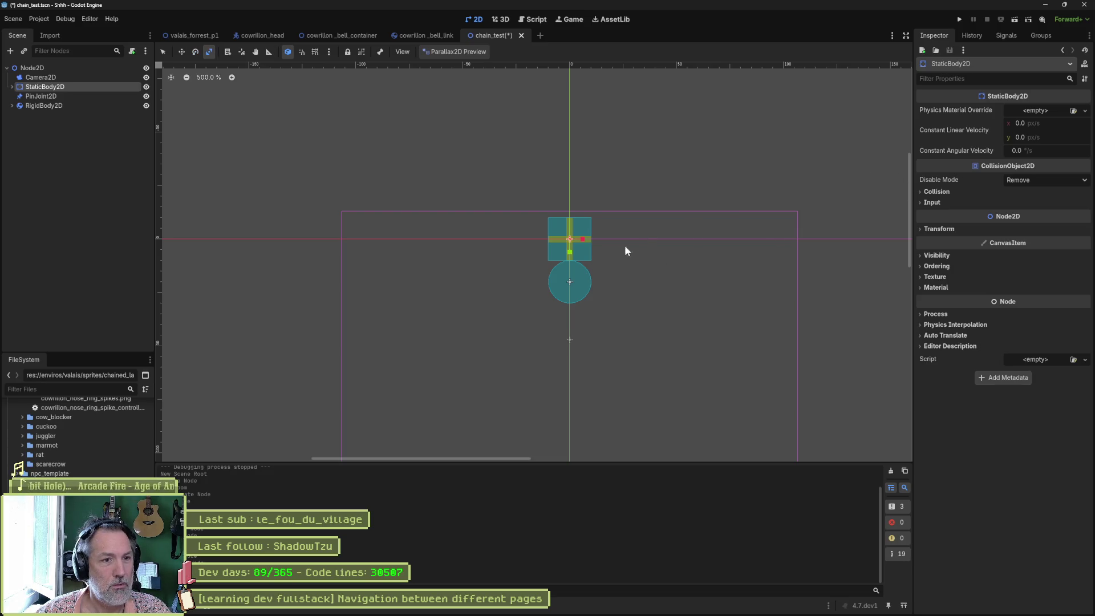
drag(615, 267, 641, 234)
Step: Test-run the rotated anchor, undo the rotation, and select PinJoint2D with RigidBody2D
key(ctrl+s)
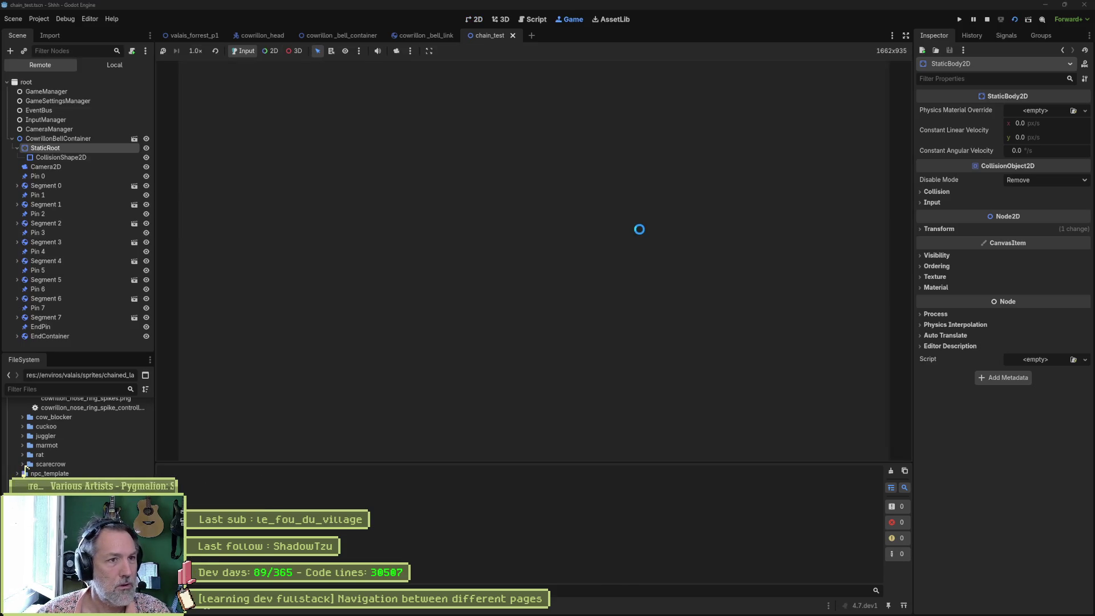
key(F8)
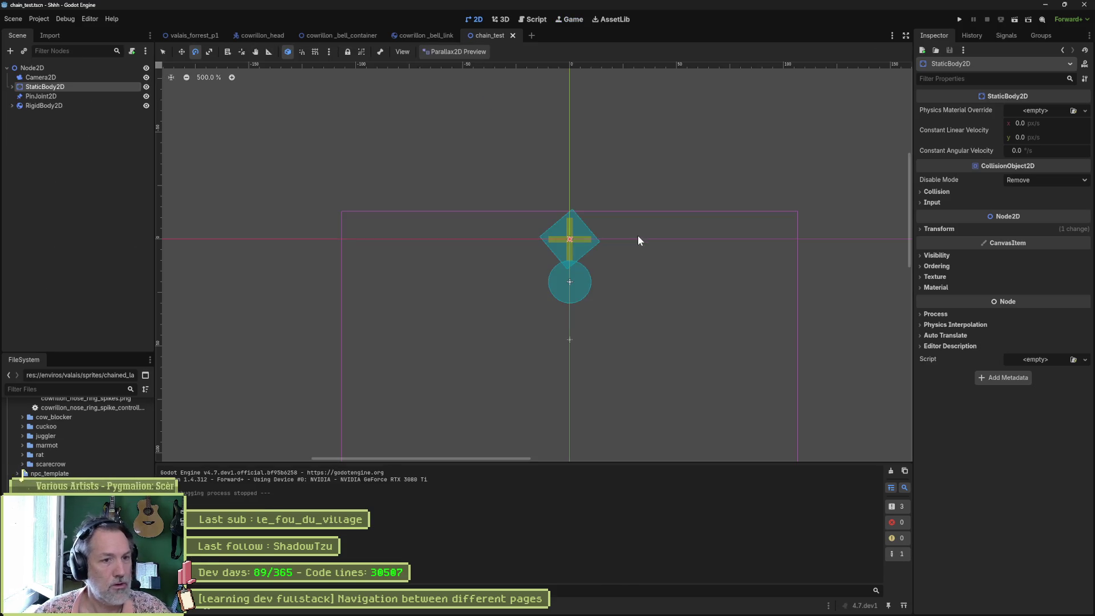
key(ctrl+z)
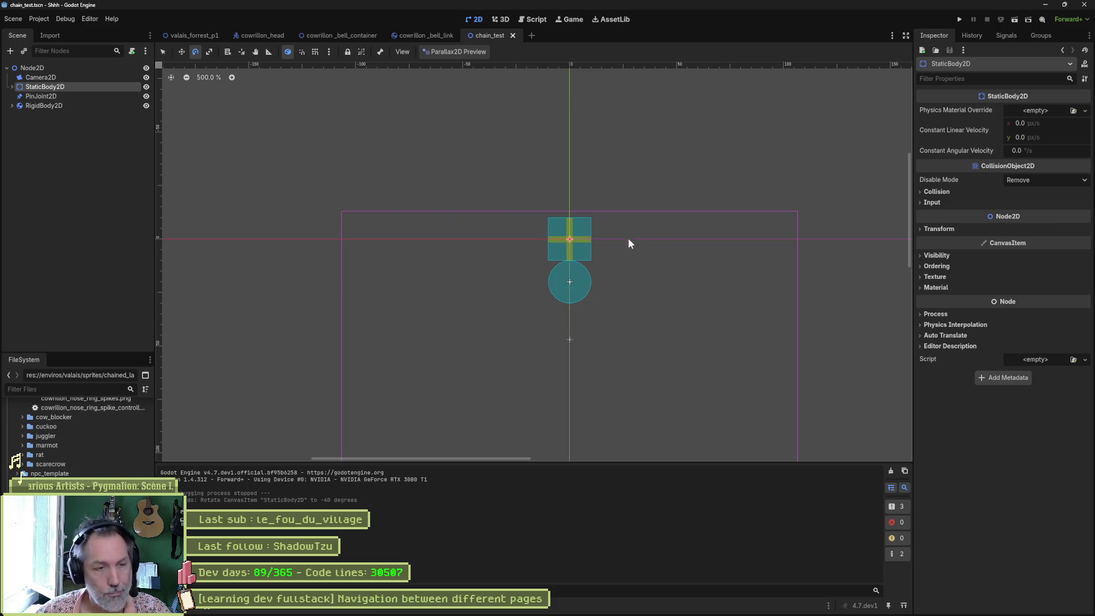
click(54, 95)
ctrl+click(57, 105)
Step: Duplicate the joint and circle pair twice and move the second circle below the first
key(ctrl+d)
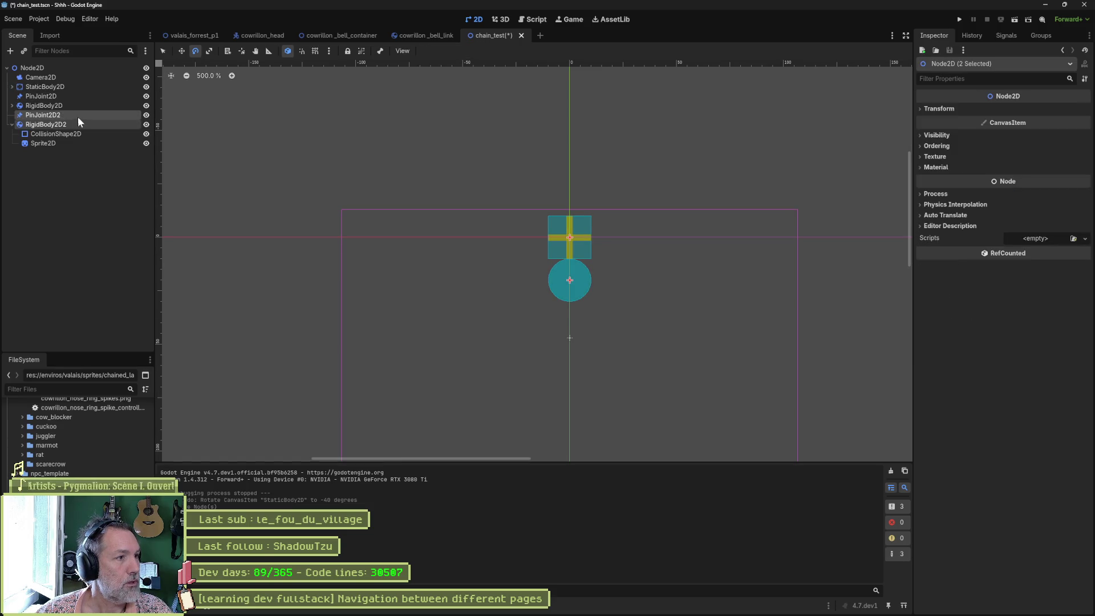
key(ctrl+d)
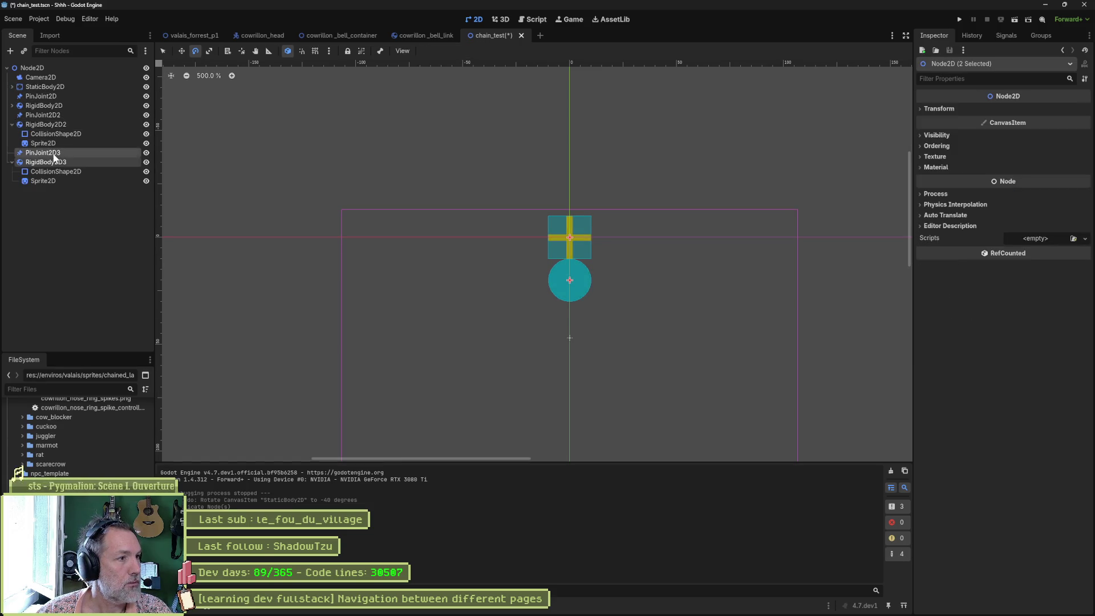
click(12, 125)
click(40, 115)
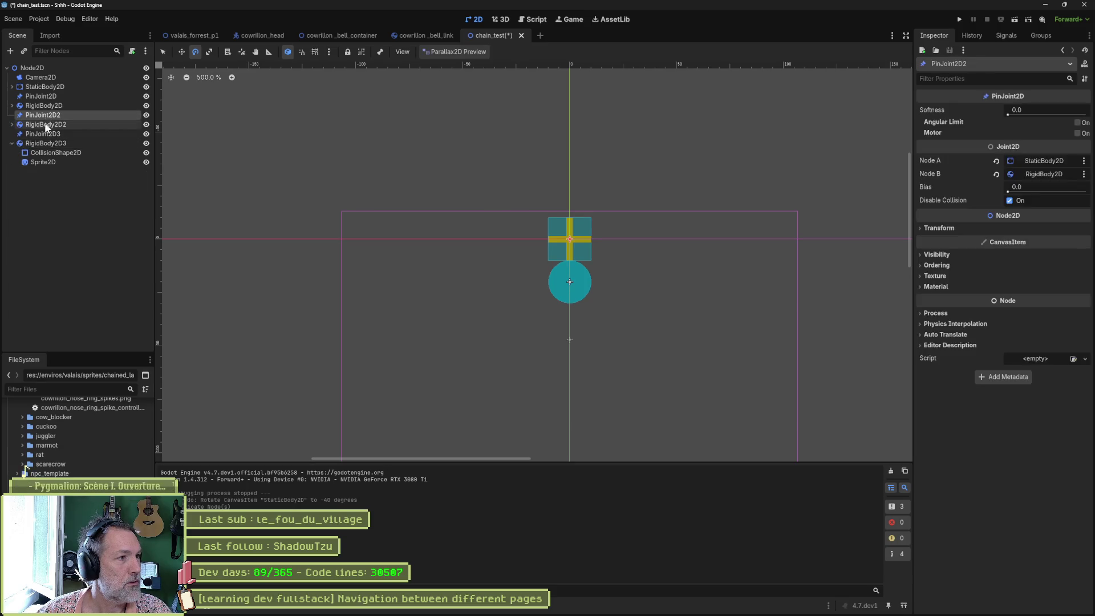
shift+click(40, 124)
key(w)
mouse_move(579, 283)
mouse_down()
mouse_move(575, 320)
mouse_move(571, 291)
mouse_up()
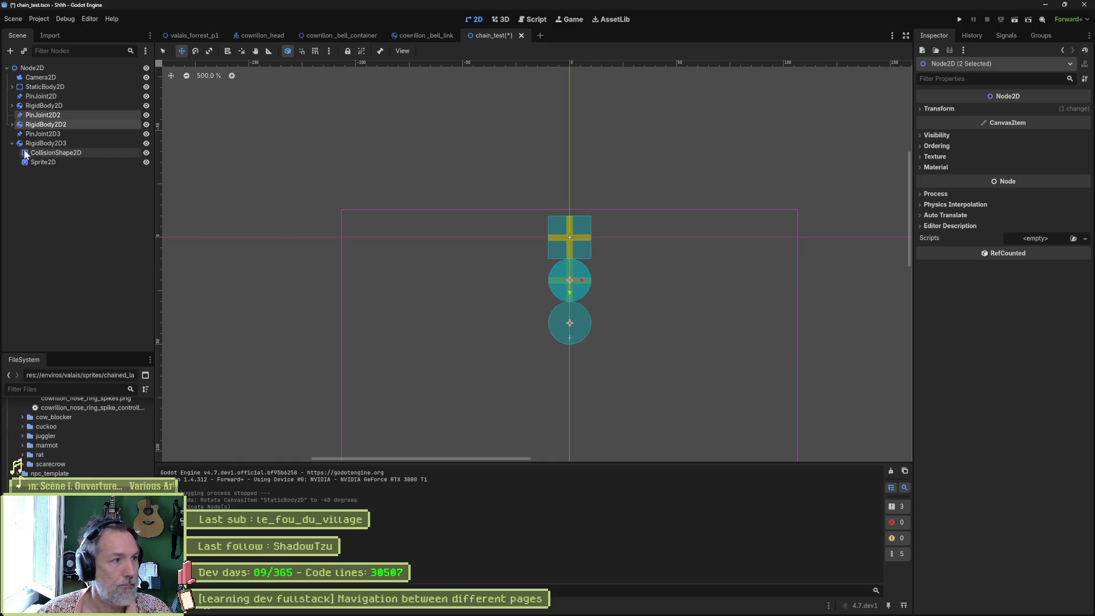
Step: Move PinJoint2D3 and RigidBody2D3 down below the second circle
click(44, 134)
ctrl+click(46, 144)
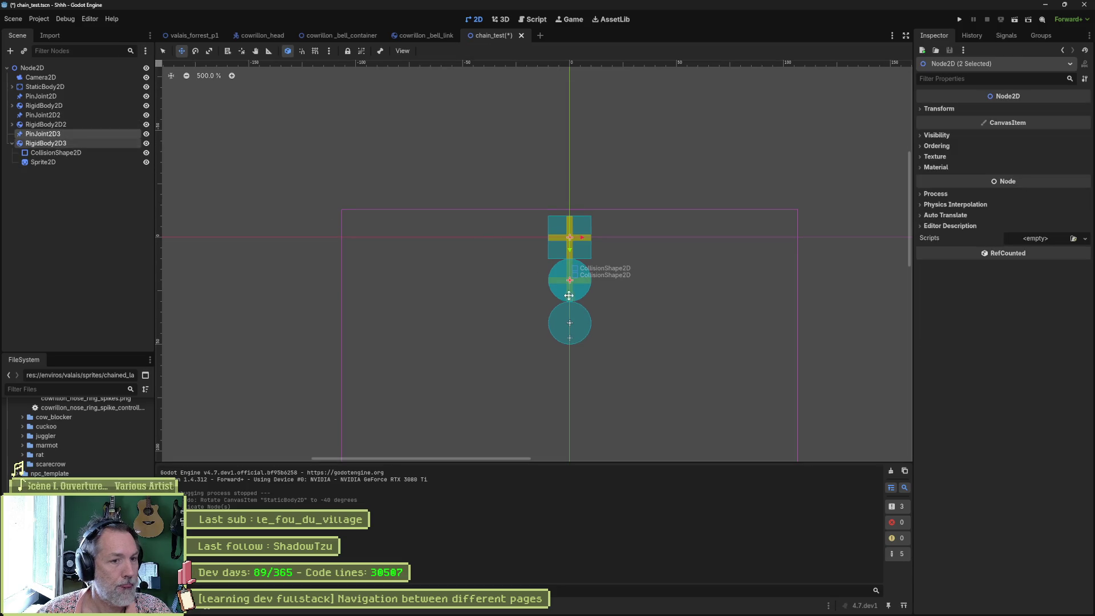
mouse_move(571, 250)
mouse_down()
mouse_move(576, 345)
mouse_move(575, 336)
mouse_up()
click(39, 173)
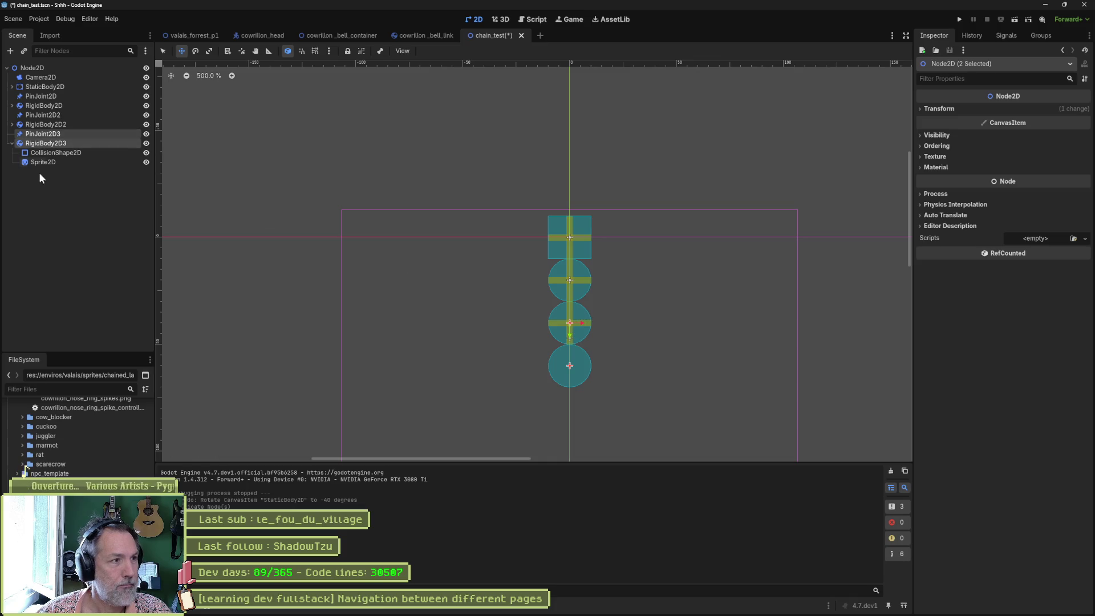
Step: Link PinJoint2D2 to RigidBody2D and RigidBody2D2, and PinJoint2D3 to RigidBody2D2 and RigidBody2D3, then run
click(42, 115)
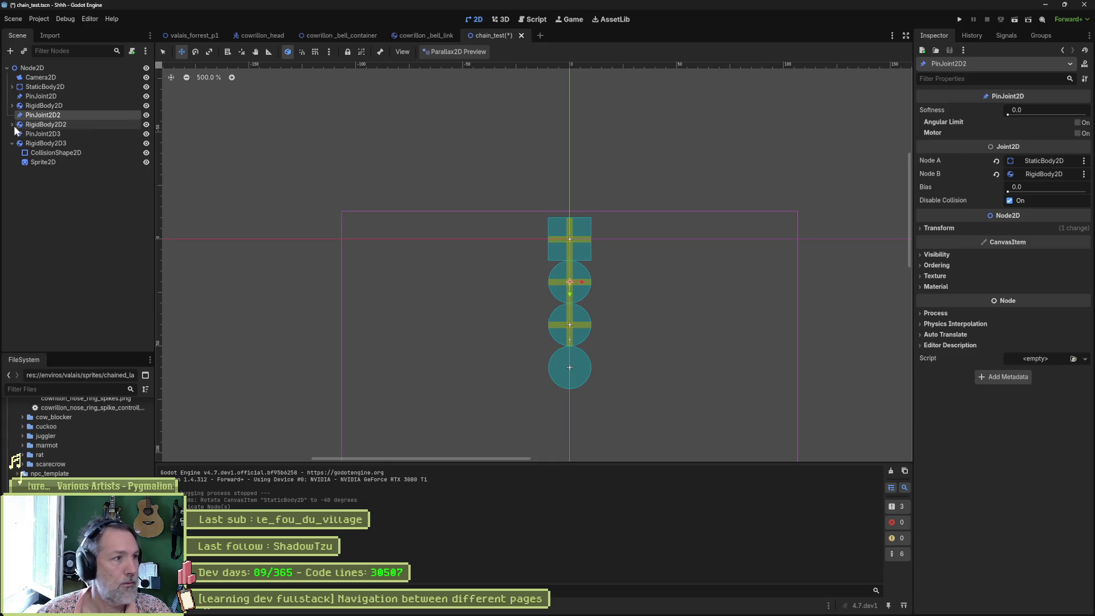
drag(43, 107, 1044, 161)
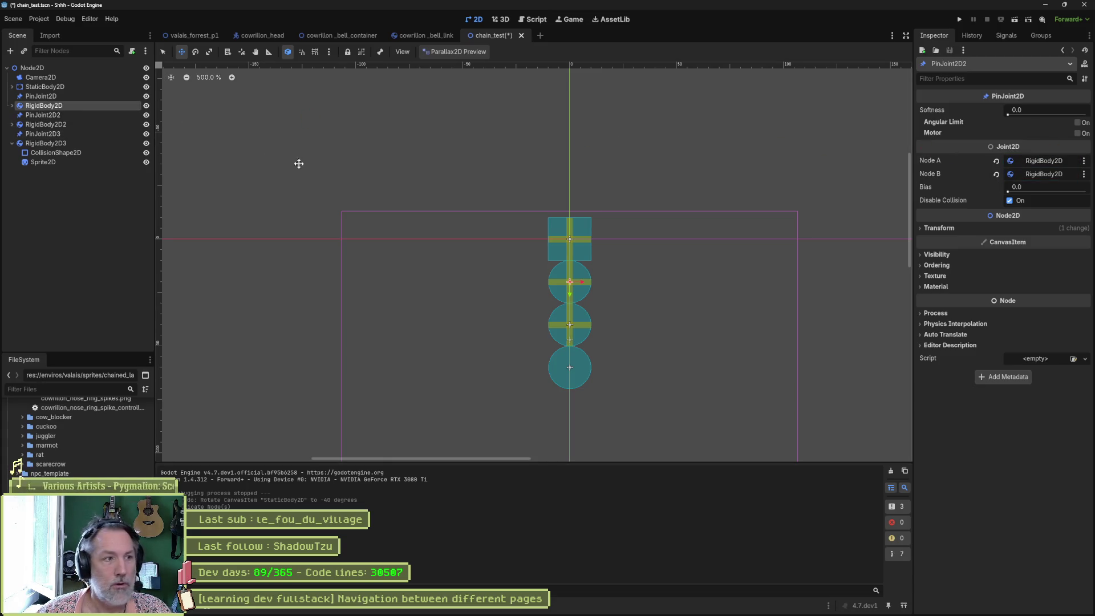
drag(71, 125, 1044, 174)
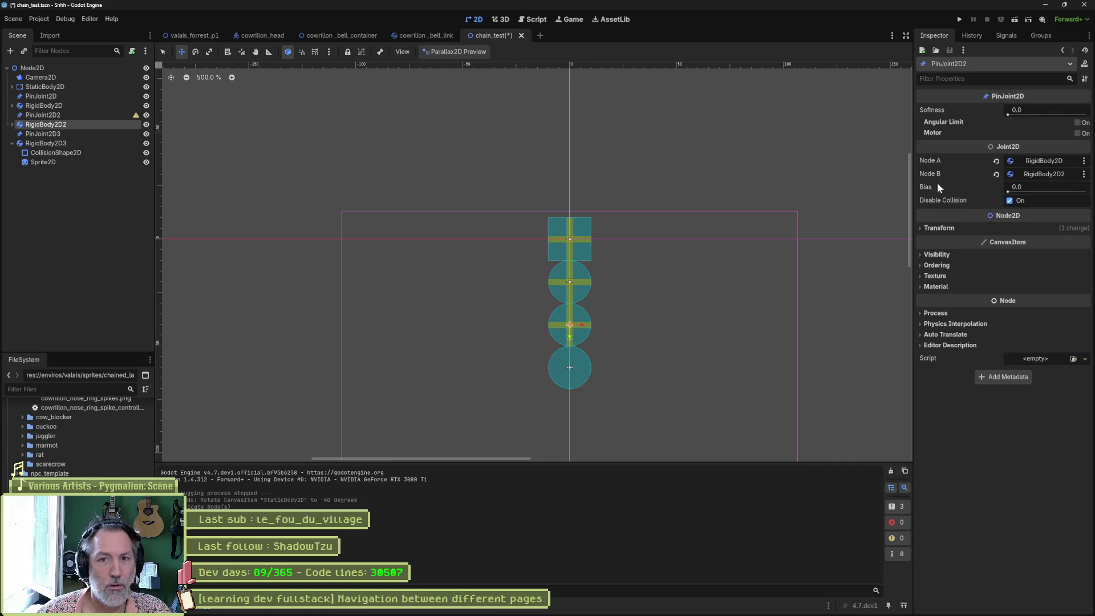
click(43, 134)
mouse_move(45, 124)
mouse_down()
mouse_move(709, 162)
mouse_move(1040, 161)
mouse_up()
drag(52, 144, 1044, 174)
key(F6)
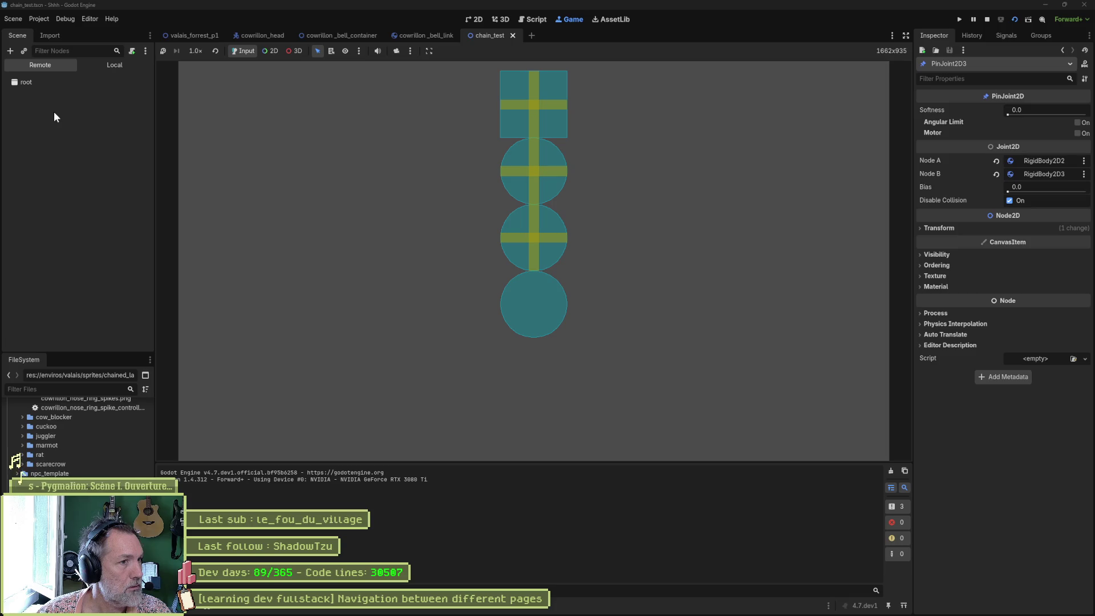
Step: In the running game, drag the remote StaticBody2D's Position x left to swing the chain, then stop
click(11, 139)
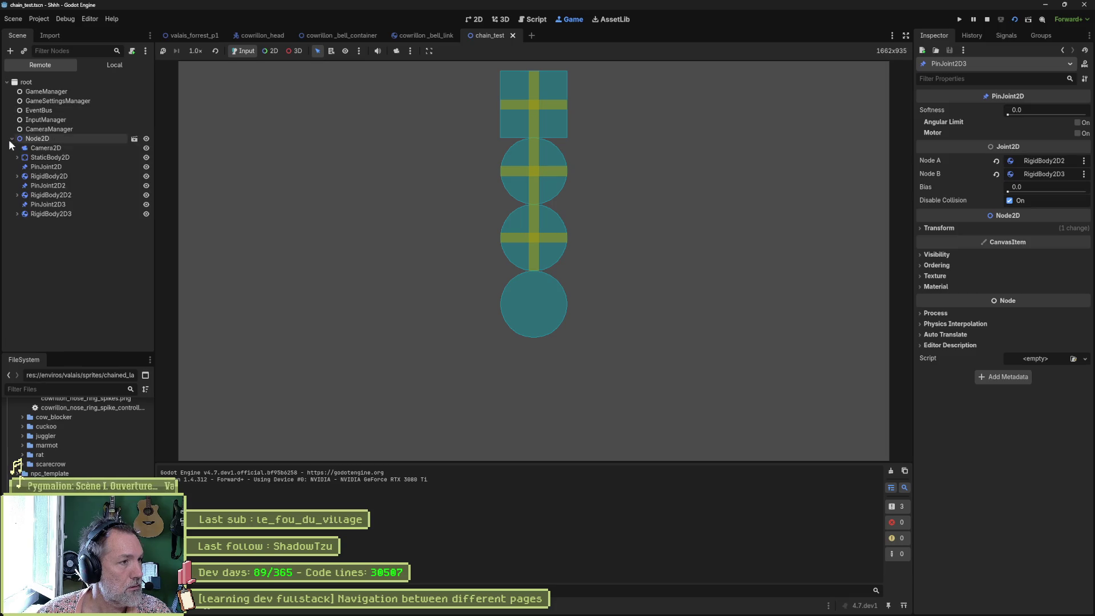
click(50, 158)
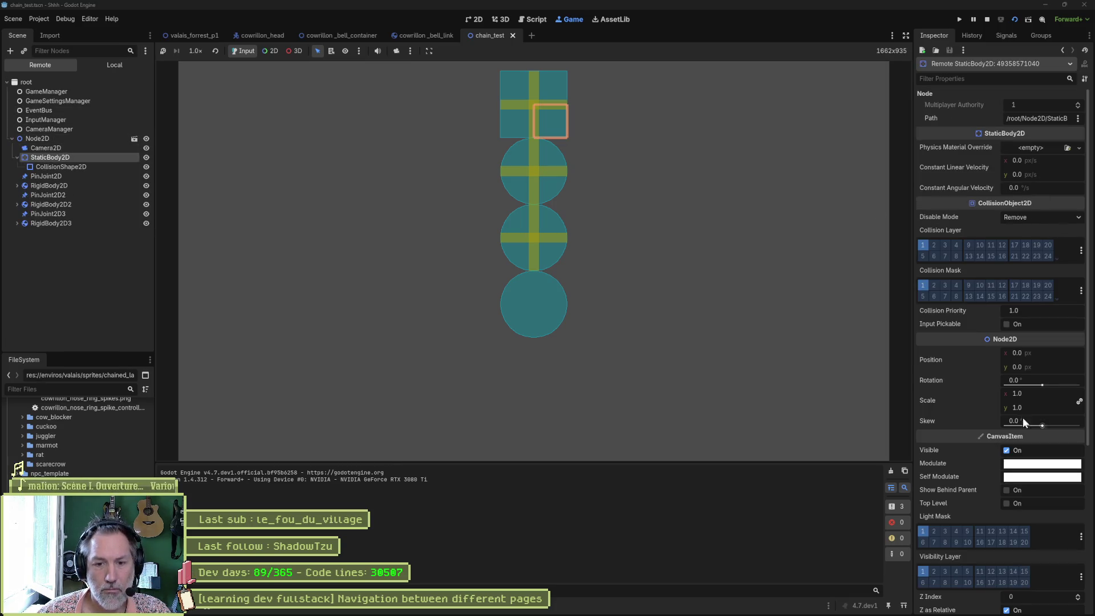
drag(1056, 354, 1045, 354)
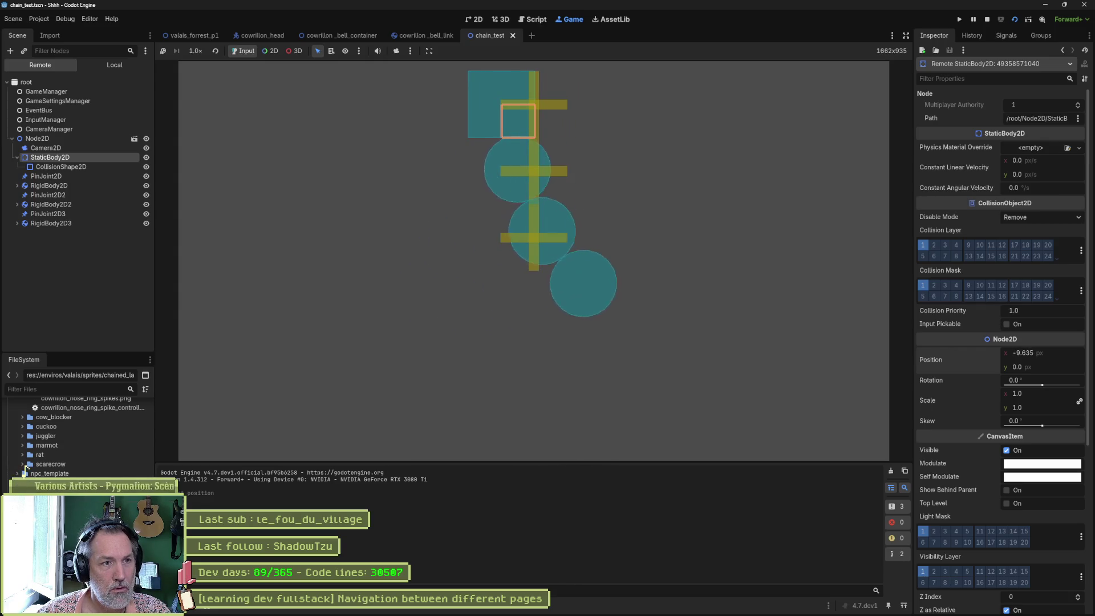
key(F8)
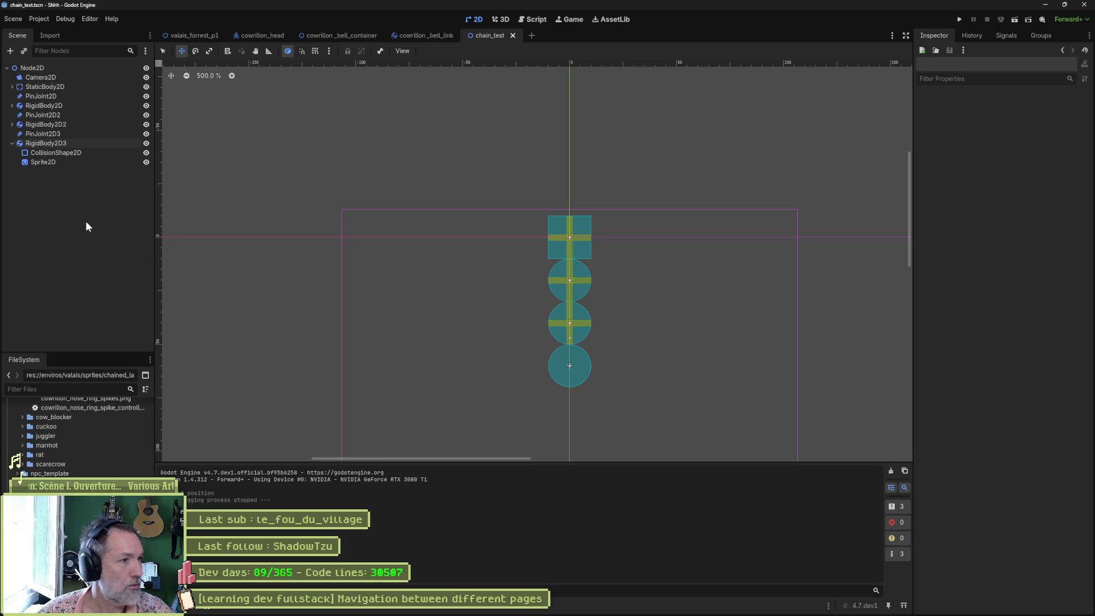
Step: Instance cowrillon_bell_container.tscn by mistake, then delete that instance
key(ctrl+shift+o)
text(bell)
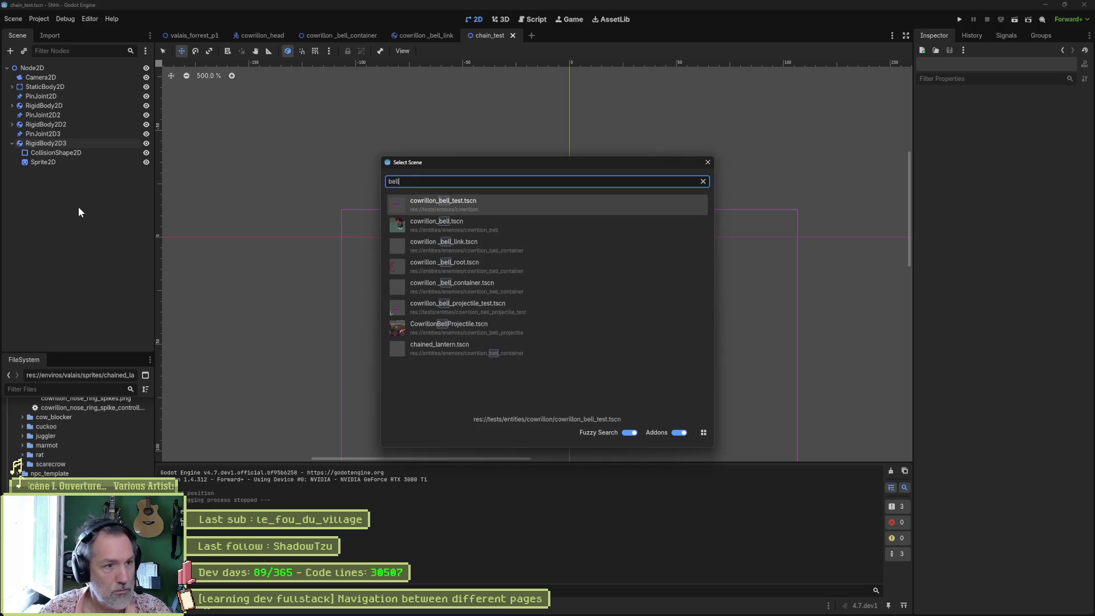
key(Down)
key(Down)
key(Down)
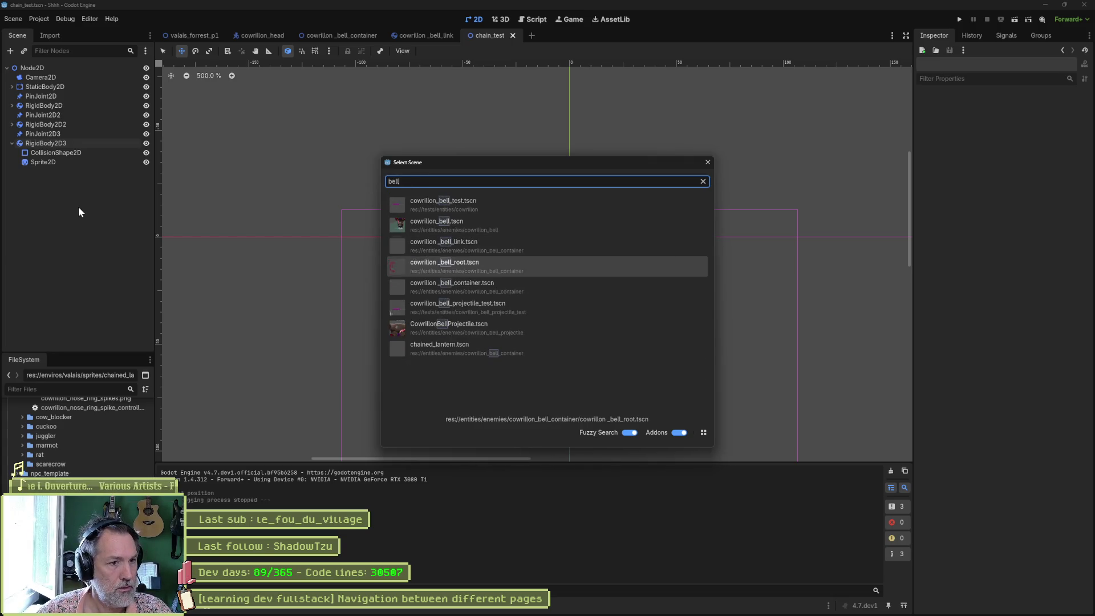
key(Return)
scroll(519, 241, down, 4)
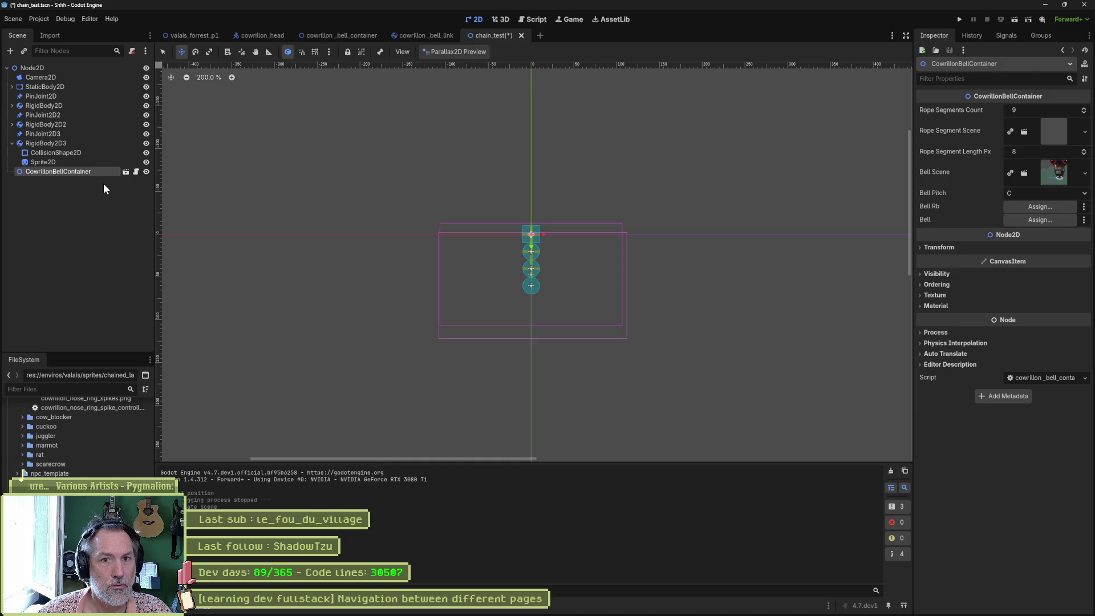
key(Delete)
key(Return)
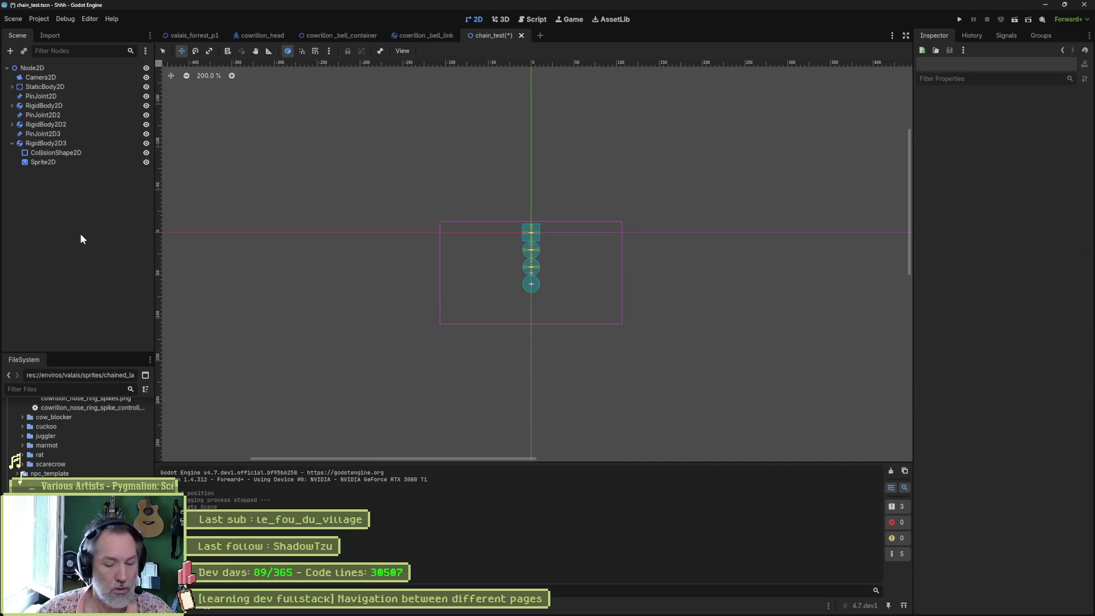
Step: Instance cowrillon_bell.tscn and drag the CowrillonBell down below the chain
key(ctrl+shift+a)
text(bell)
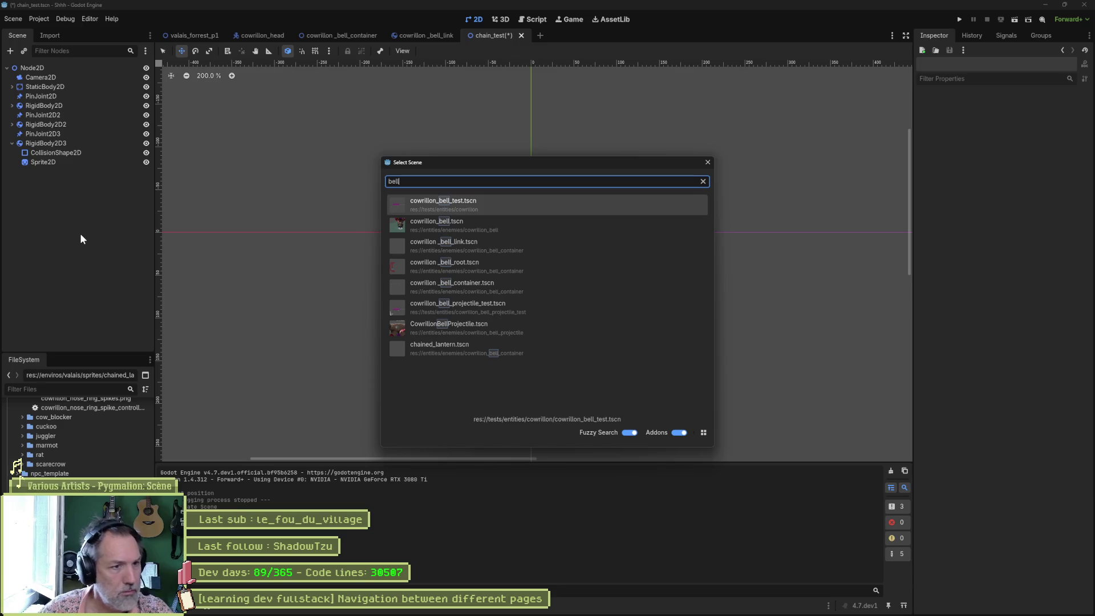
key(Down)
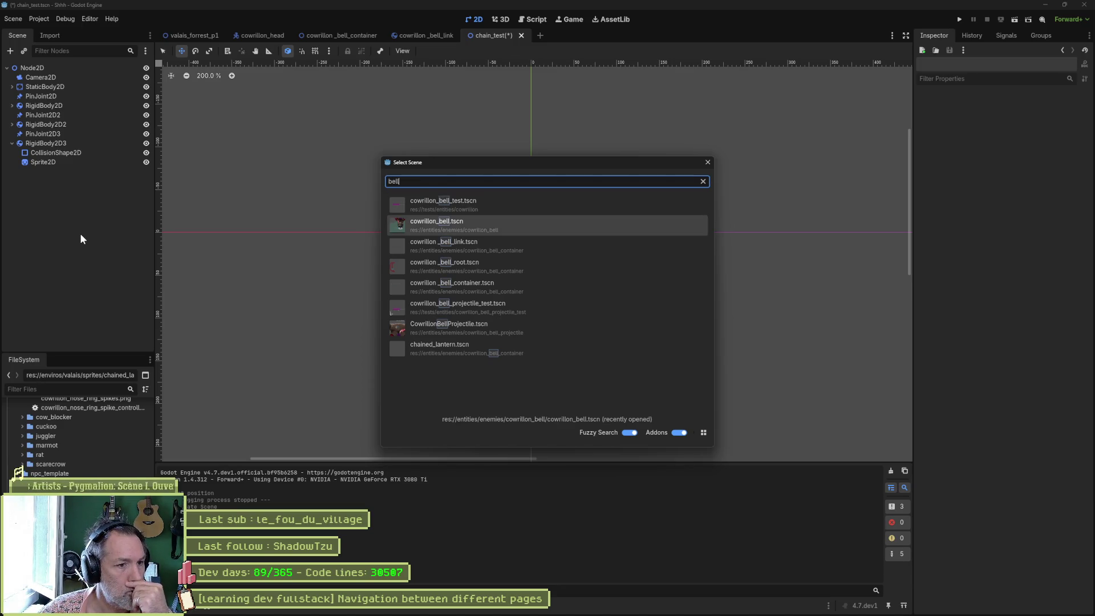
key(Return)
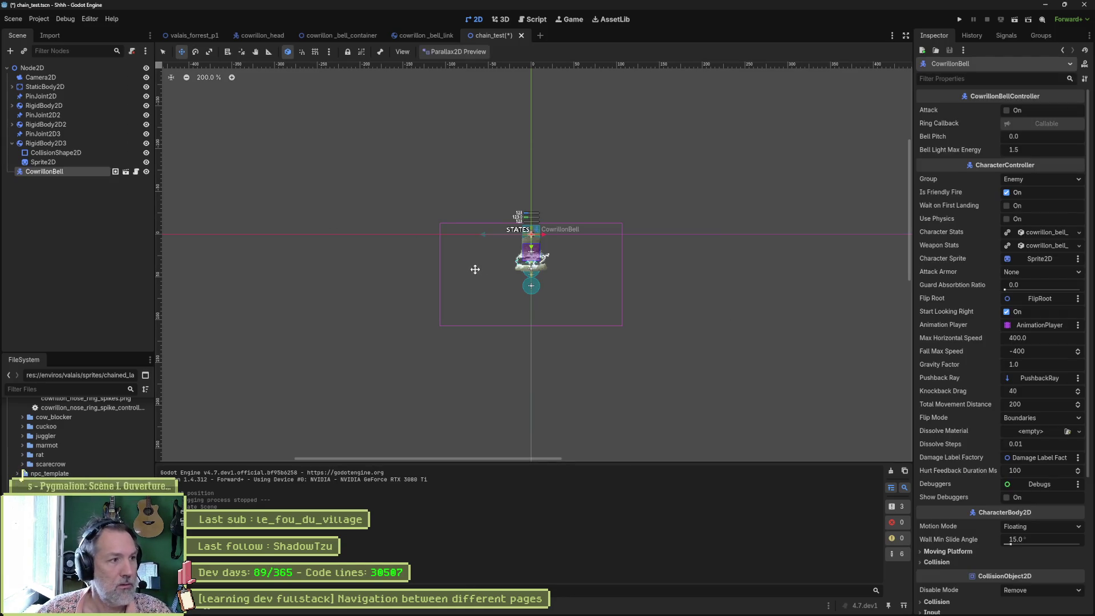
scroll(474, 266, up, 4)
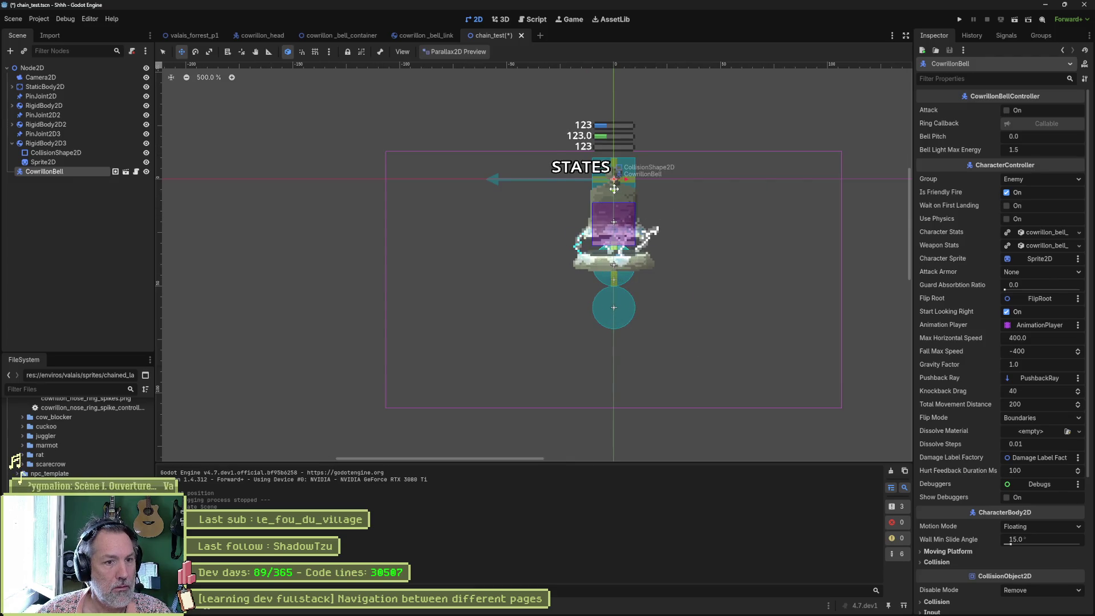
drag(613, 189, 613, 377)
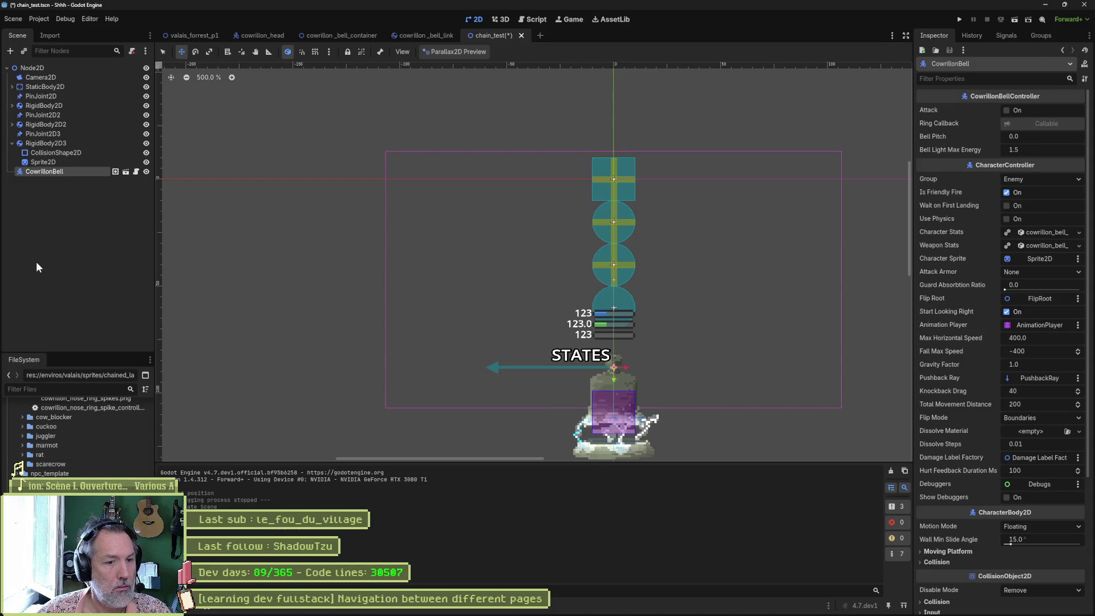
key(ctrl+z)
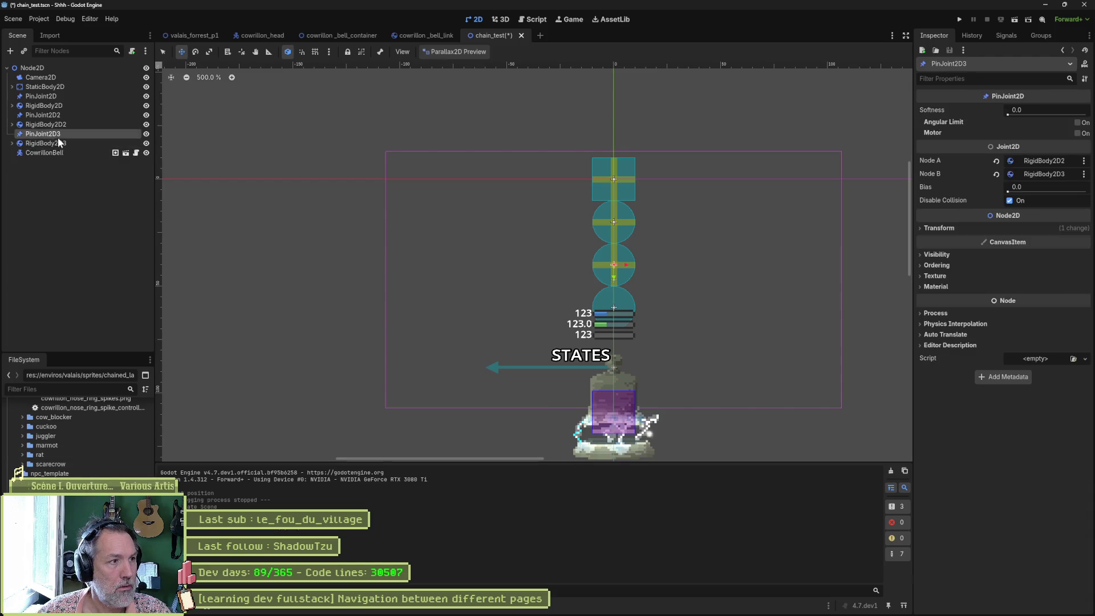
Step: Set PinJoint2D4's Node A to RigidBody2D3 and Node B to CowrillonBell, move the pin down, and run
key(ctrl+z)
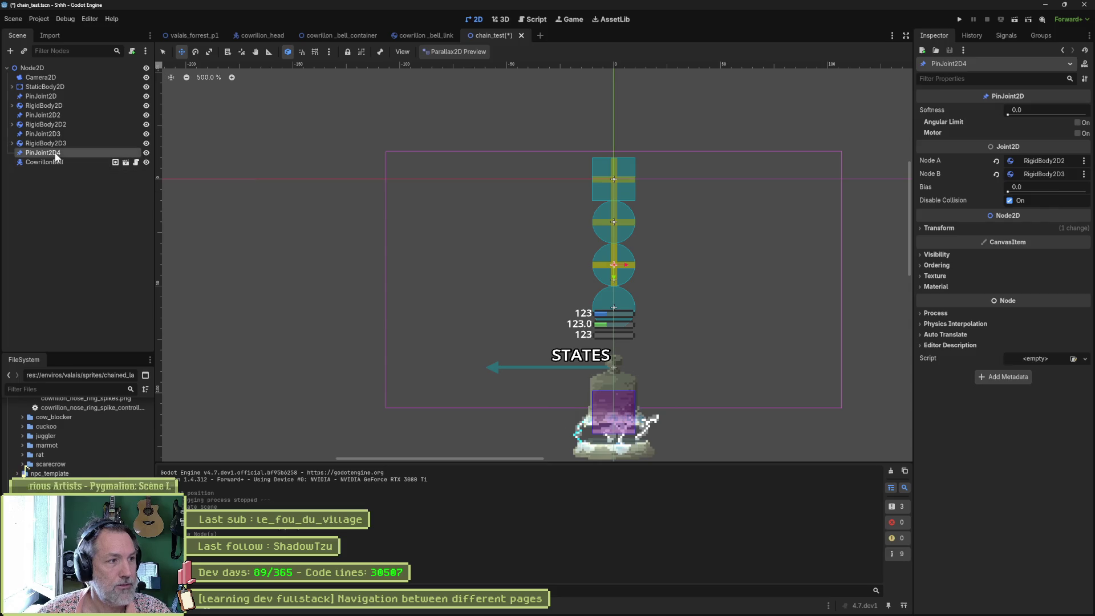
drag(52, 146, 1044, 161)
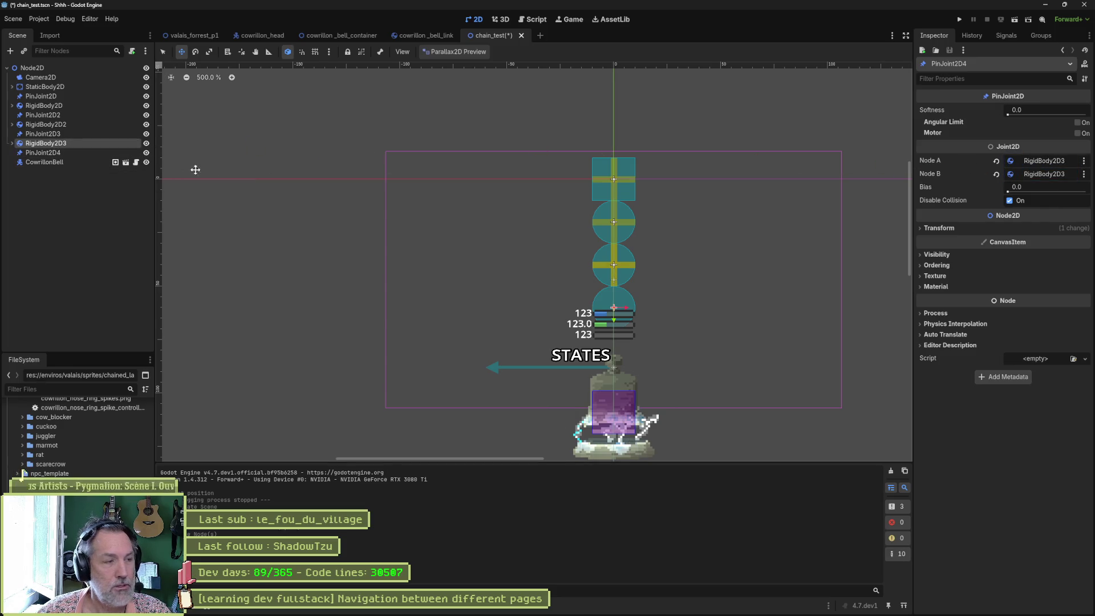
mouse_move(38, 159)
mouse_down()
mouse_move(895, 193)
mouse_move(1049, 174)
mouse_up()
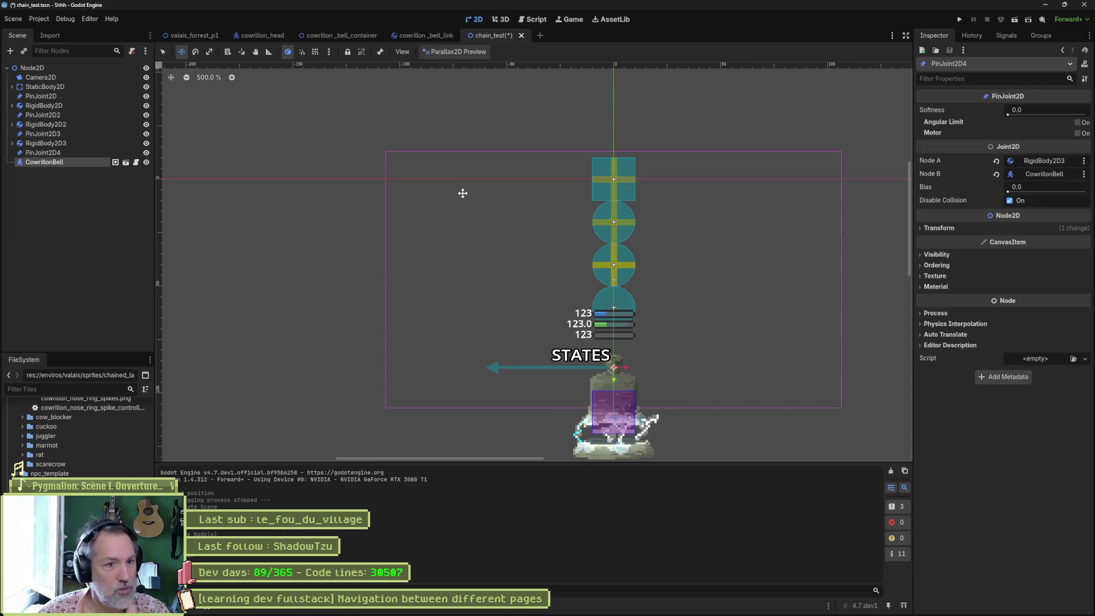
click(70, 154)
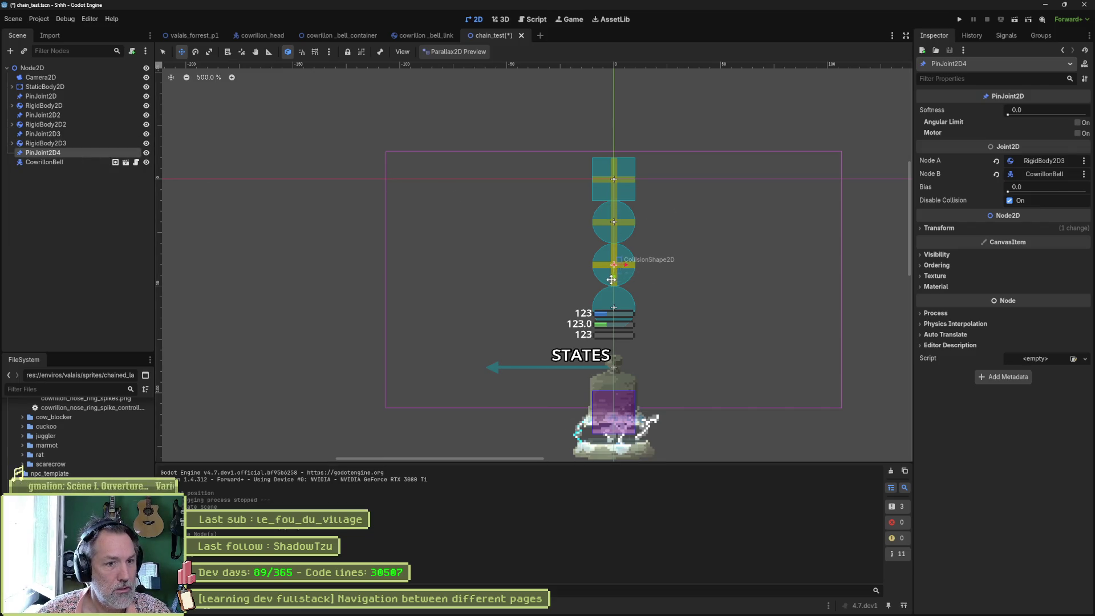
drag(614, 278, 613, 320)
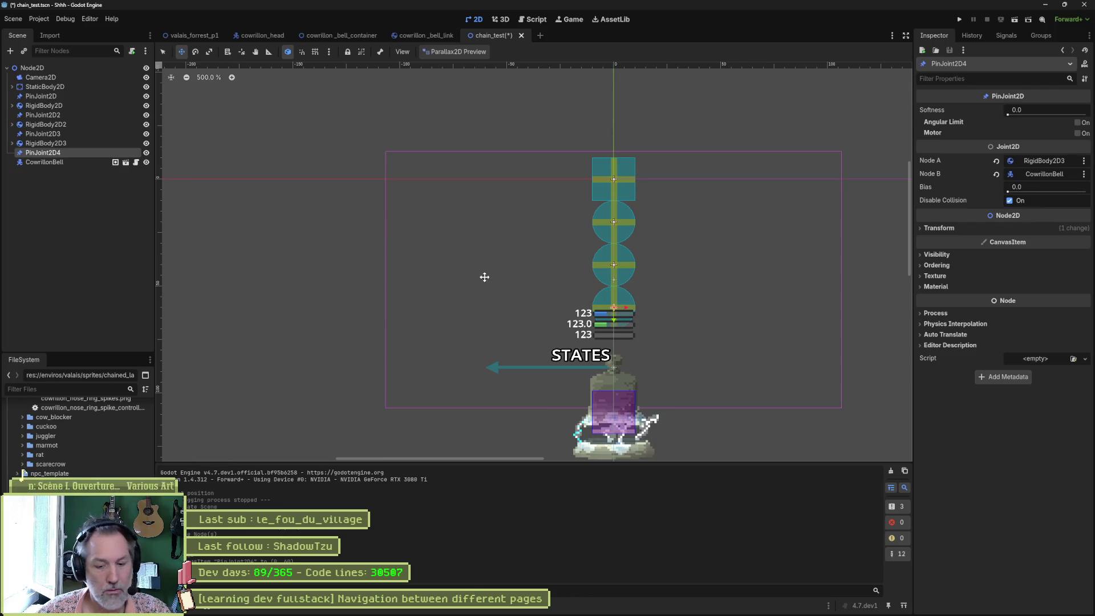
key(F6)
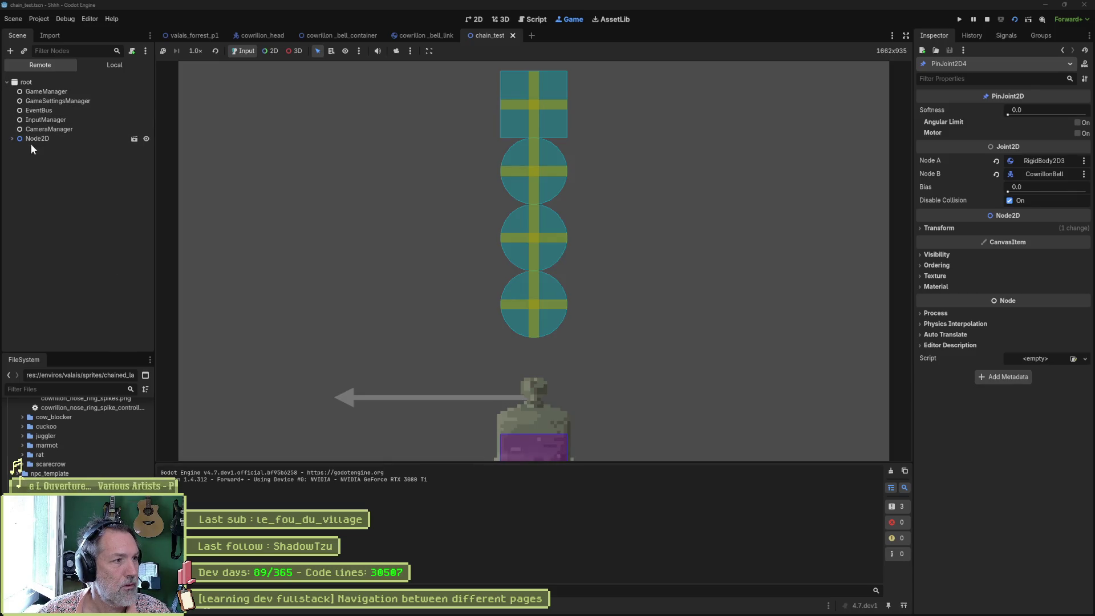
Step: Shift the running StaticBody2D's Position x left to test the swing, then stop the game
click(12, 139)
click(49, 157)
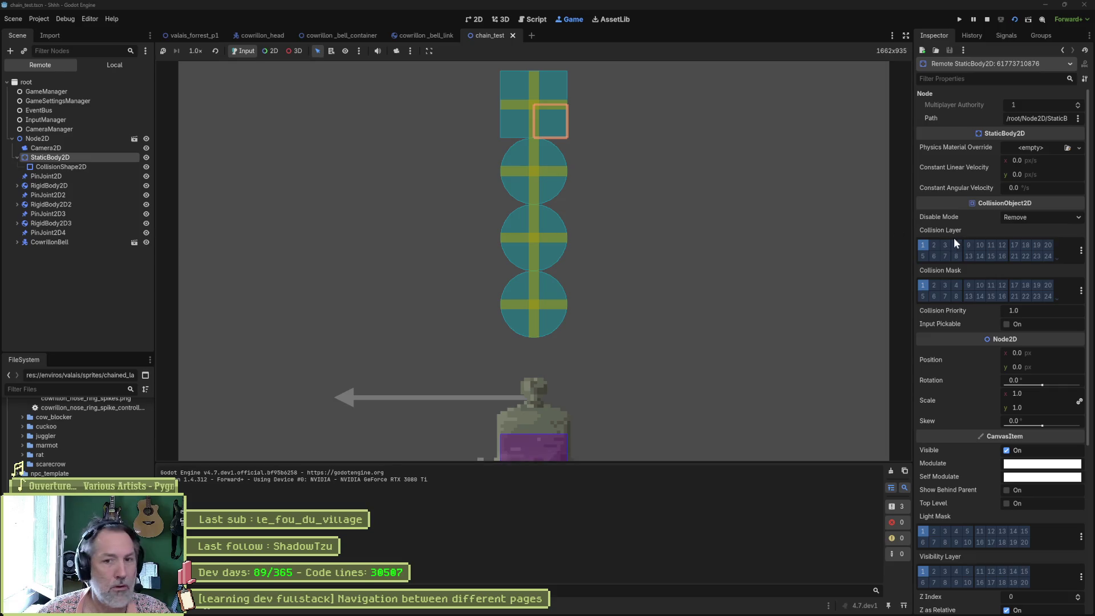
drag(1051, 354, 1037, 354)
key(F8)
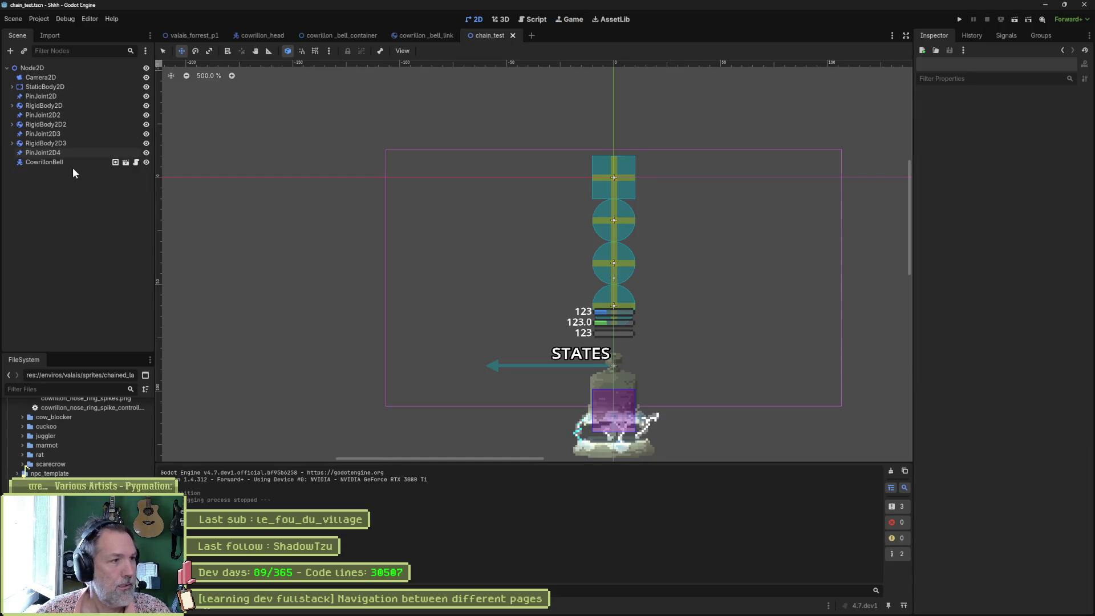
Step: Enable Use Physics on CowrillonBell, rerun, shift the anchor to x -20.7, and stop
click(73, 162)
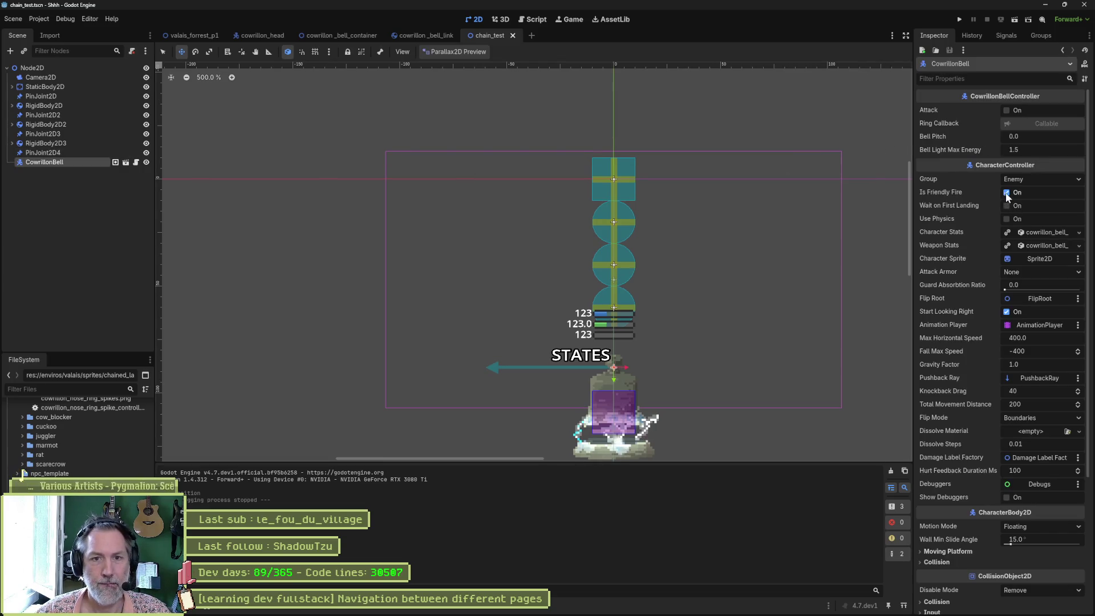
click(1007, 218)
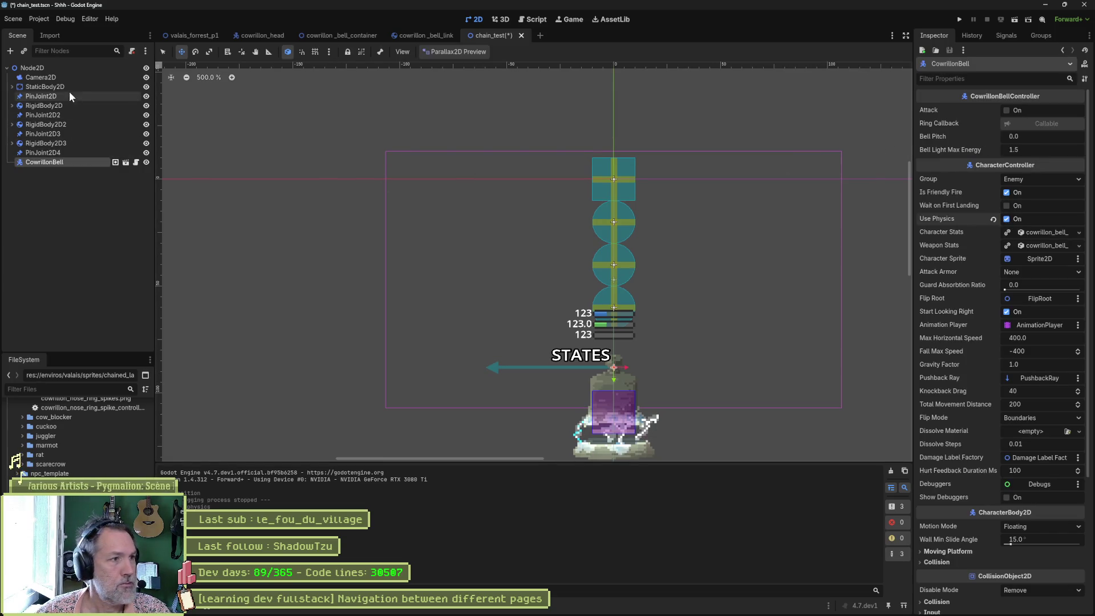
key(F6)
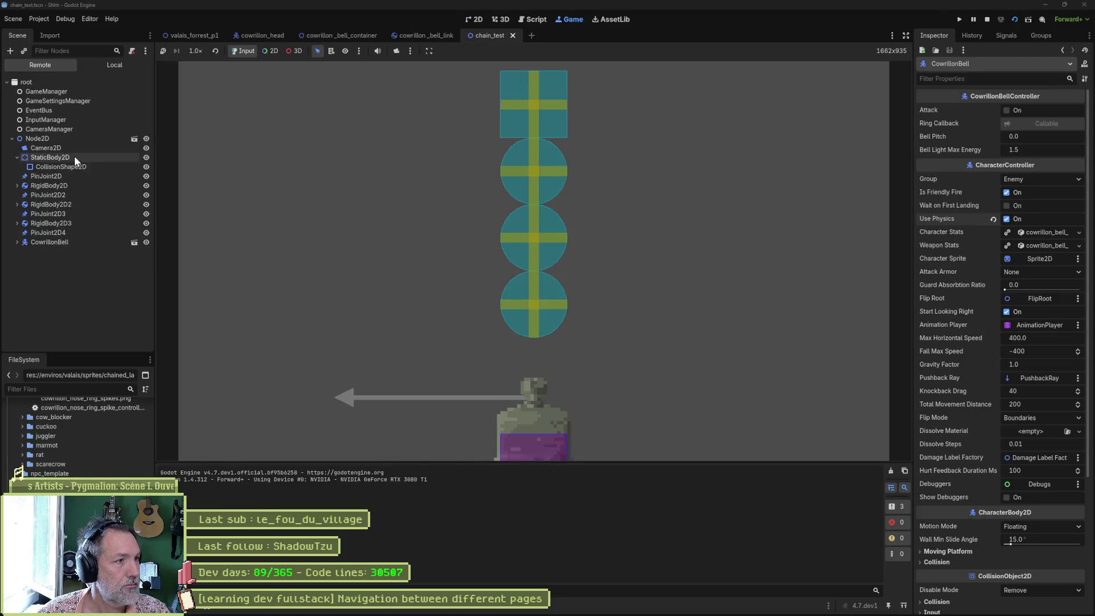
click(74, 157)
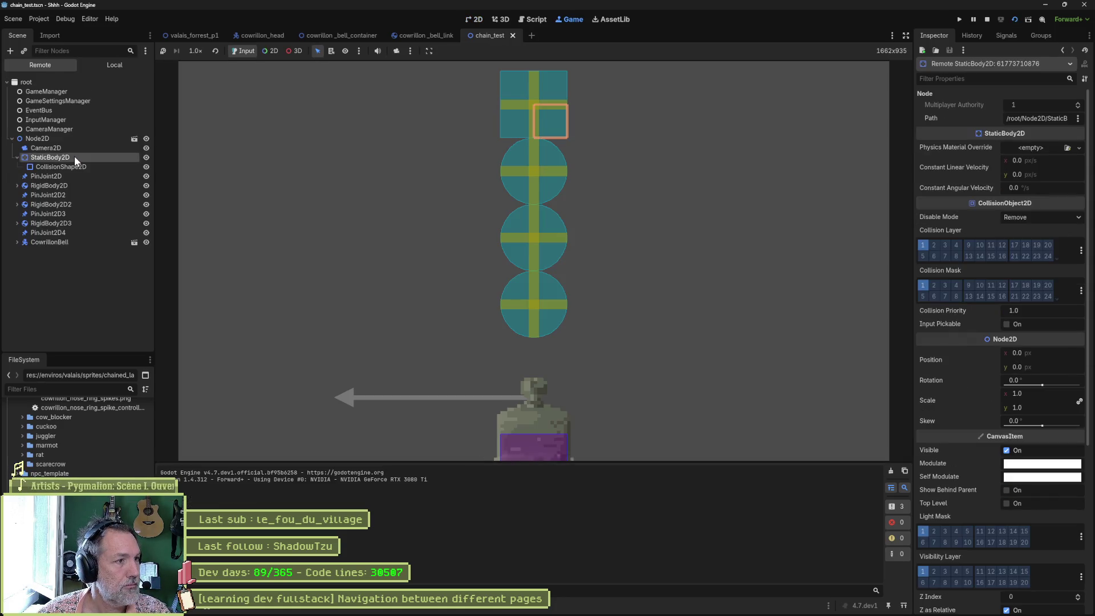
drag(1062, 354, 1051, 354)
key(F8)
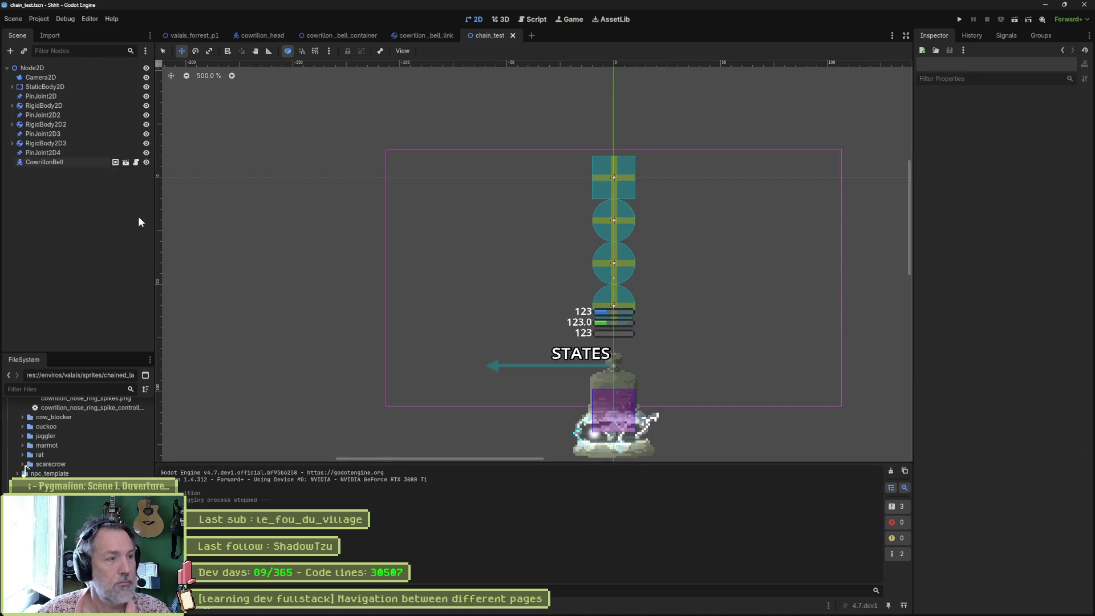
Step: Add a new RigidBody2D4 node to the scene
right_click(43, 162)
key(Escape)
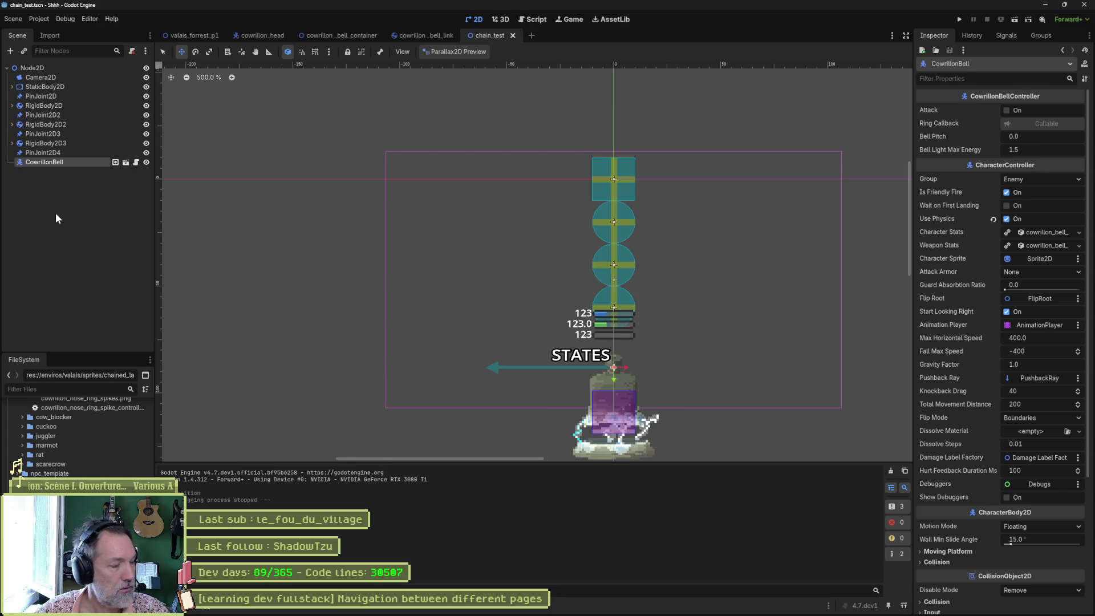
click(54, 198)
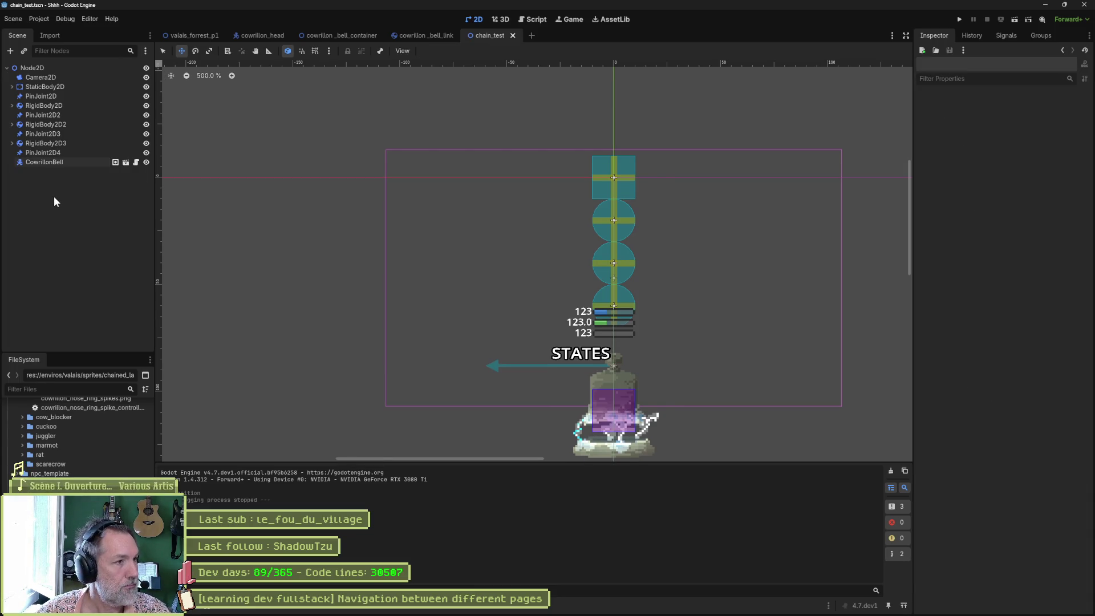
key(ctrl+a)
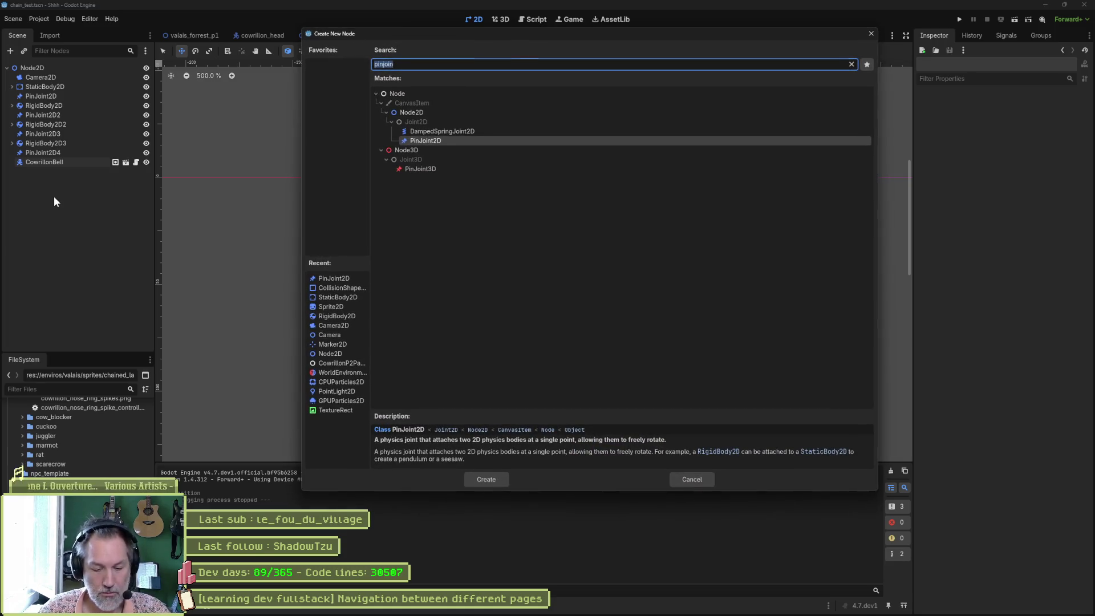
text(rigi)
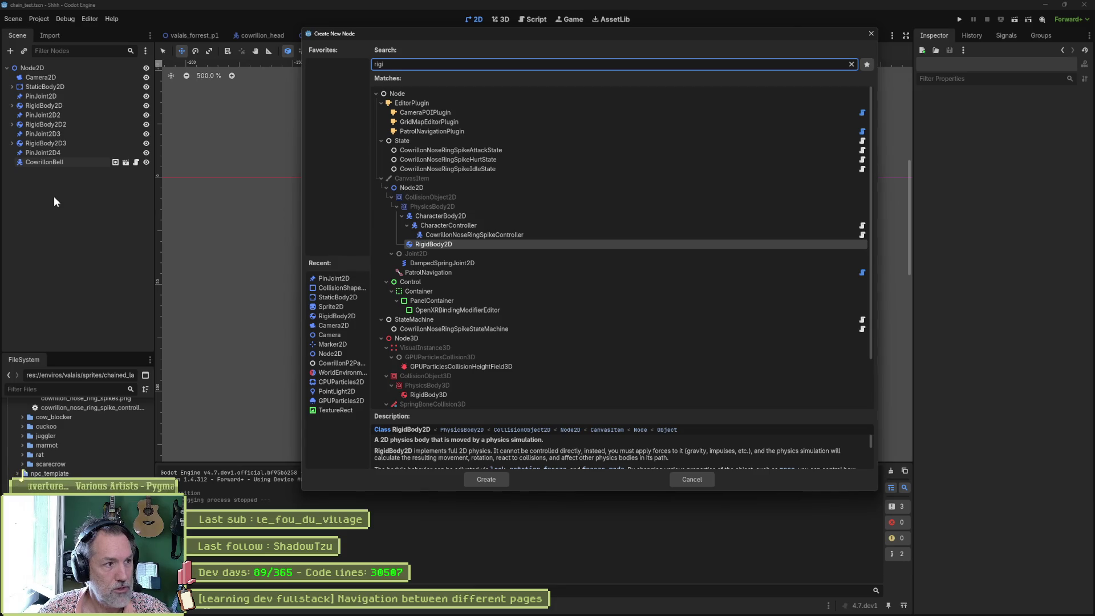
key(Return)
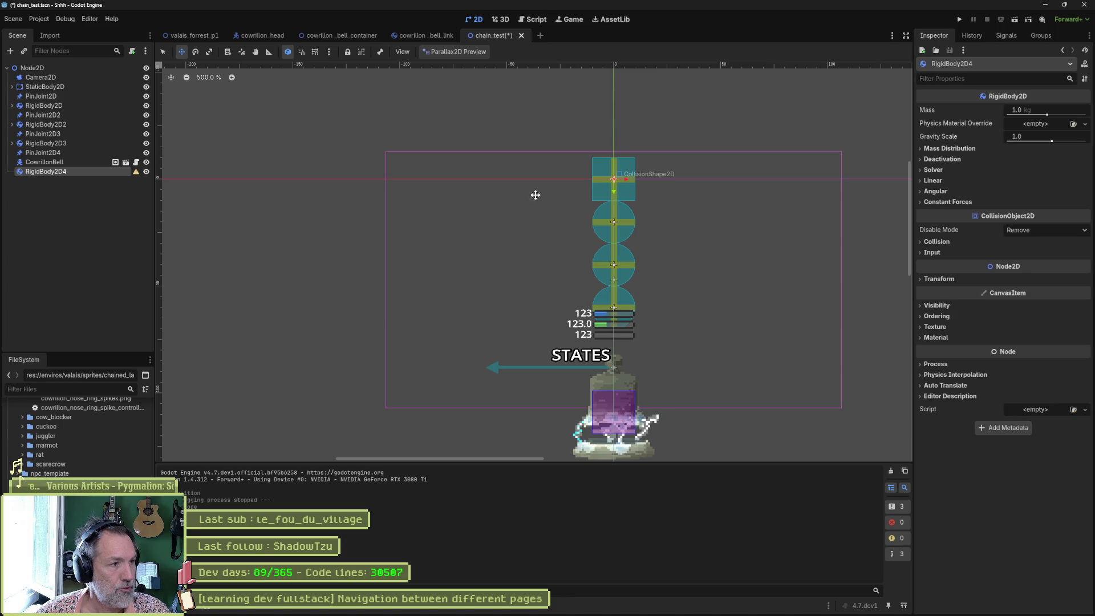
Step: Reset CowrillonBell's Position y to 0, reparent it under RigidBody2D4, and move the body down 69 px
click(63, 162)
scroll(980, 434, down, 10)
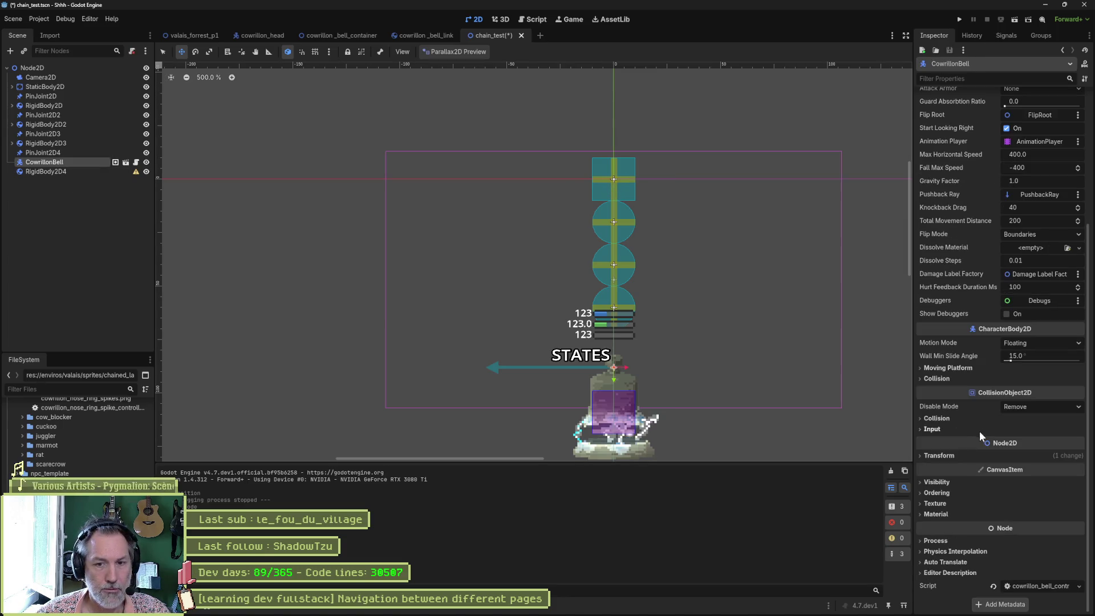
click(940, 455)
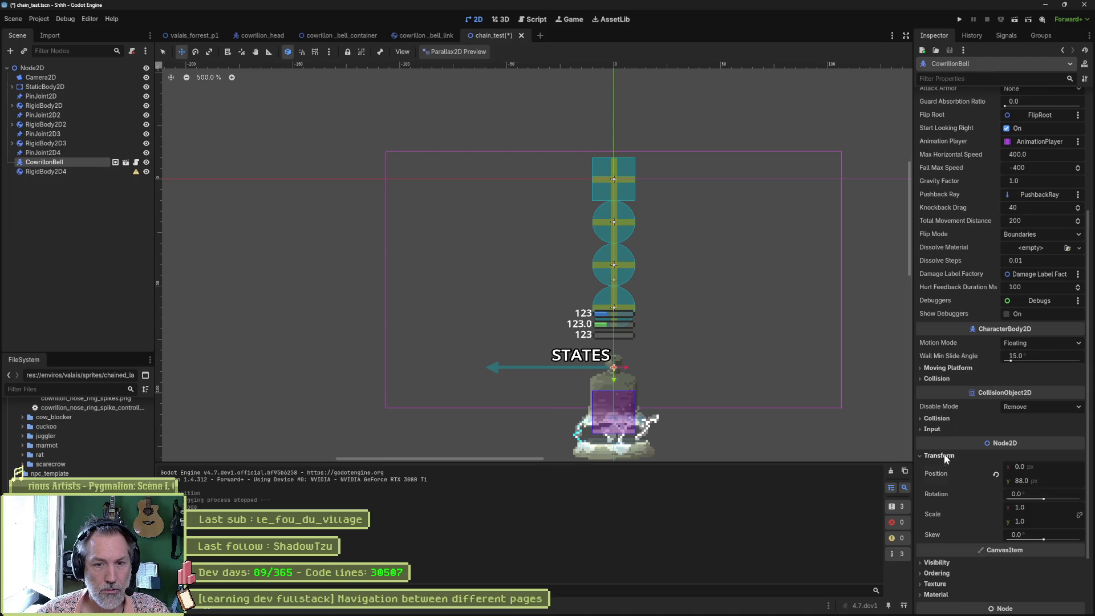
click(995, 475)
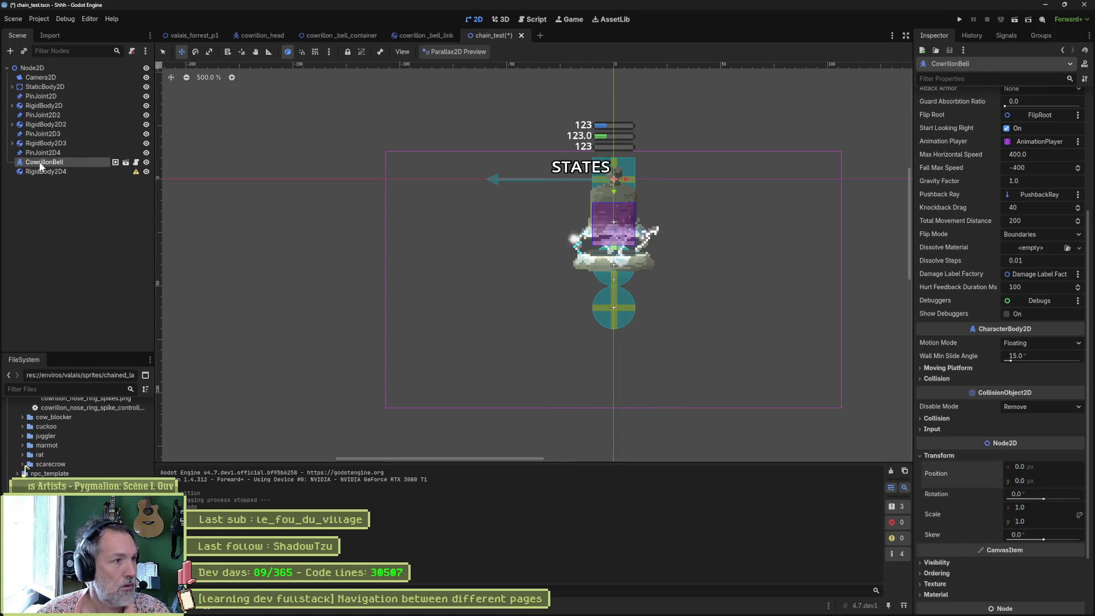
drag(40, 163, 43, 172)
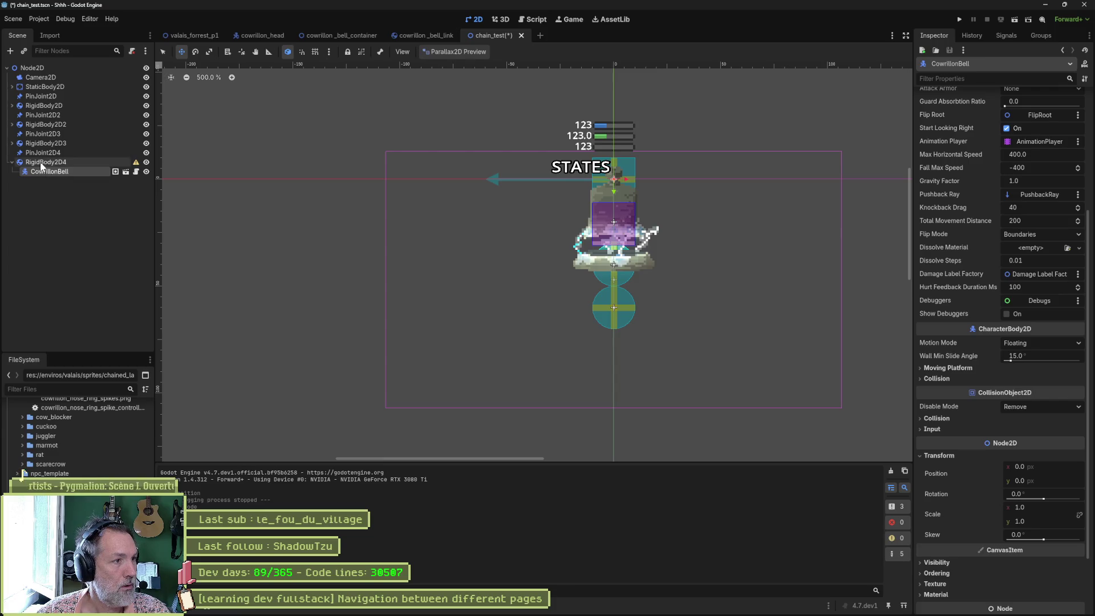
click(41, 164)
drag(613, 192, 608, 349)
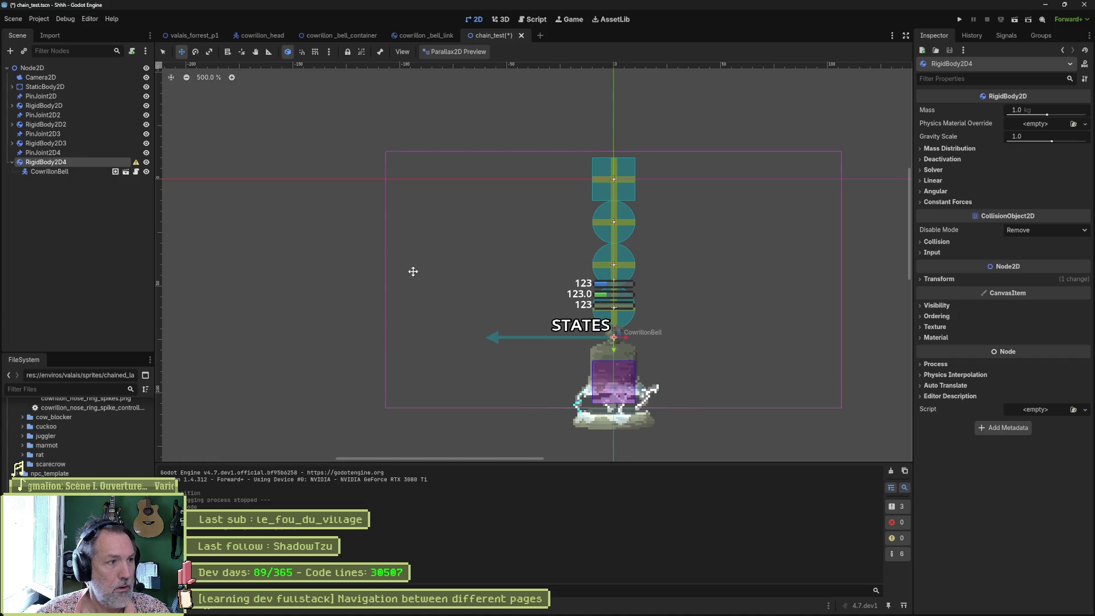
Step: Set PinJoint2D4's Node B to RigidBody2D4 and run the scene
click(43, 153)
drag(46, 162, 714, 185)
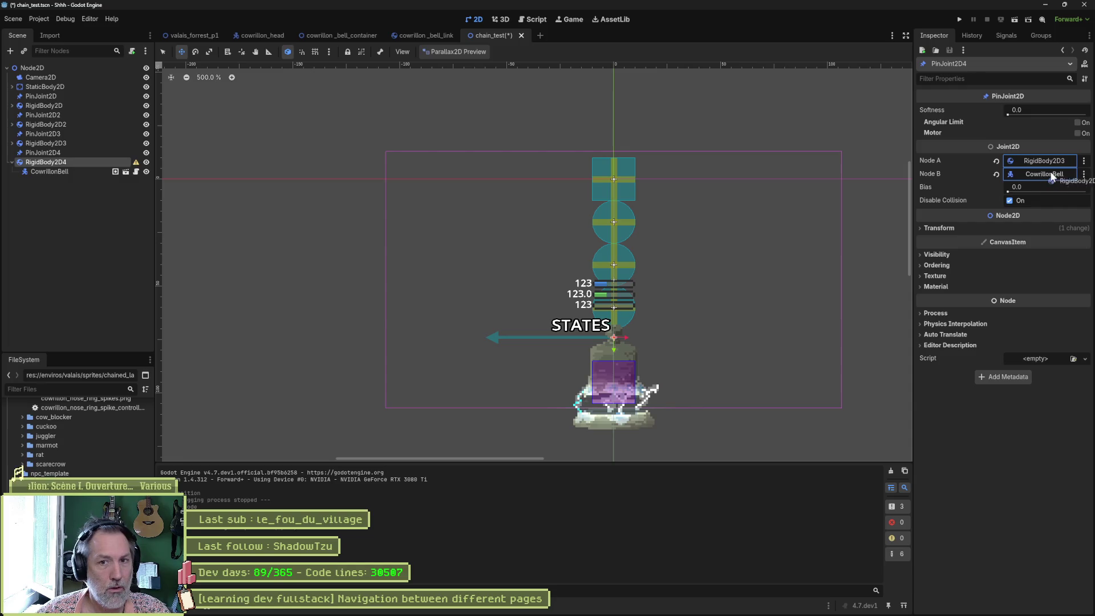
key(F6)
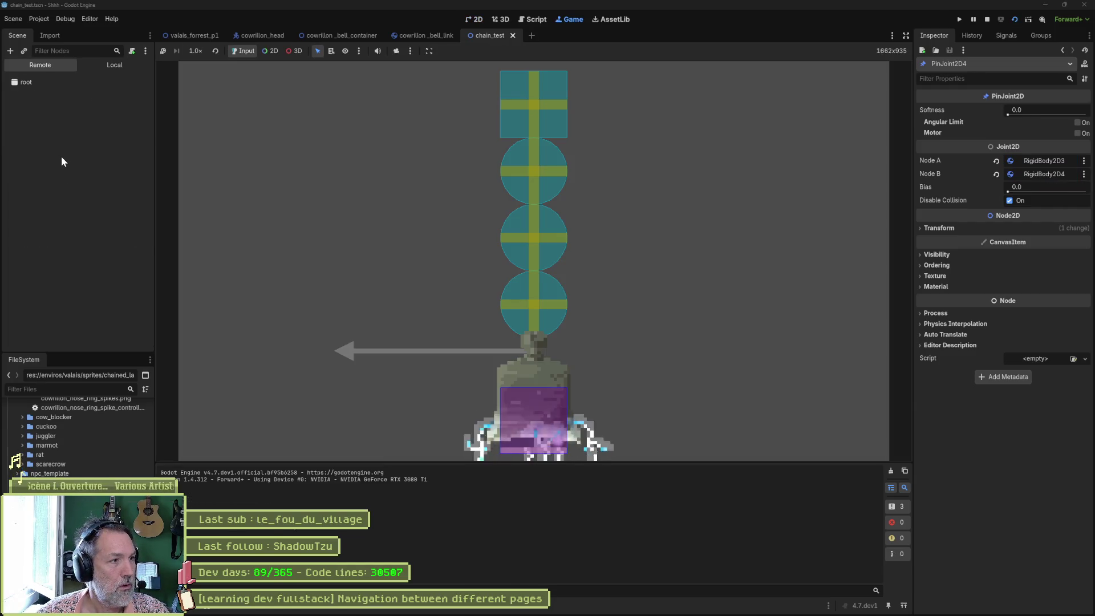
Step: Shift the running StaticBody2D's Position x to -12.75, then stop the game
click(61, 158)
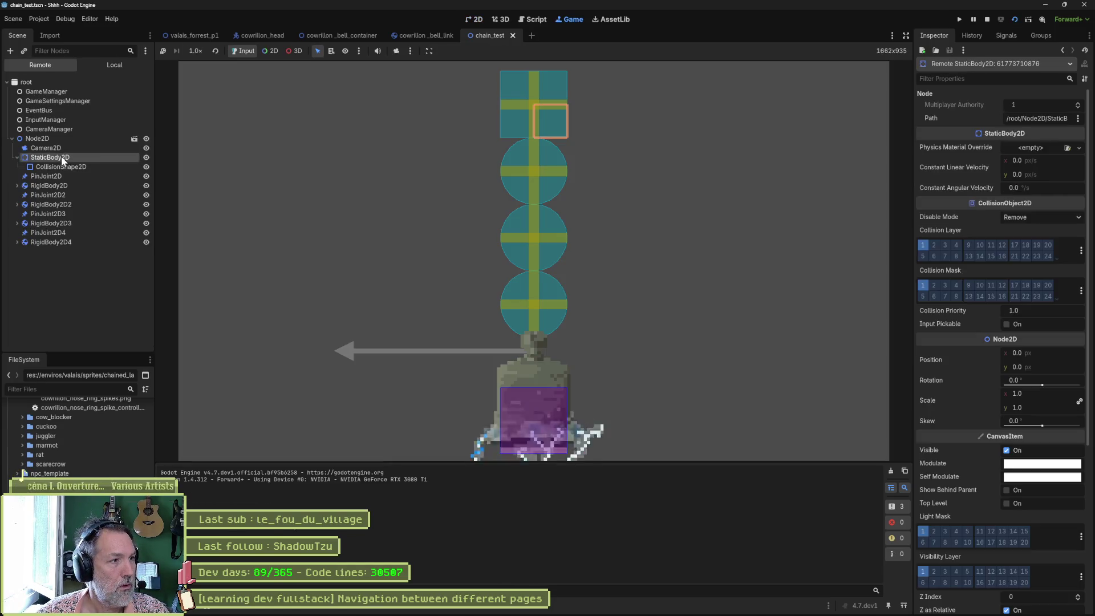
drag(1054, 358, 1042, 358)
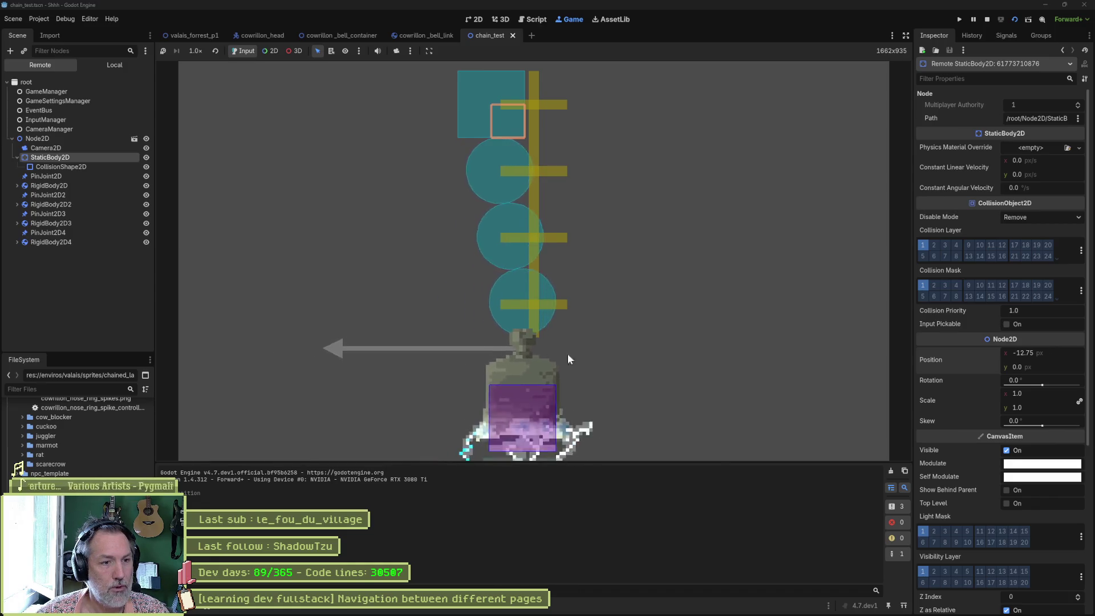
key(F8)
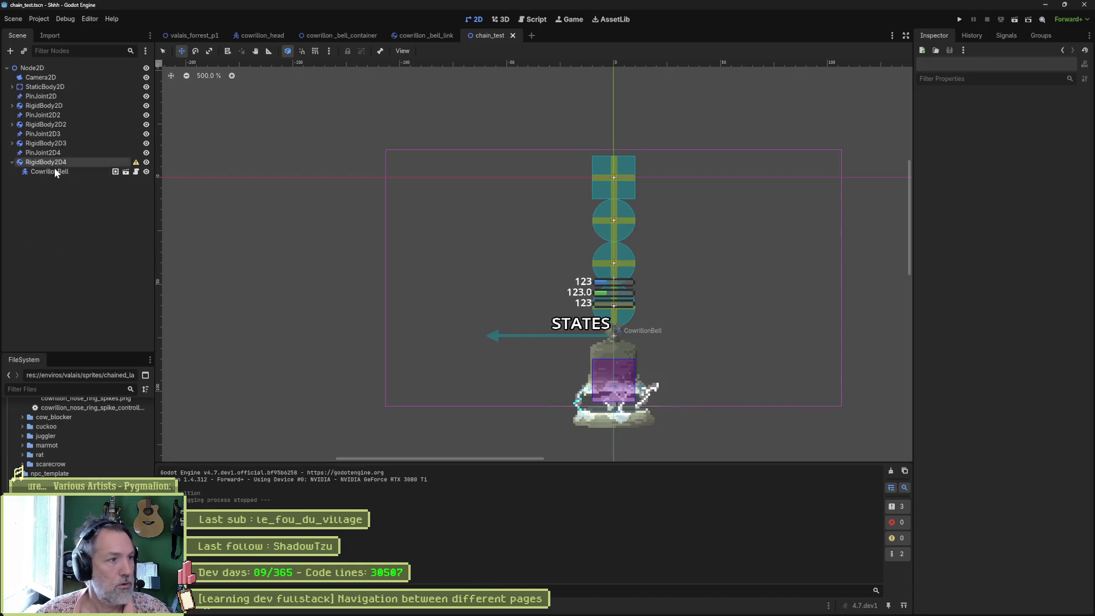
Step: Delete the CowrillonBell node and add a CollisionShape2D under RigidBody2D4
click(53, 170)
key(Delete)
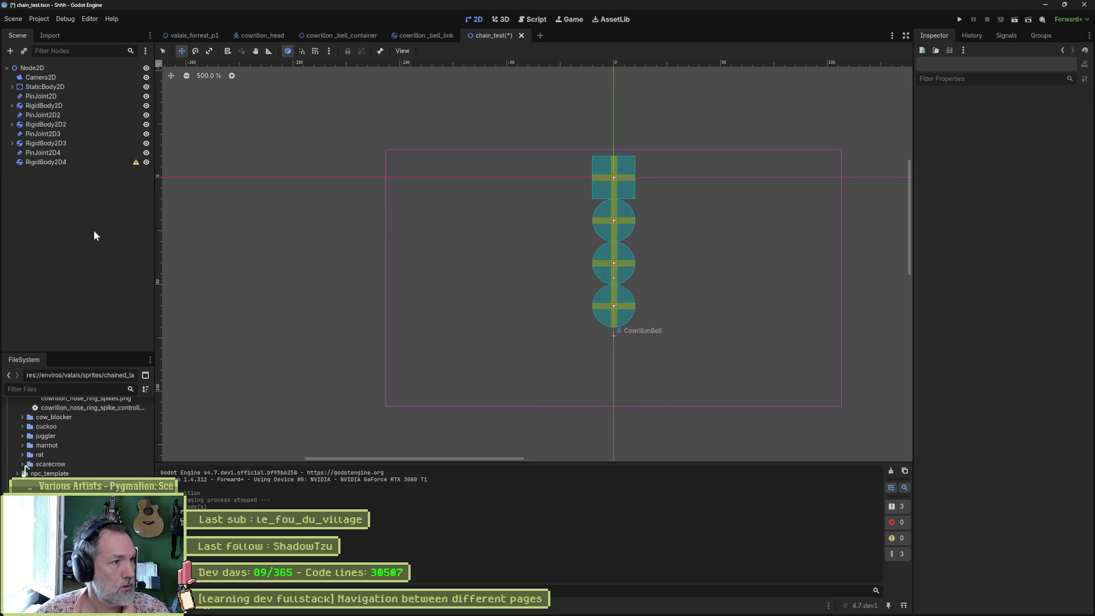
click(57, 163)
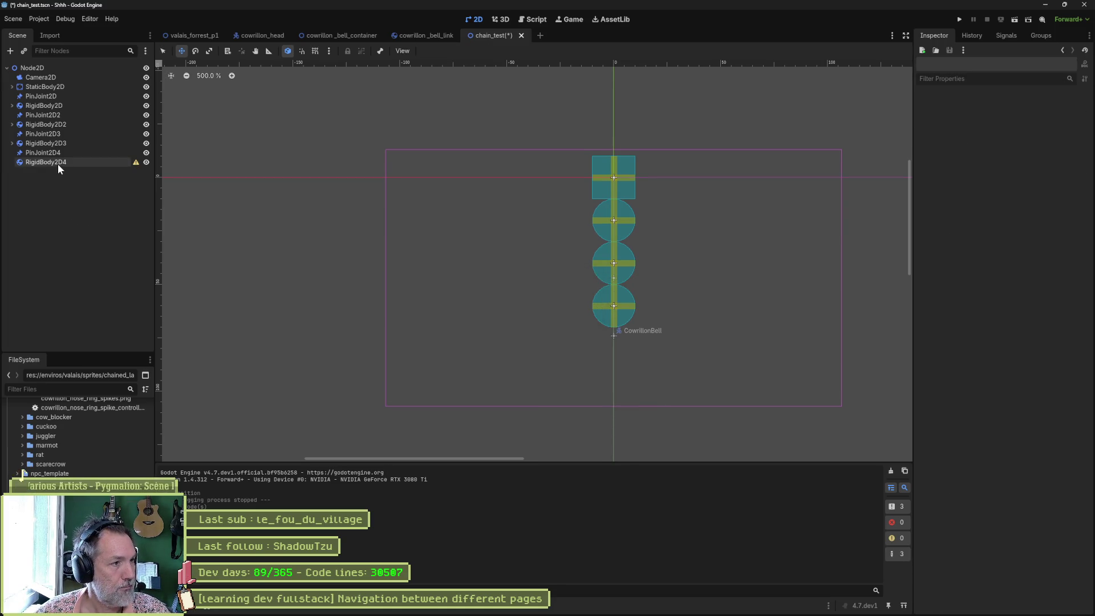
key(ctrl+a)
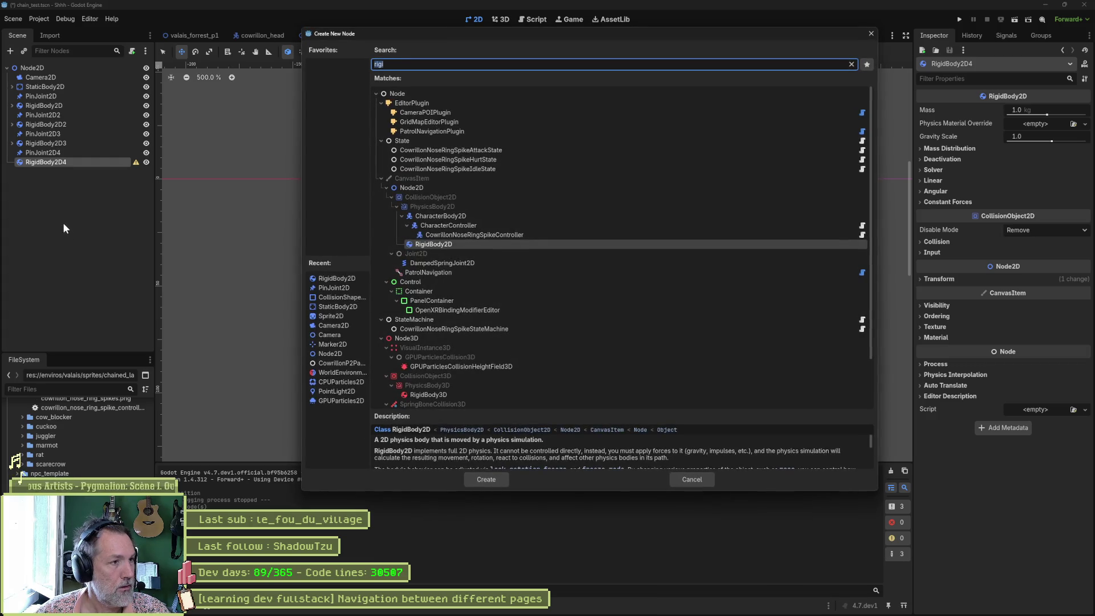
text(sha)
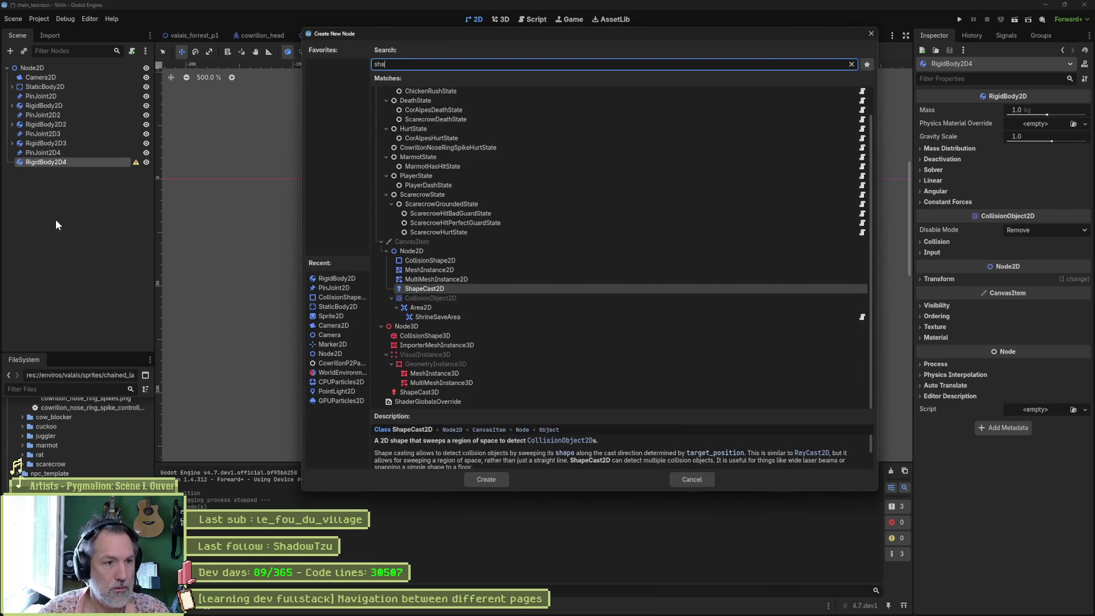
key(Up)
key(Up)
key(Up)
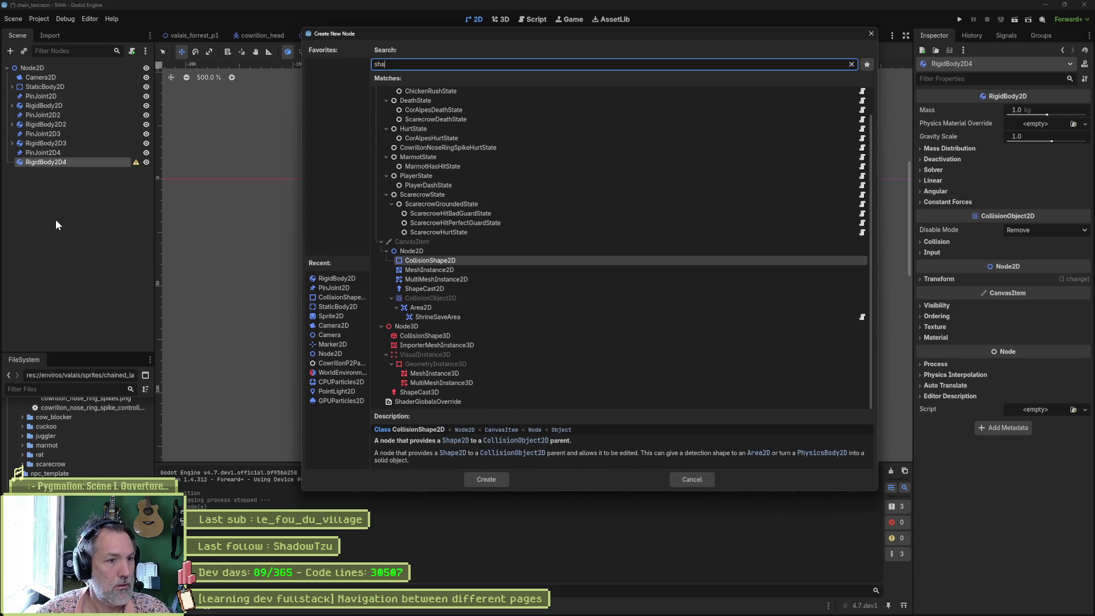
key(Return)
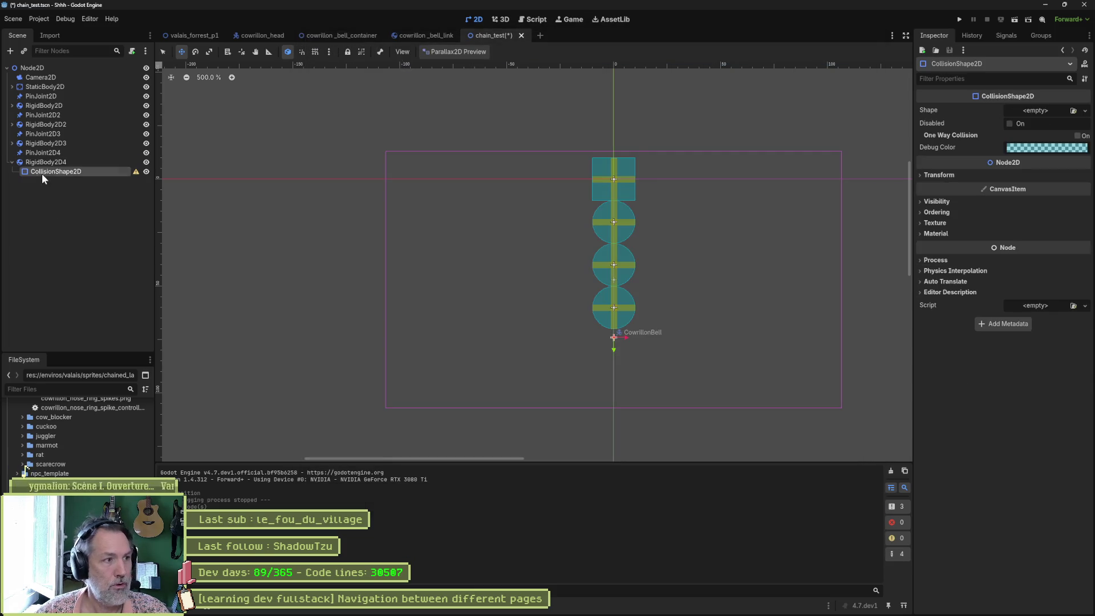
double_click(55, 171)
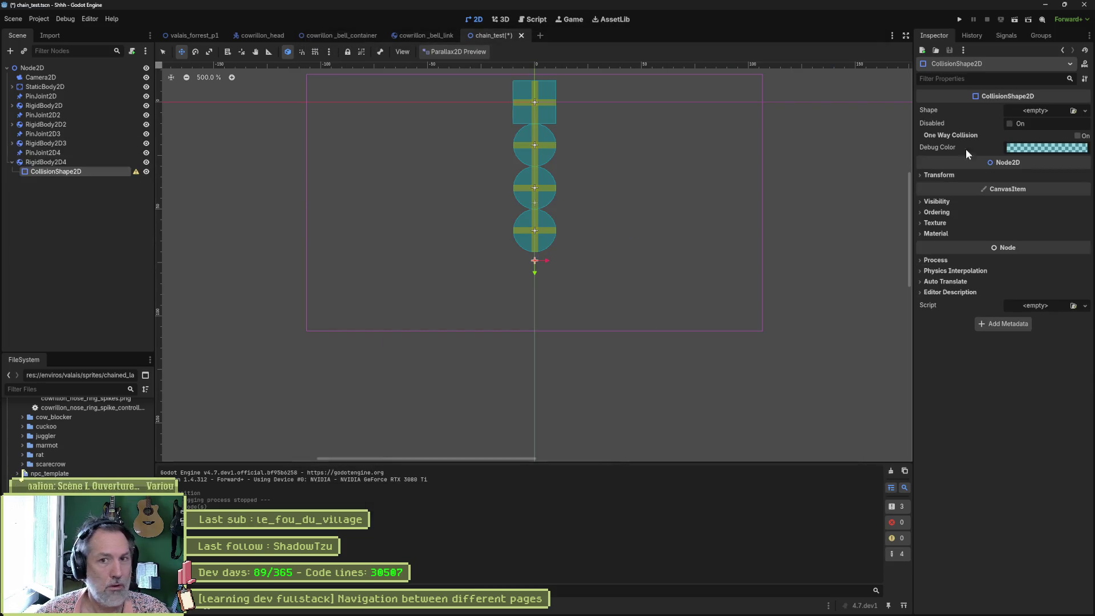
Step: Give RigidBody2D4's collision shape a new CircleShape2D, matching RigidBody2D3's
click(12, 143)
click(51, 151)
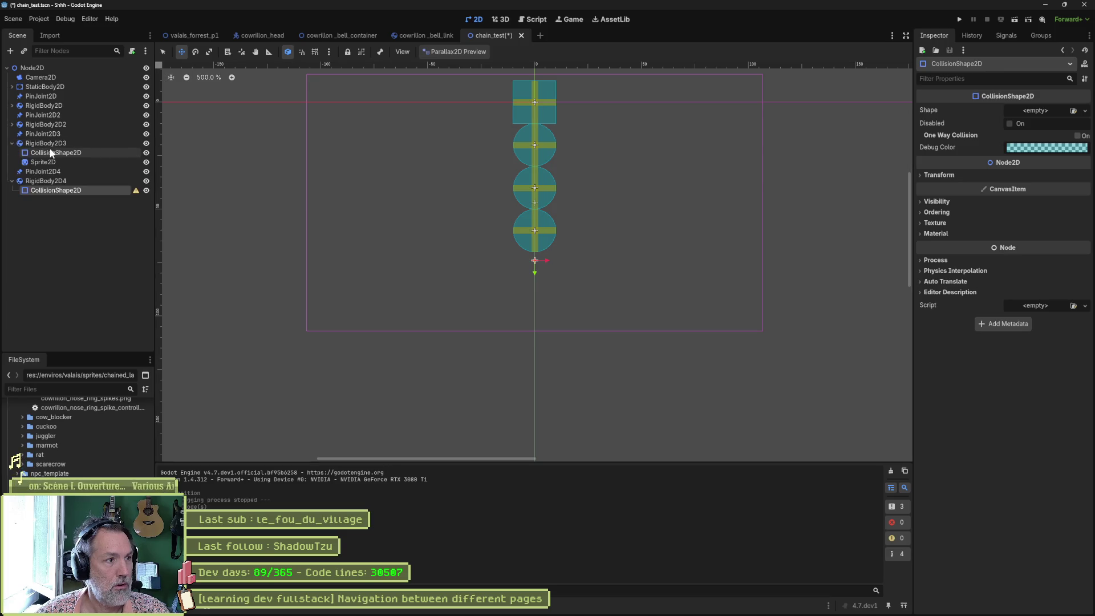
click(85, 190)
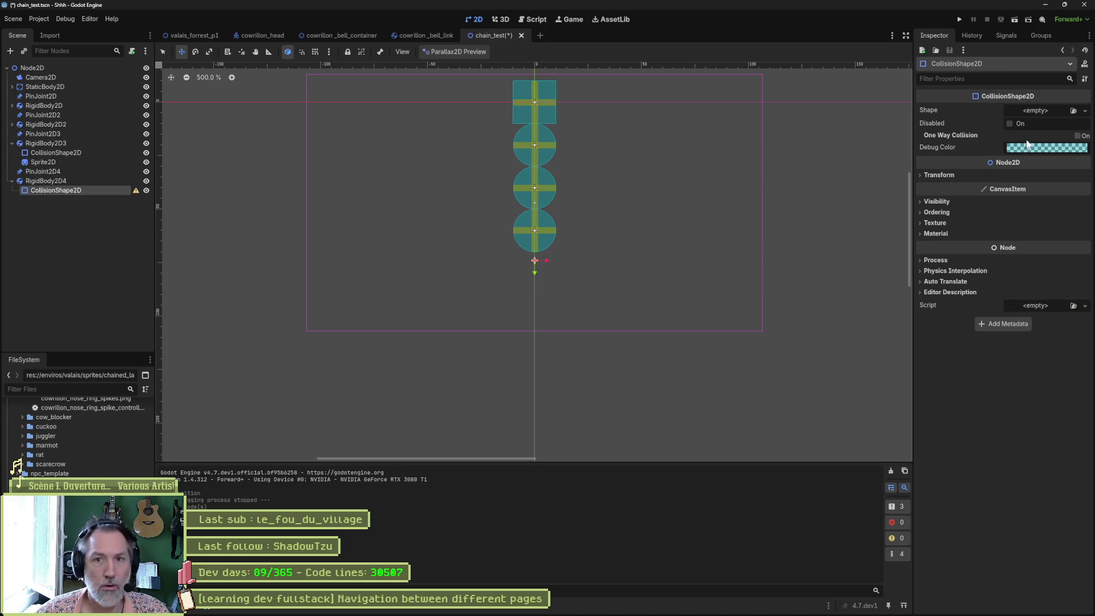
click(1035, 110)
click(1021, 164)
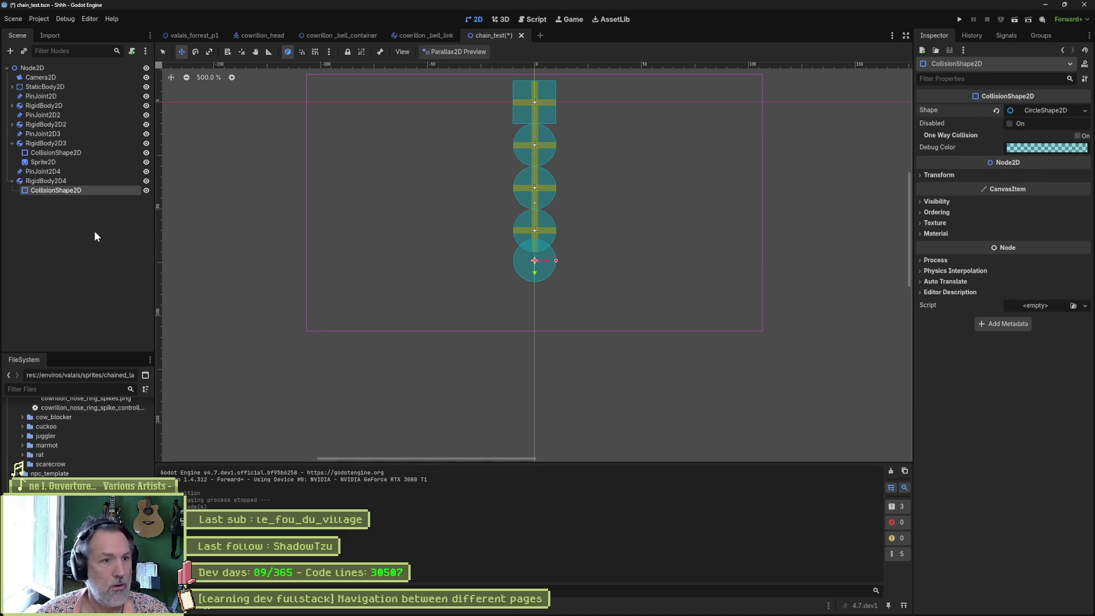
Step: Move RigidBody2D4 just below the chain, save chain_test, and collapse the tree
click(57, 181)
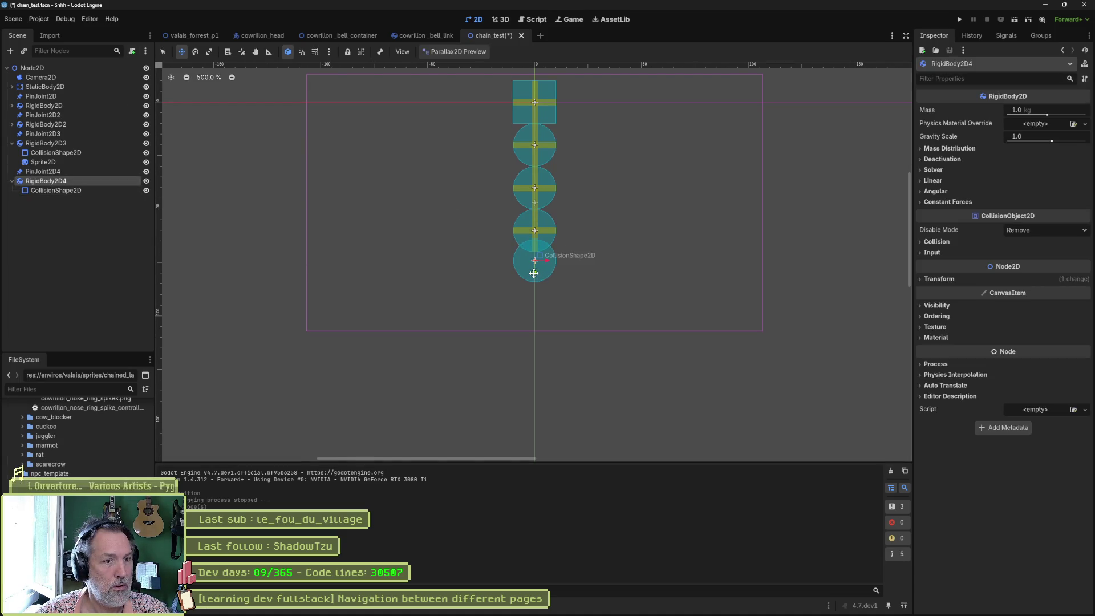
drag(533, 273, 533, 286)
key(ctrl+s)
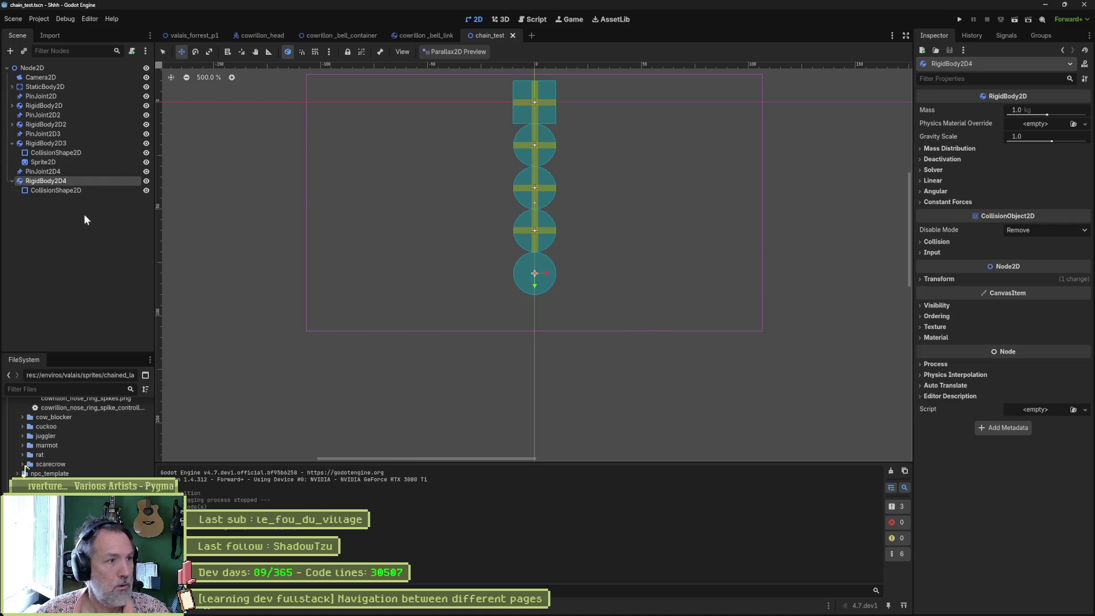
click(11, 181)
click(12, 143)
click(41, 181)
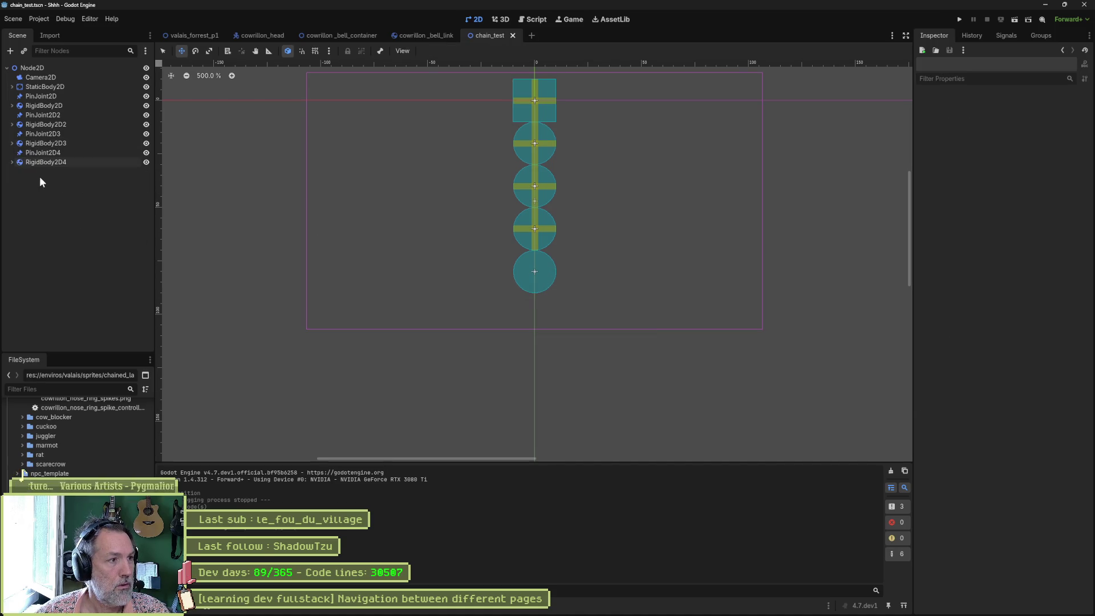
Step: Add a Sprite2D child under RigidBody2D4
click(12, 163)
key(ctrl+a)
text(sprite)
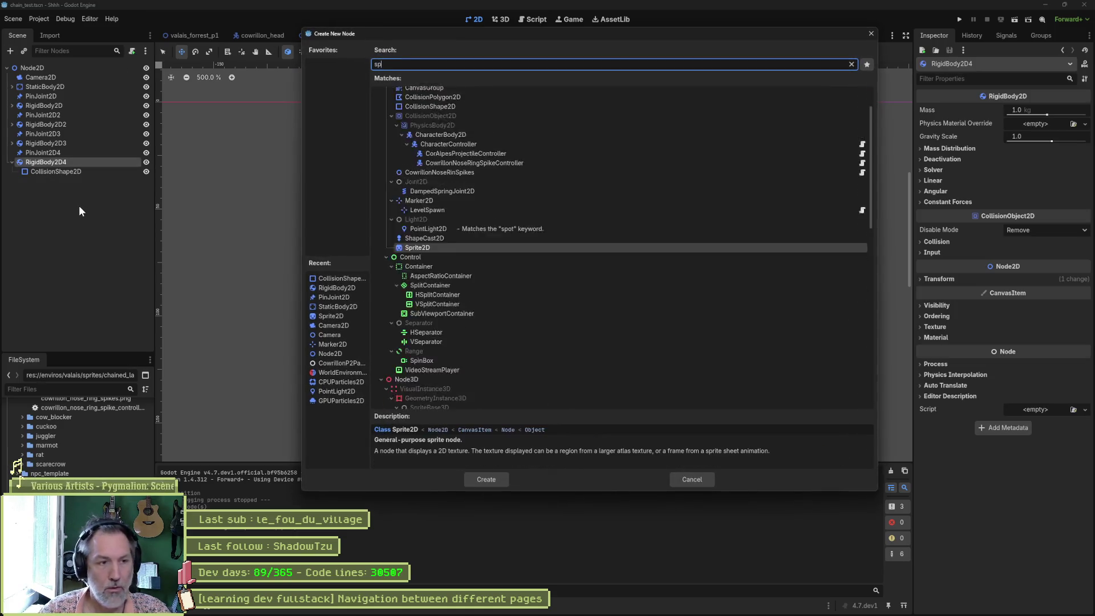
key(Return)
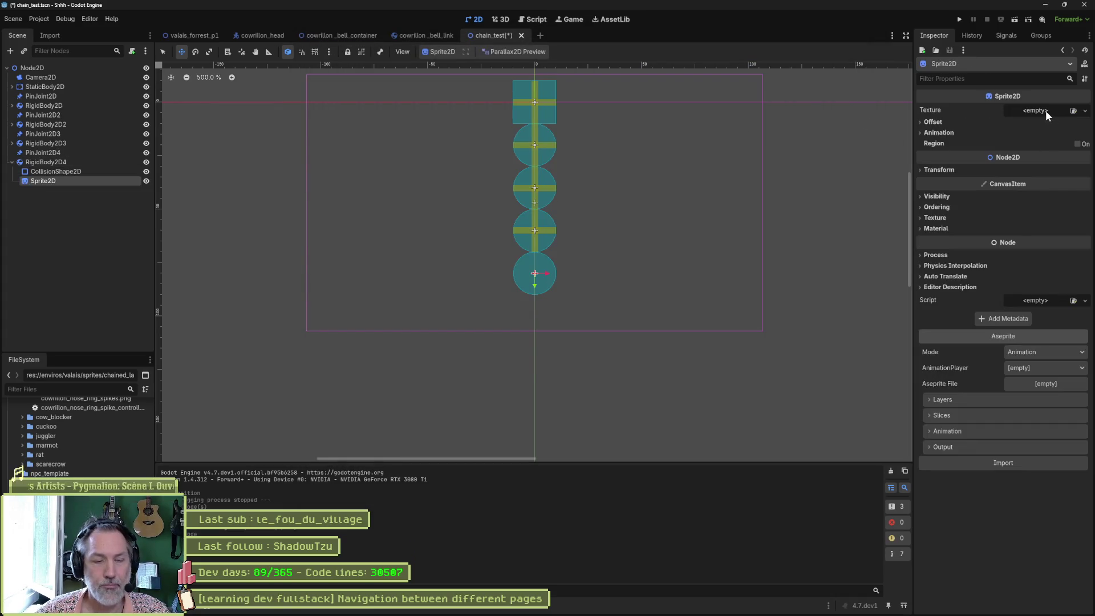
Step: Filter the FileSystem dock by 'bell' and switch to the cowrillon_bell_container scene
click(51, 389)
text(bell)
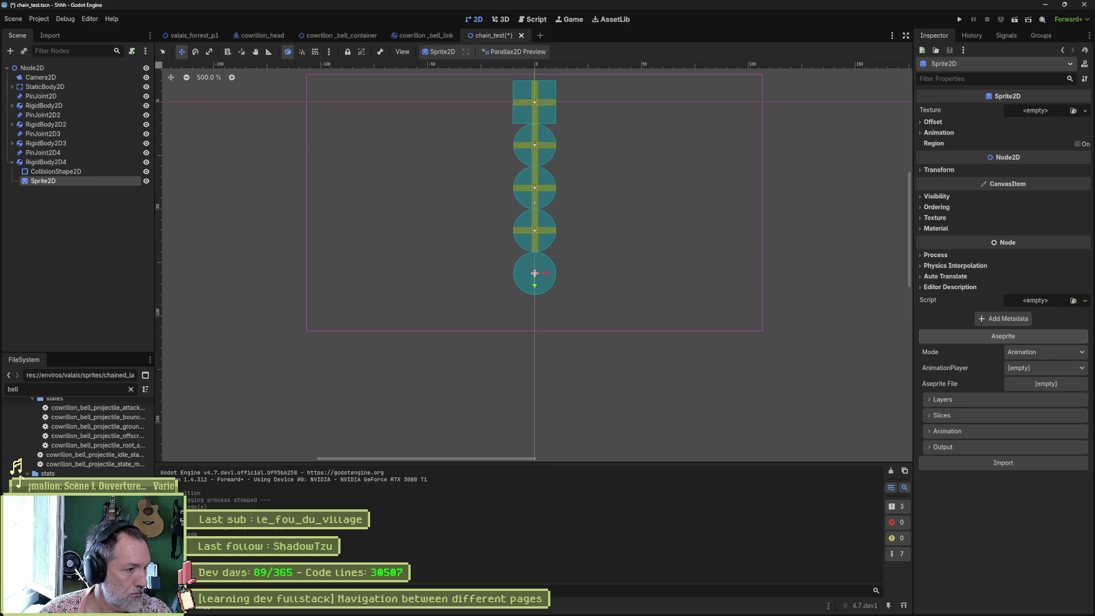
scroll(77, 434, up, 5)
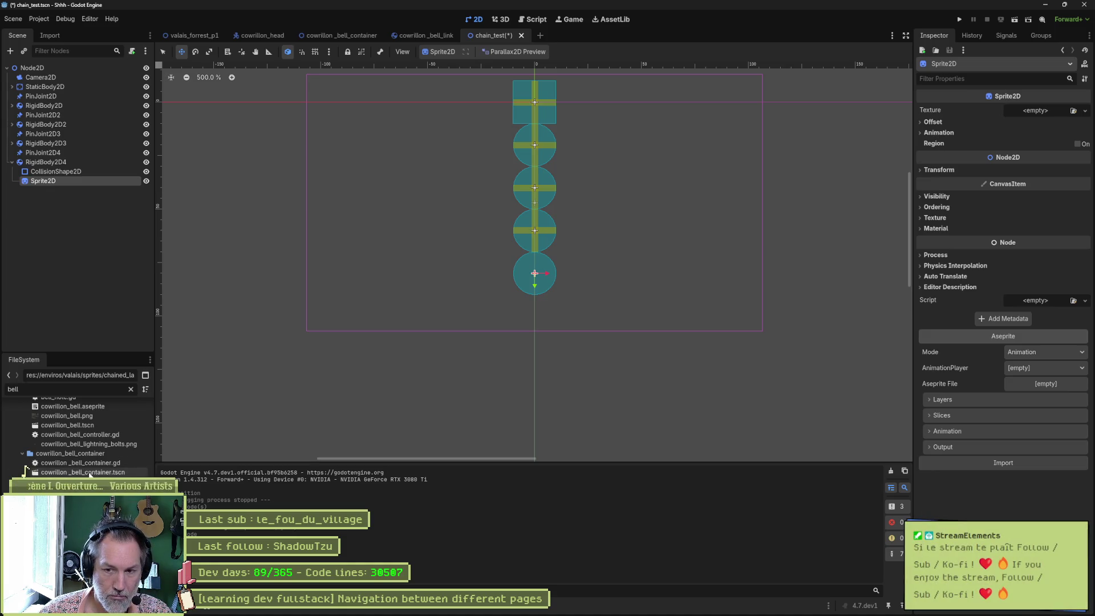
scroll(91, 474, up, 2)
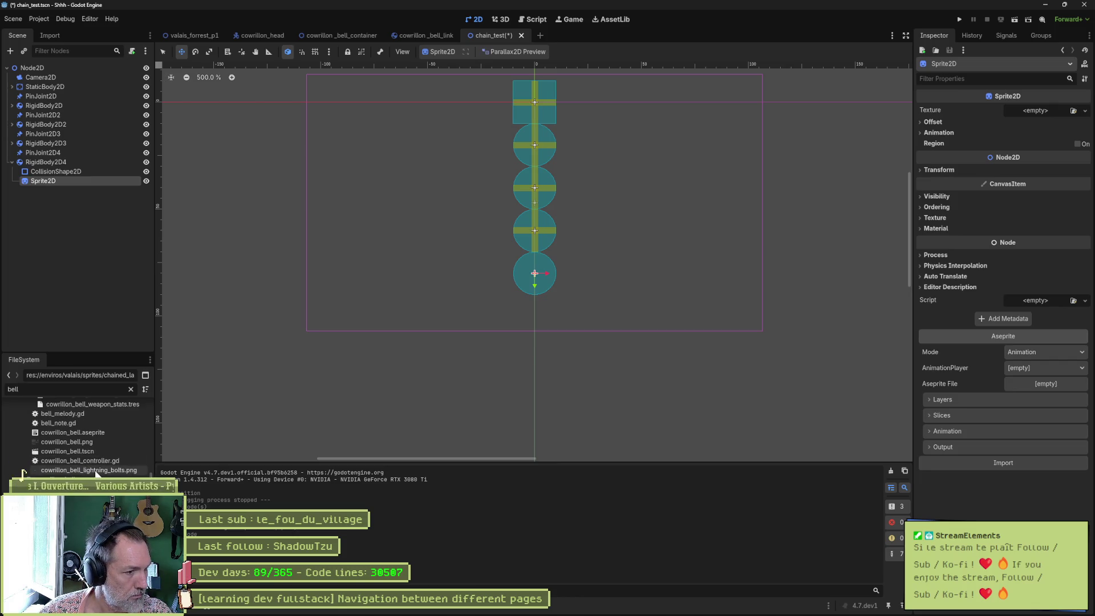
scroll(91, 459, up, 4)
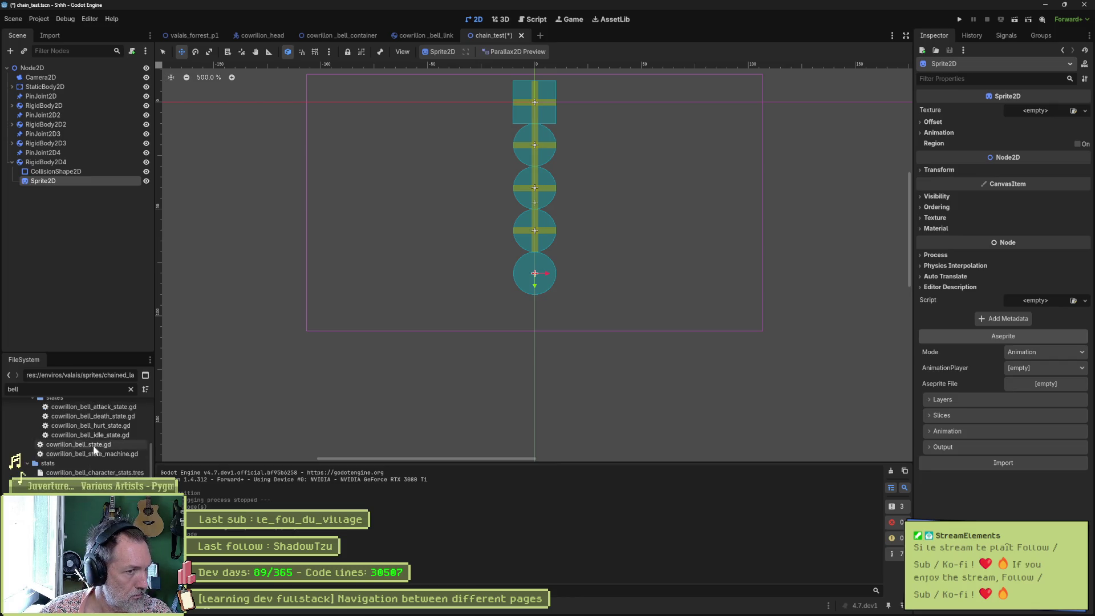
click(323, 37)
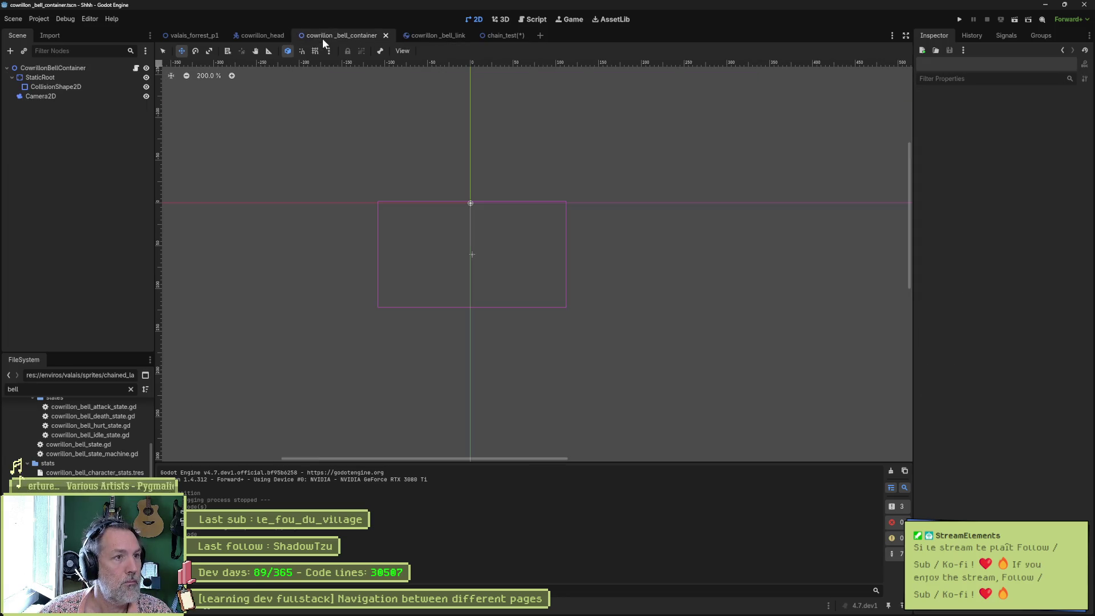
Step: Open the bell scene assigned in CowrillonBellContainer's Bell Scene property
click(84, 67)
click(86, 87)
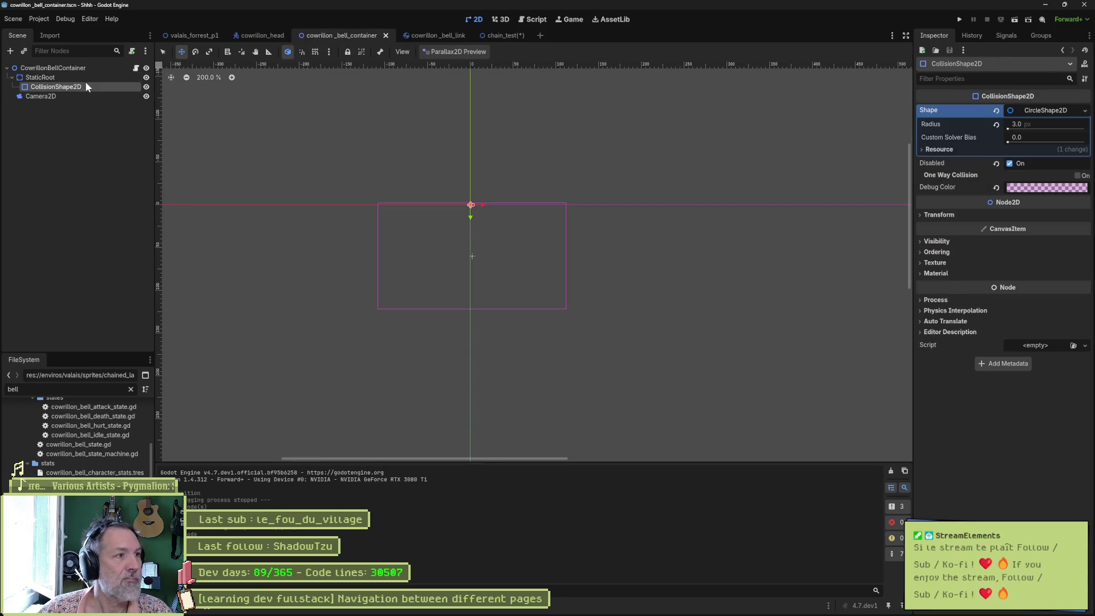
click(85, 68)
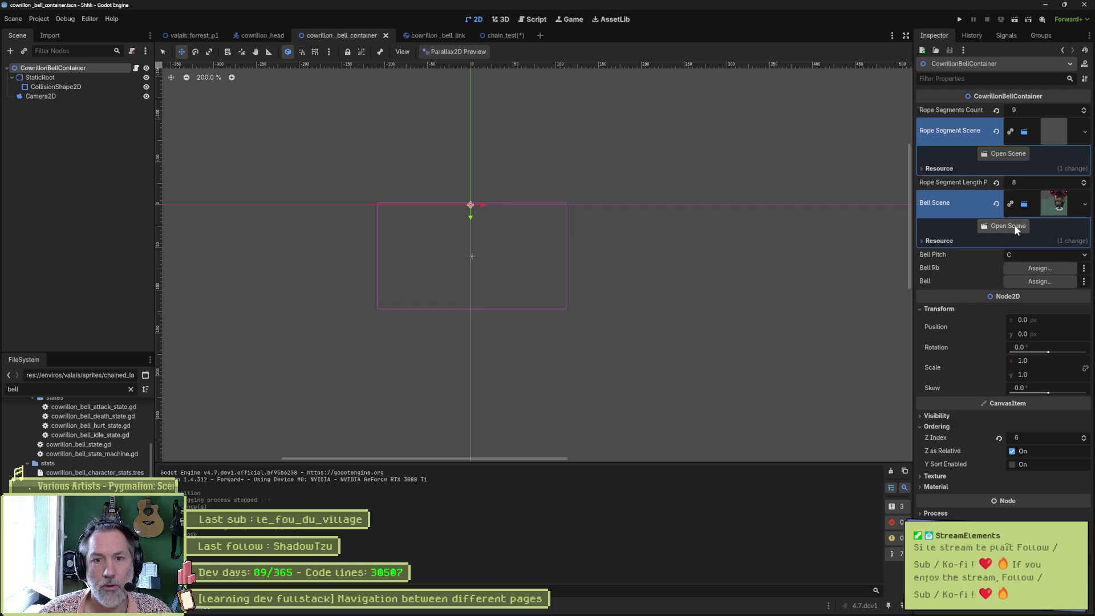
click(1015, 227)
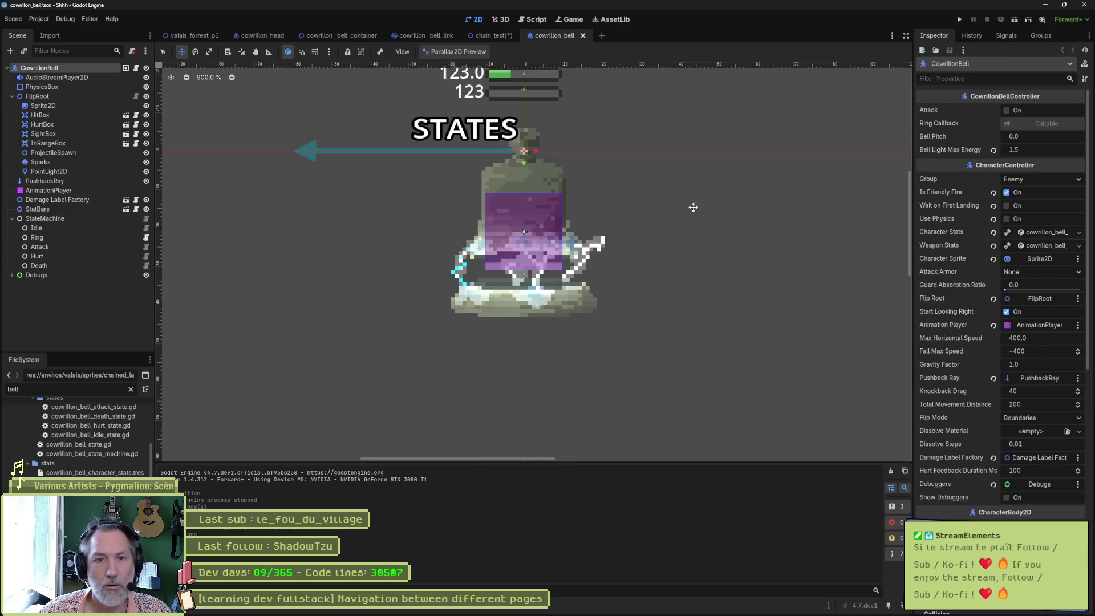
Step: Review the bell Sprite2D's texture and Aseprite settings, then return to chain_test
click(43, 106)
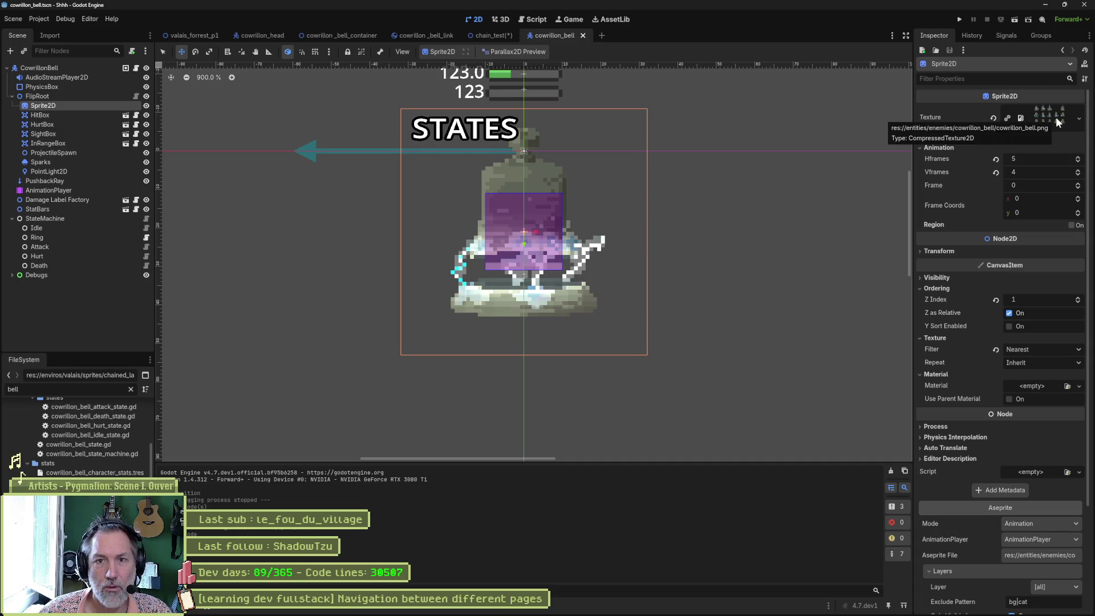
scroll(991, 378, down, 5)
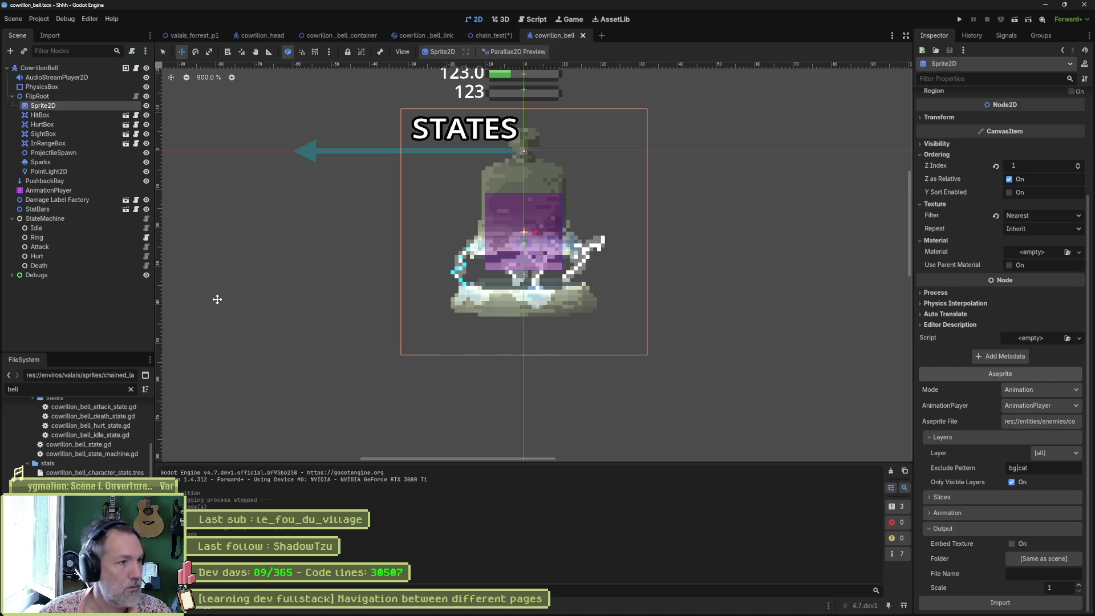
click(493, 36)
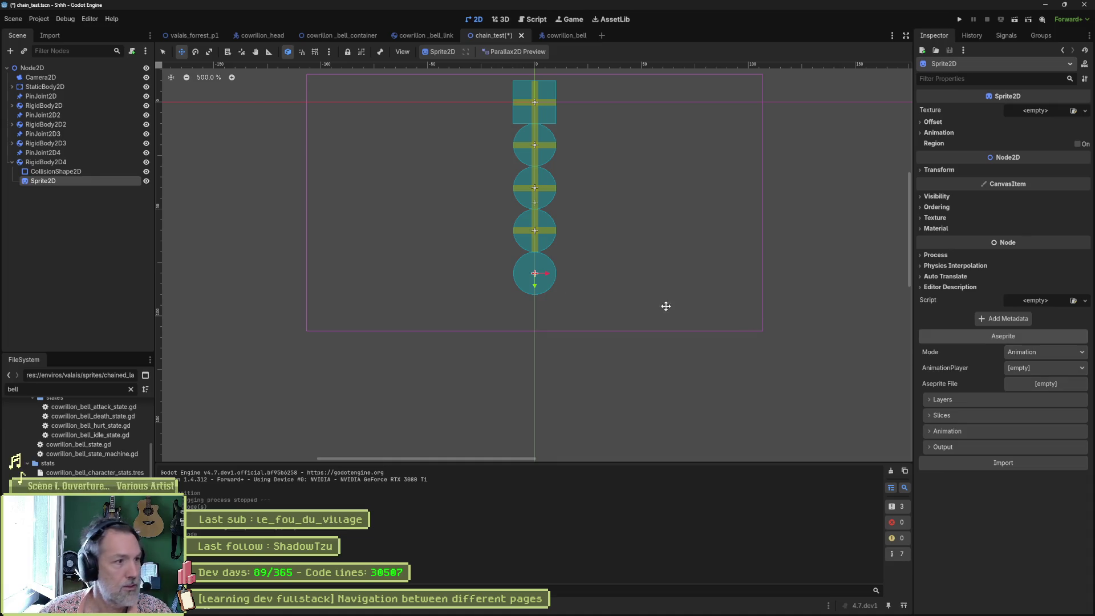
Step: Add an AnimationTree under RigidBody2D4 by mistake, then delete it
click(64, 162)
key(ctrl+a)
text(animationtree)
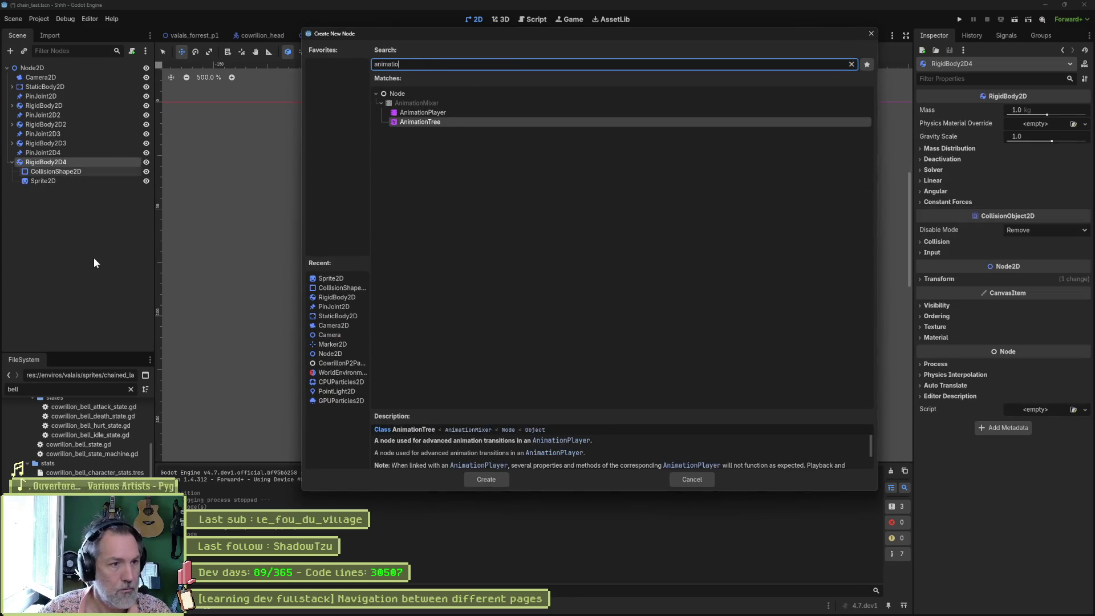
key(Return)
key(Delete)
key(Return)
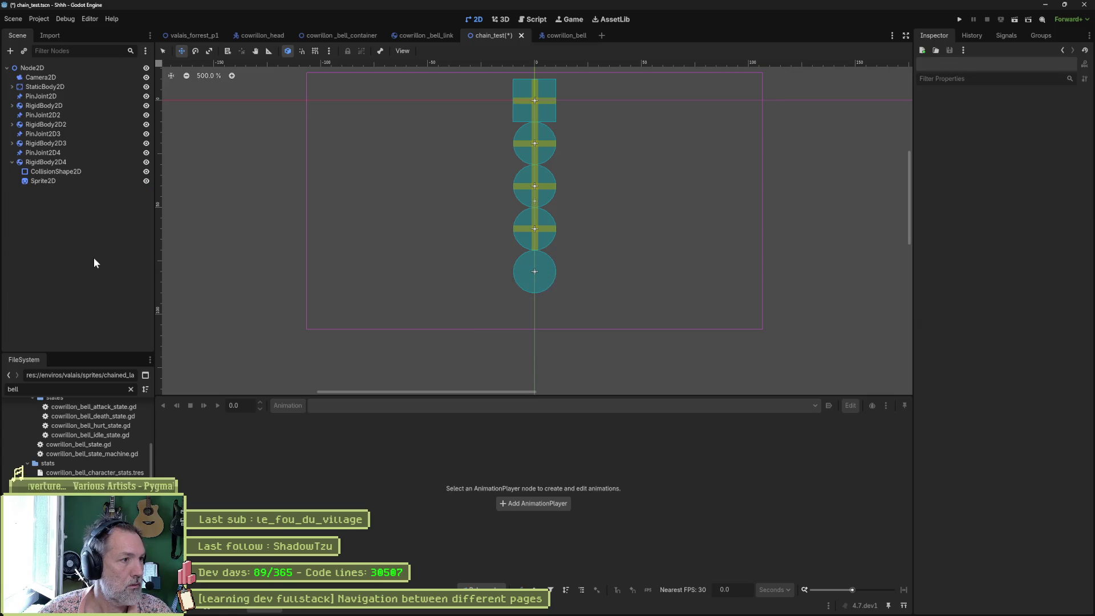
Step: Add an AnimationPlayer child to RigidBody2D4 and save the chain_test scene
click(57, 163)
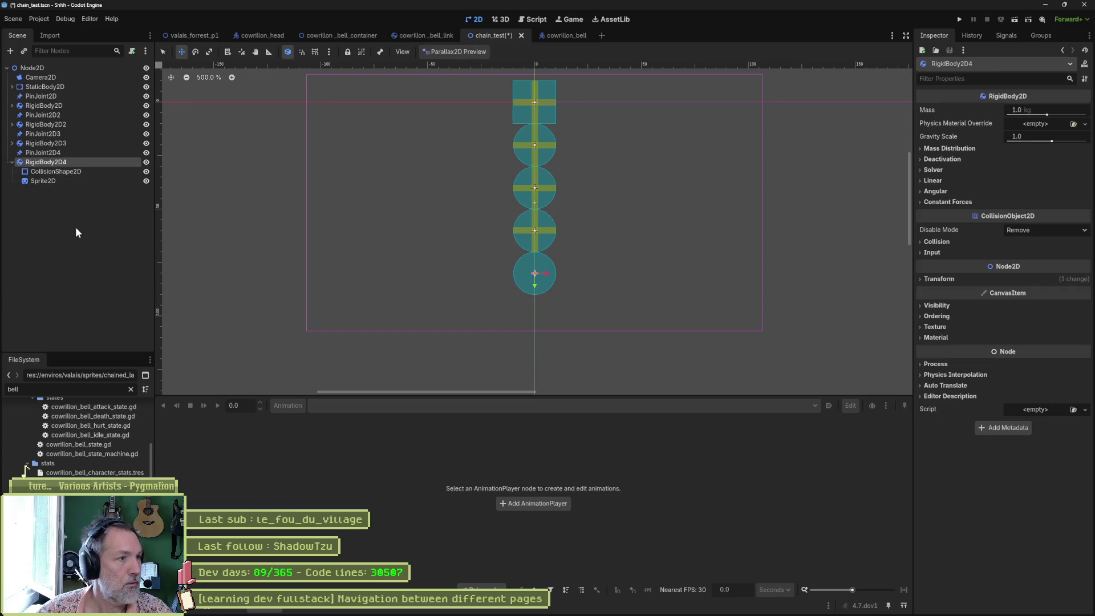
key(ctrl+a)
text(animationpol)
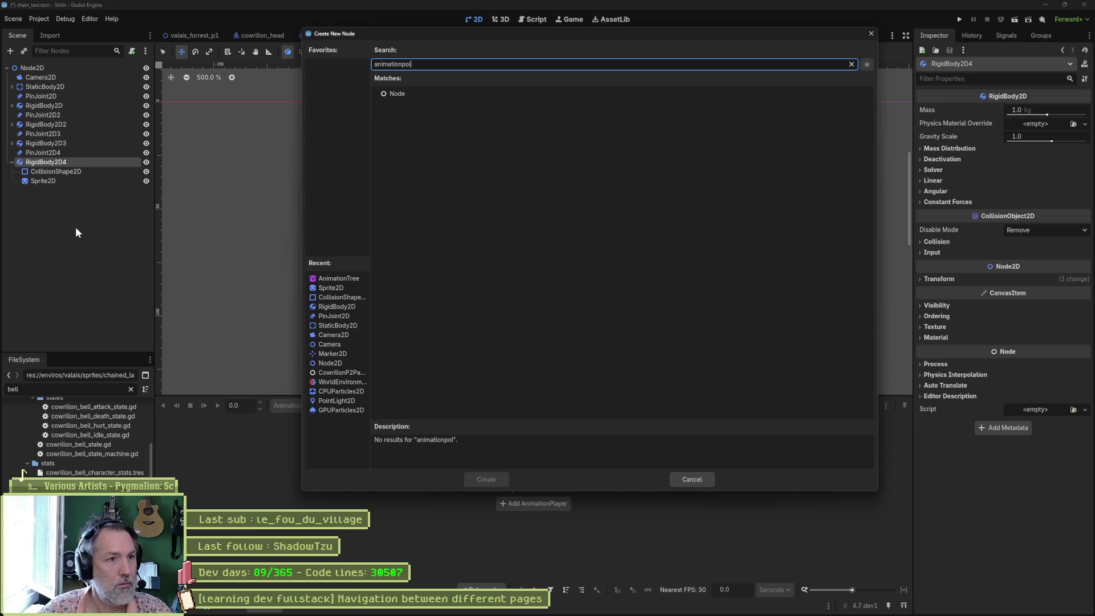
key(BackSpace)
key(Return)
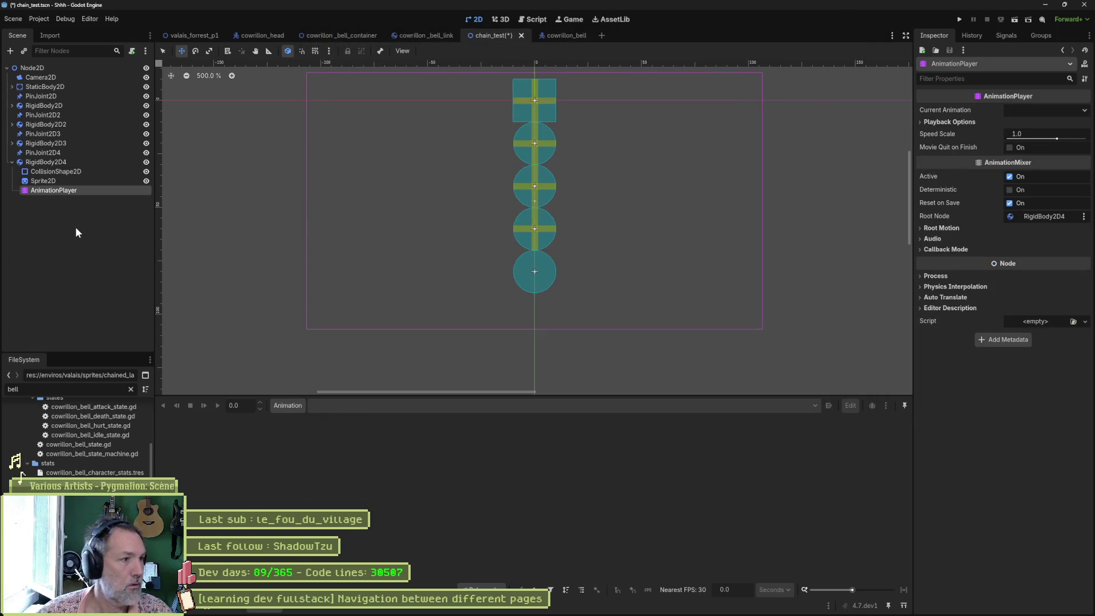
key(Up)
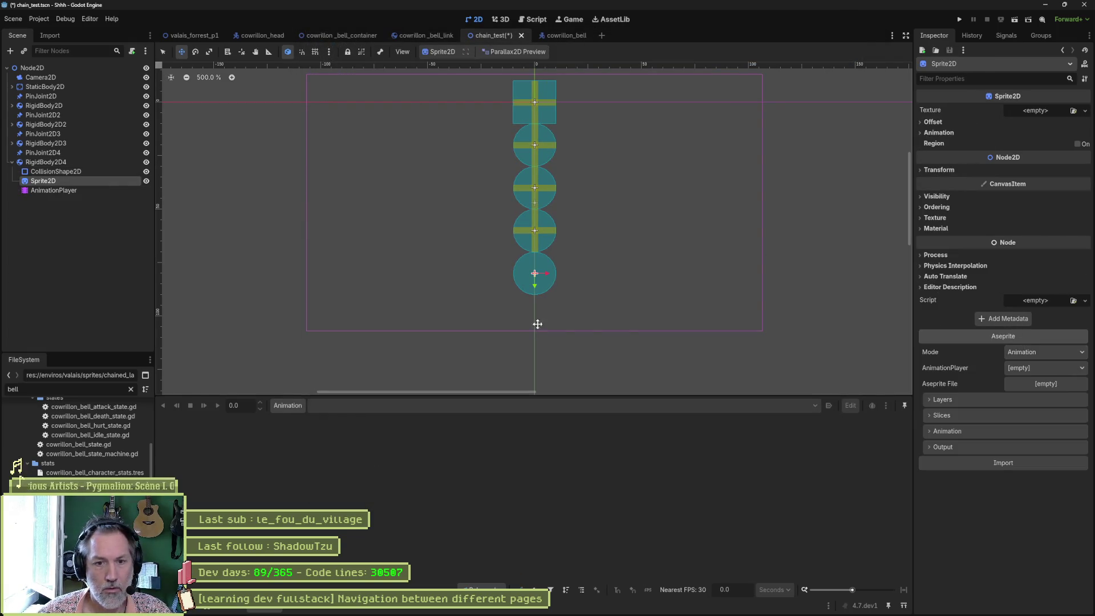
key(ctrl+s)
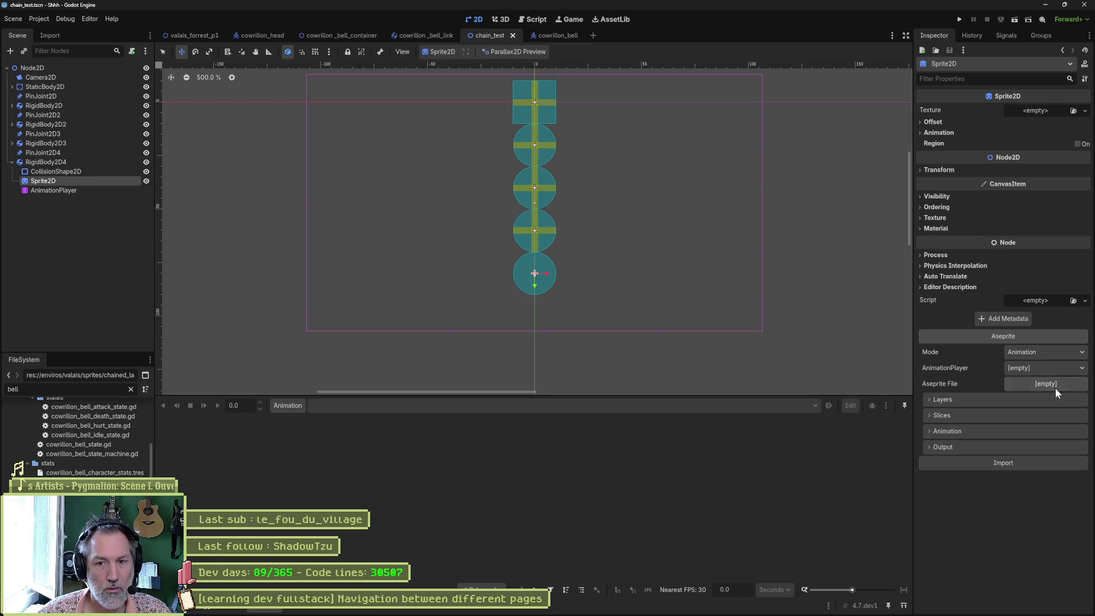
Step: Set the Sprite2D's Aseprite File to entities/enemies/cowrillon_bell/cowrillon_bell.aseprite
click(1055, 387)
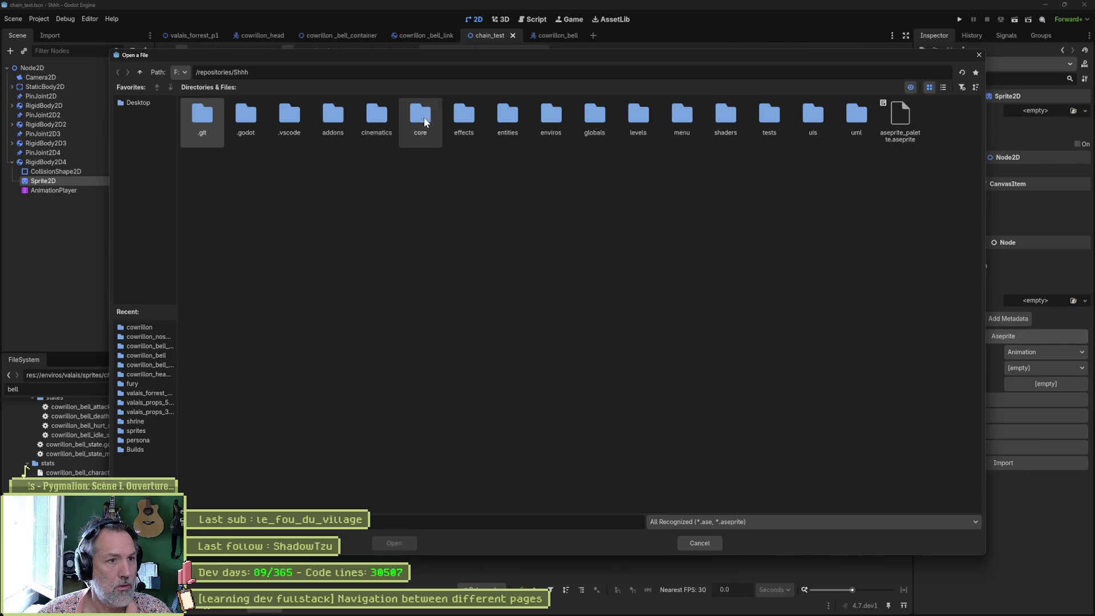
double_click(522, 118)
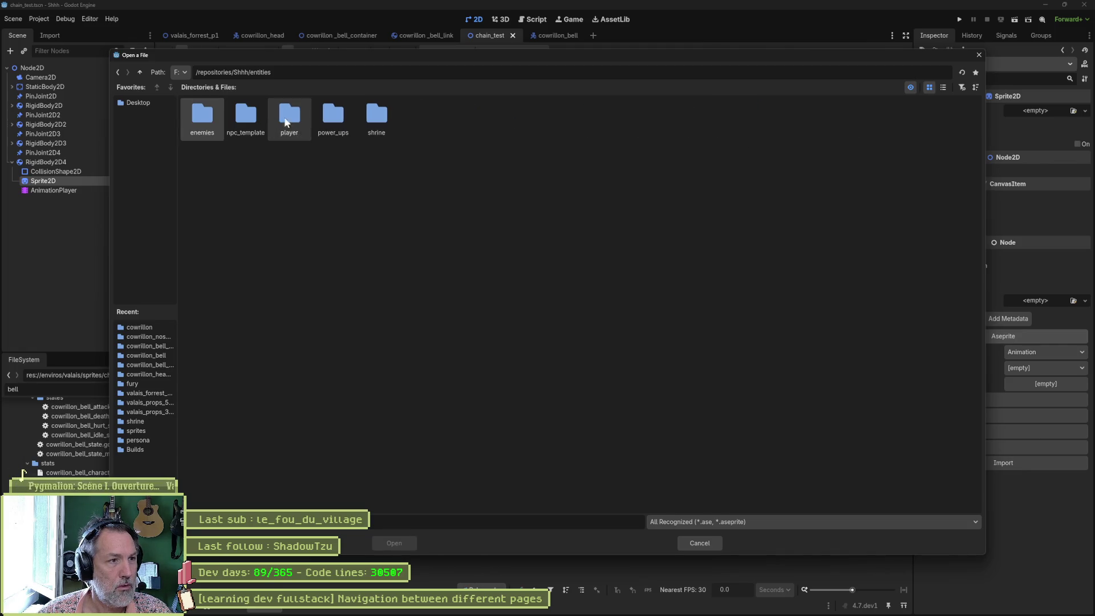
double_click(205, 117)
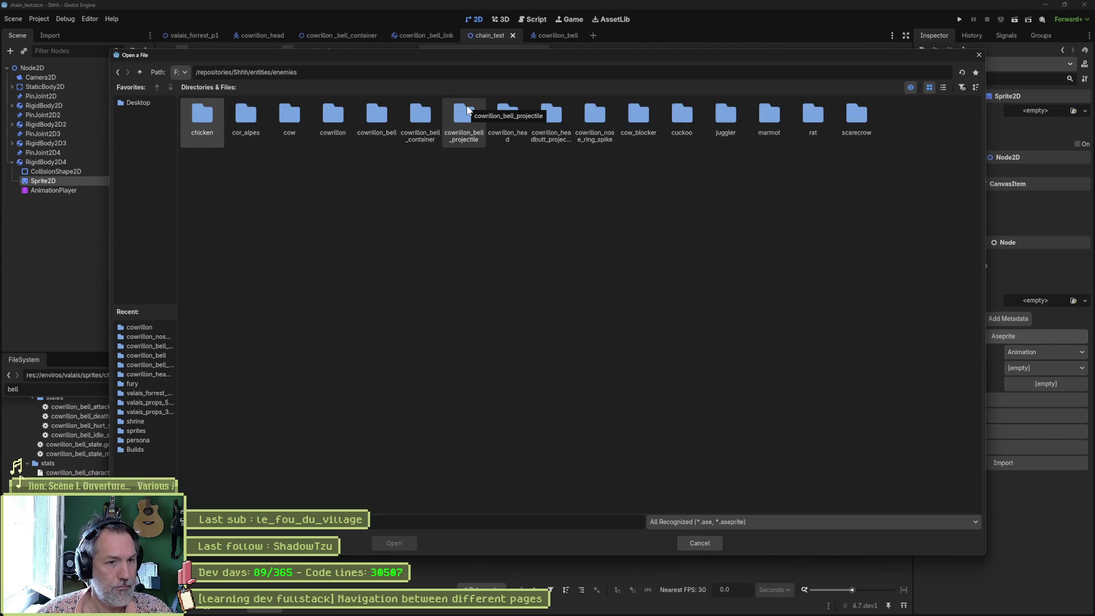
double_click(388, 114)
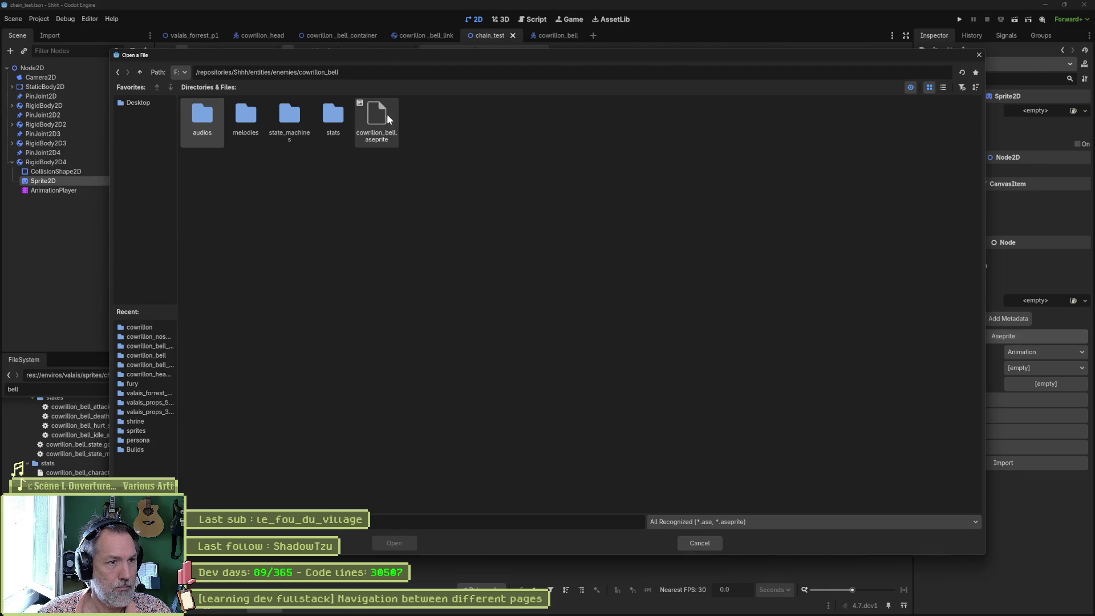
double_click(375, 114)
Step: Keep Embed Texture on, import the animation, and dismiss the missing AnimationPlayer alert
click(970, 447)
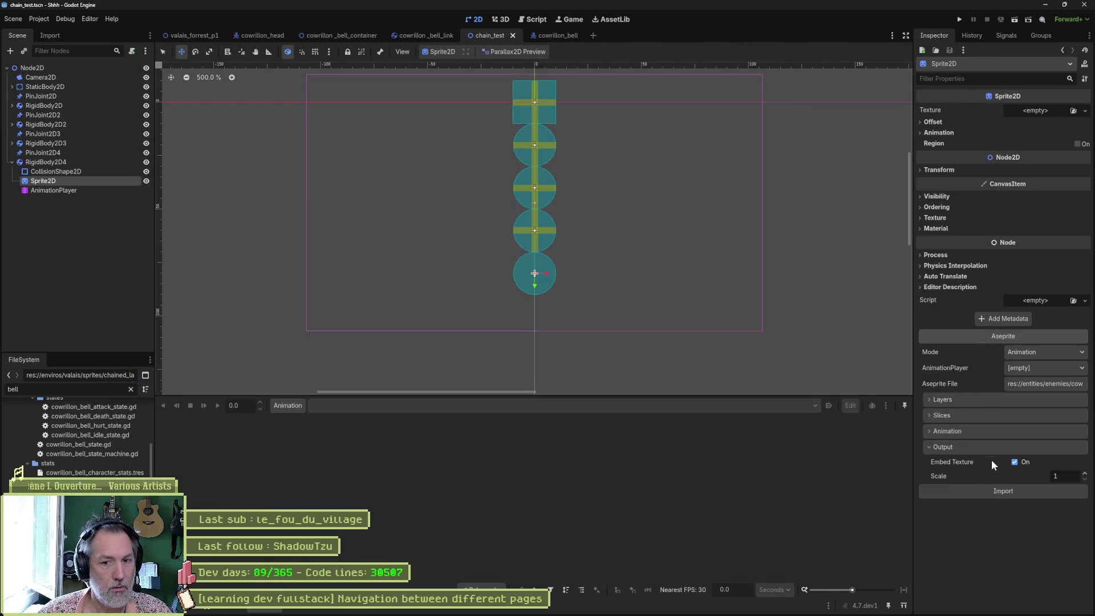
click(1014, 462)
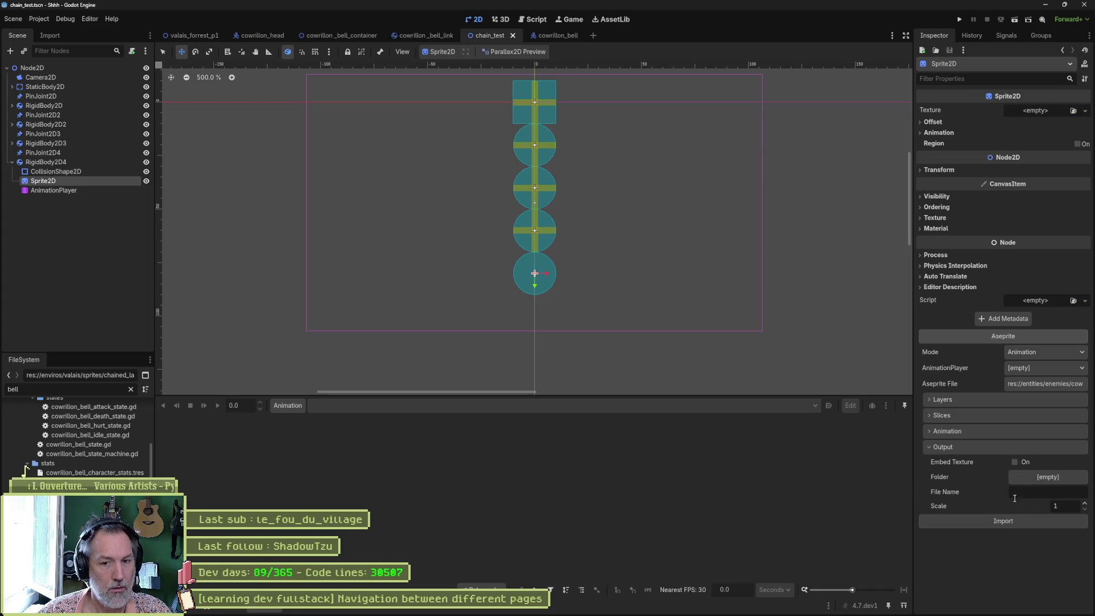
click(1015, 461)
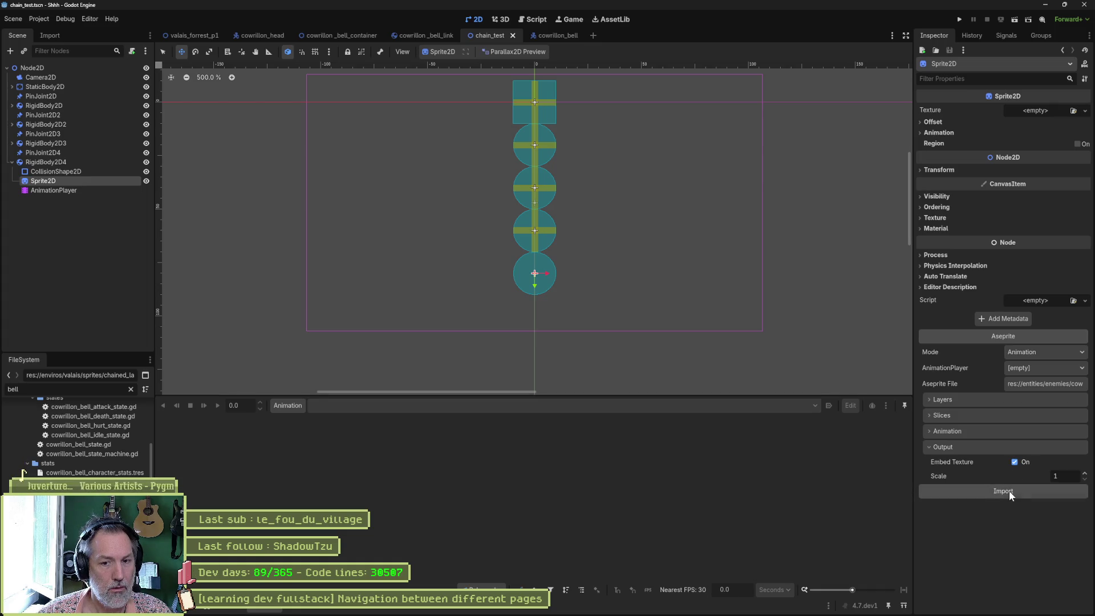
click(1008, 491)
key(Return)
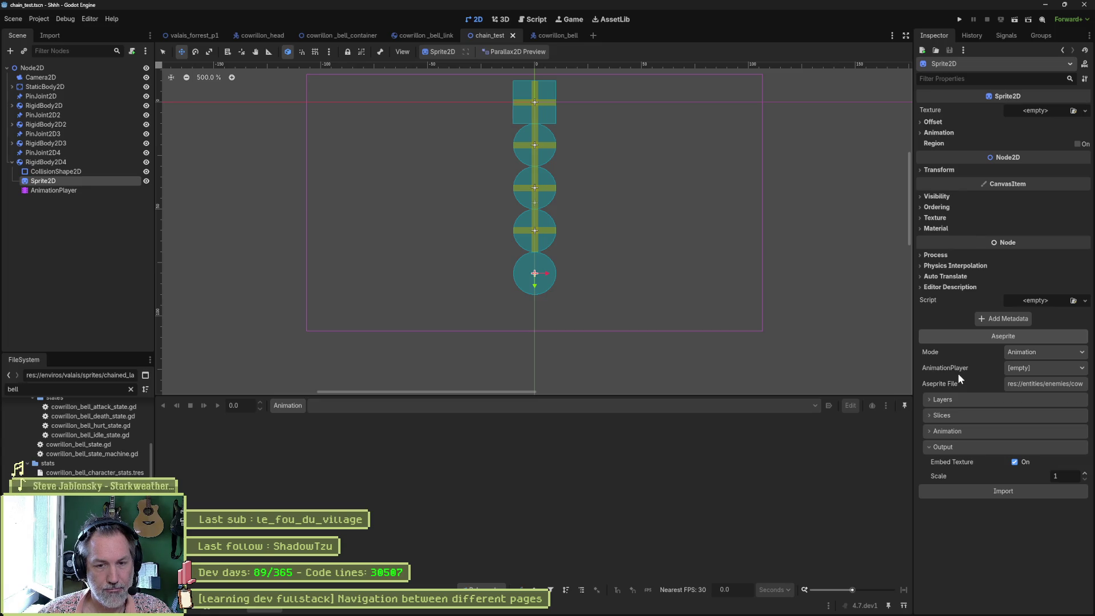
key(alt+Tab)
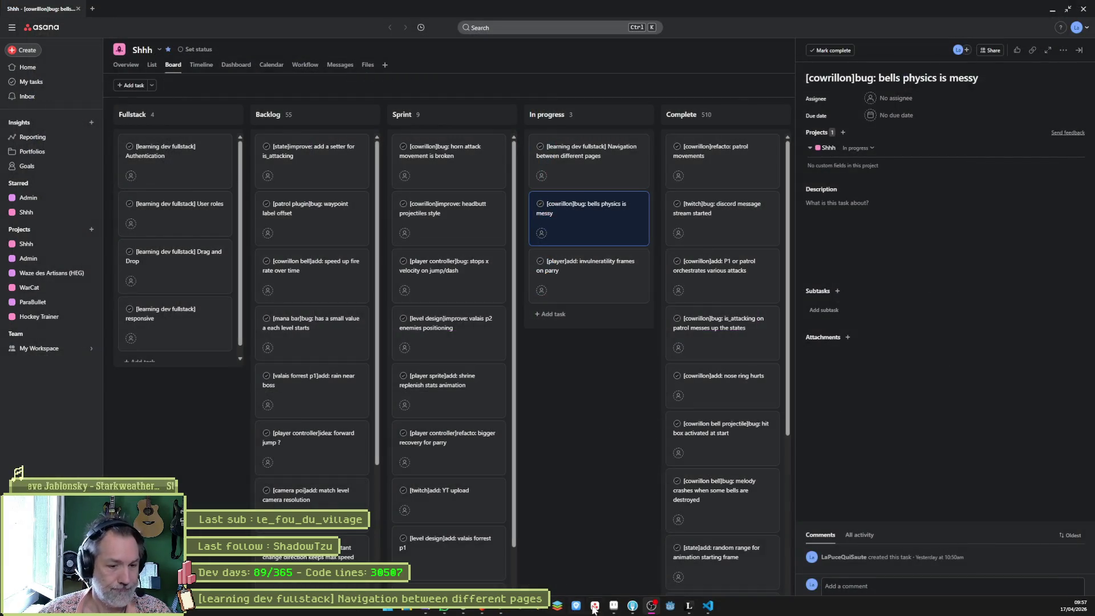
Step: Relaunch Godot and reopen the Shhh project from the Project Manager
click(670, 605)
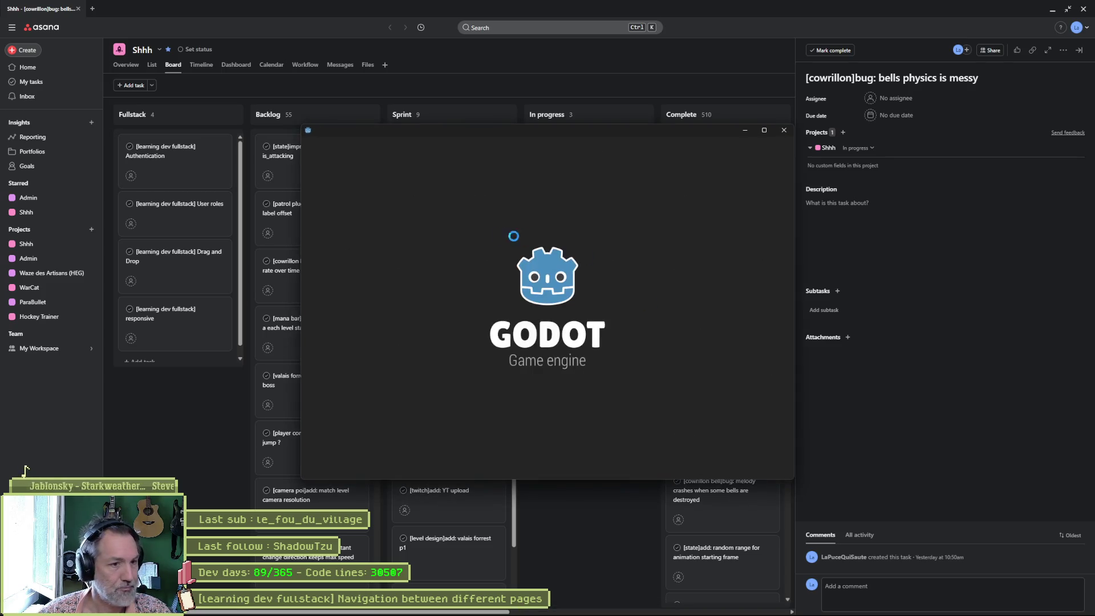
double_click(445, 200)
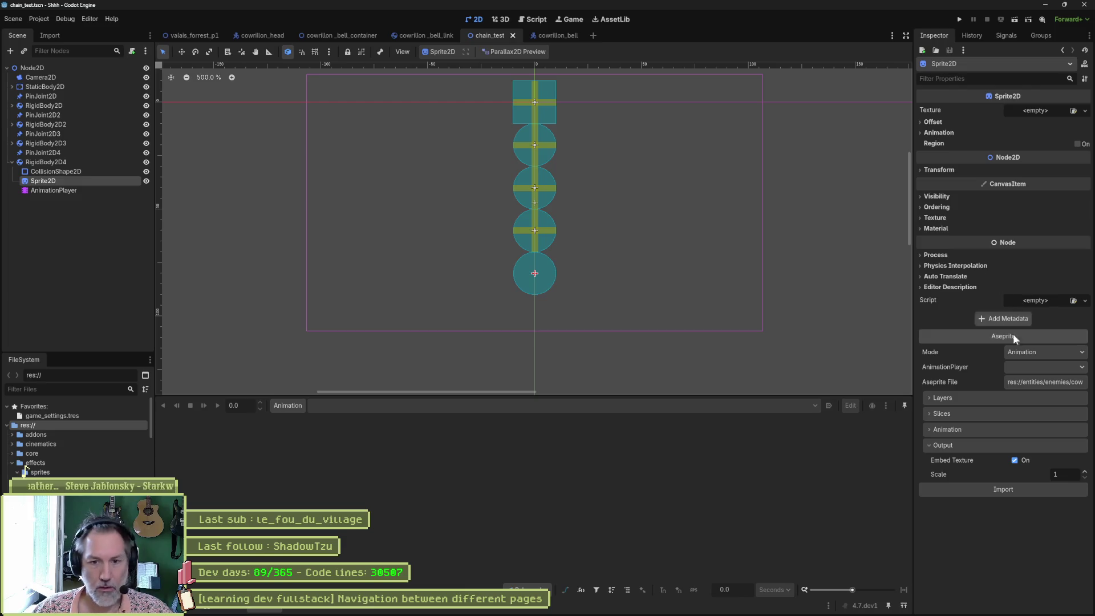
Step: Link the sprite to RigidBody2D4/AnimationPlayer and reimport with the bg layer excluded
click(1035, 368)
click(1042, 391)
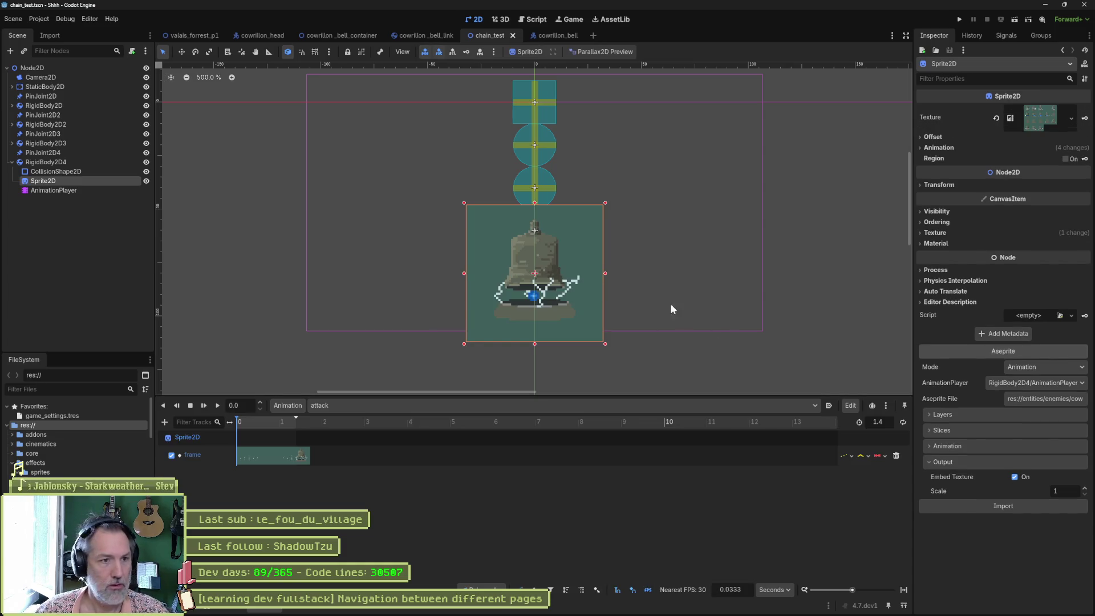
click(935, 414)
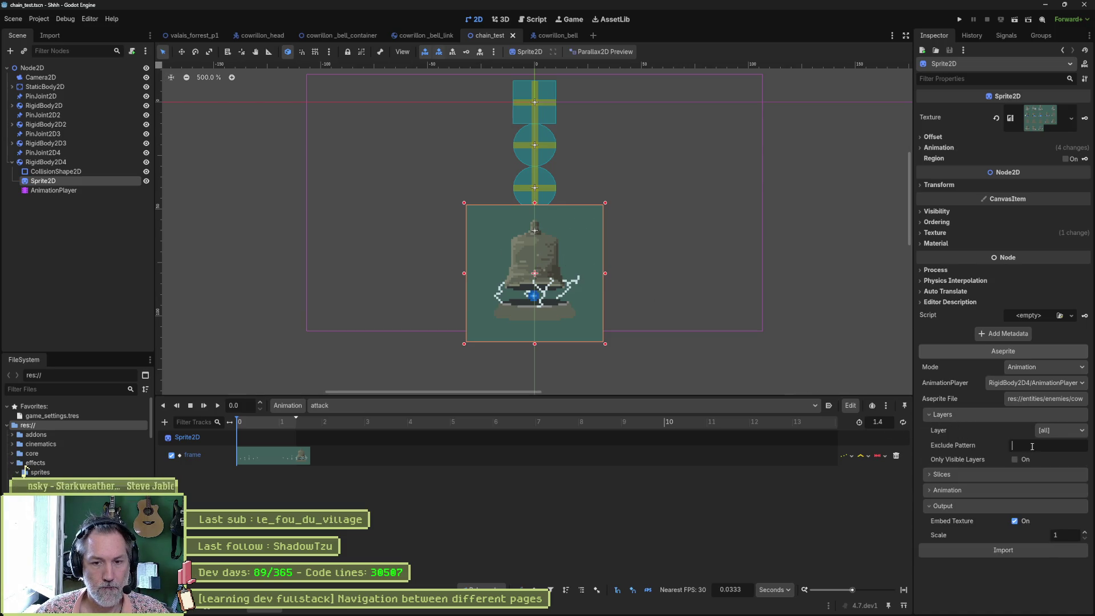
text(bg)
click(1003, 550)
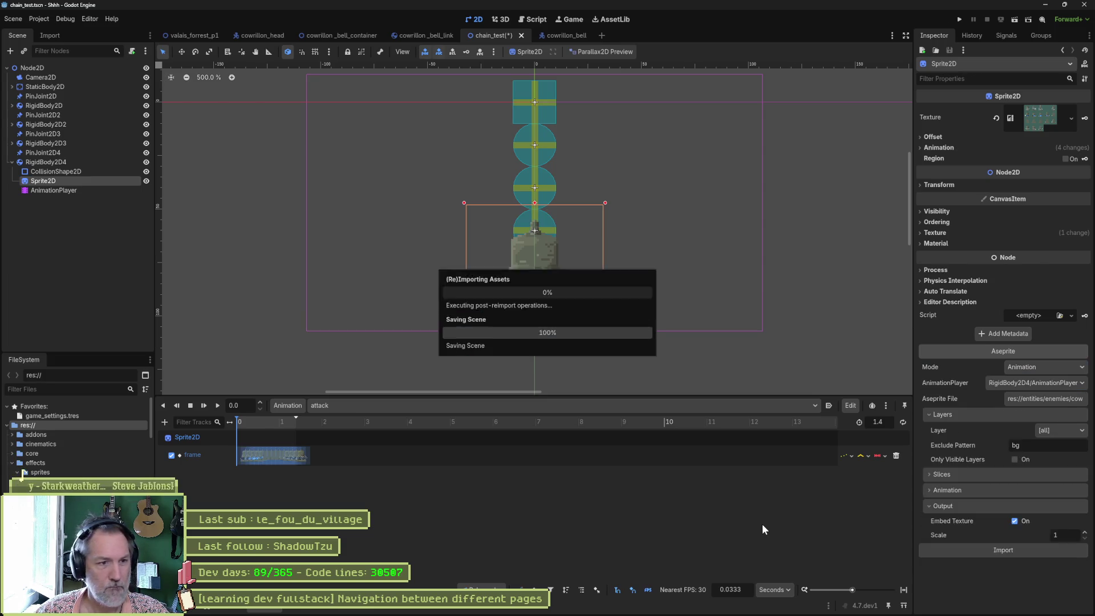
Step: Move the bell Sprite2D 26 px down, then save and run the scene
click(61, 173)
click(60, 181)
key(w)
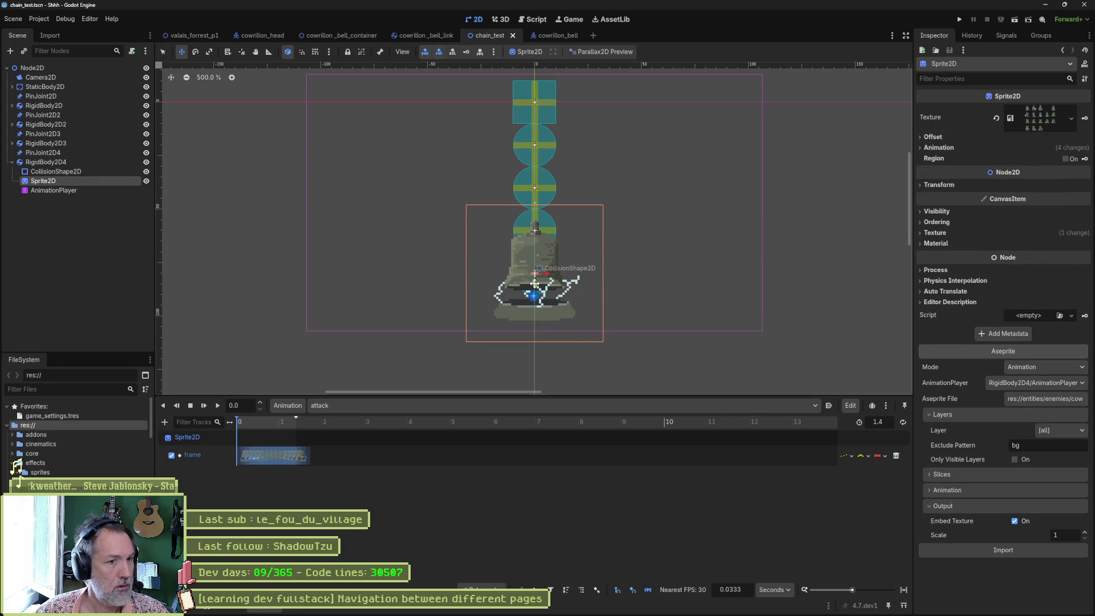
mouse_move(535, 284)
mouse_down()
mouse_move(535, 357)
mouse_move(543, 312)
mouse_up()
key(F6)
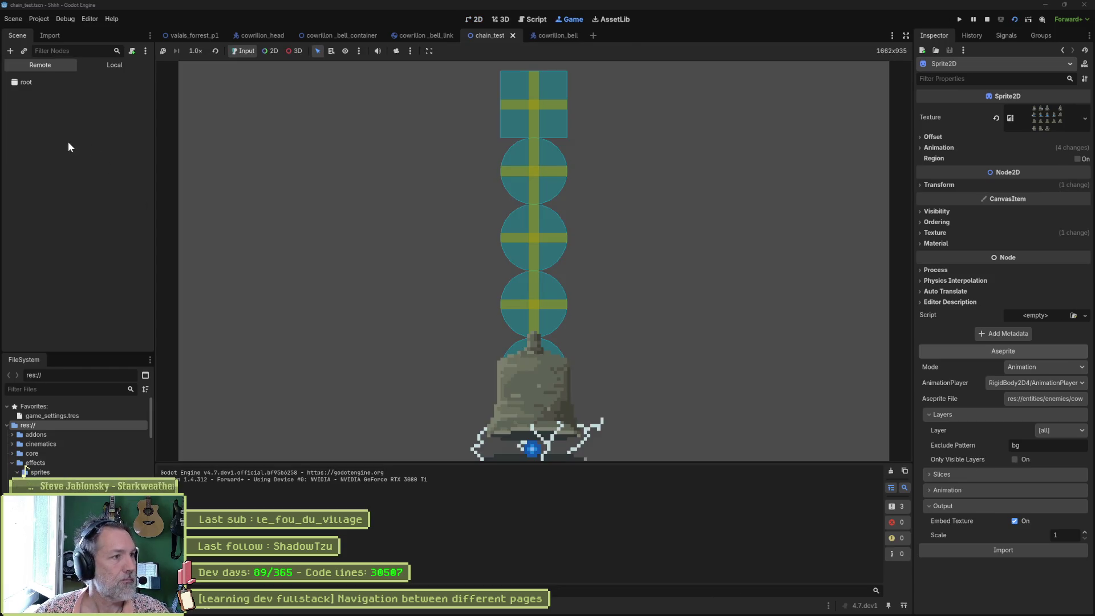
Step: Drag the live StaticBody2D and Node2D x positions to swing the chain and bell, then stop
click(11, 138)
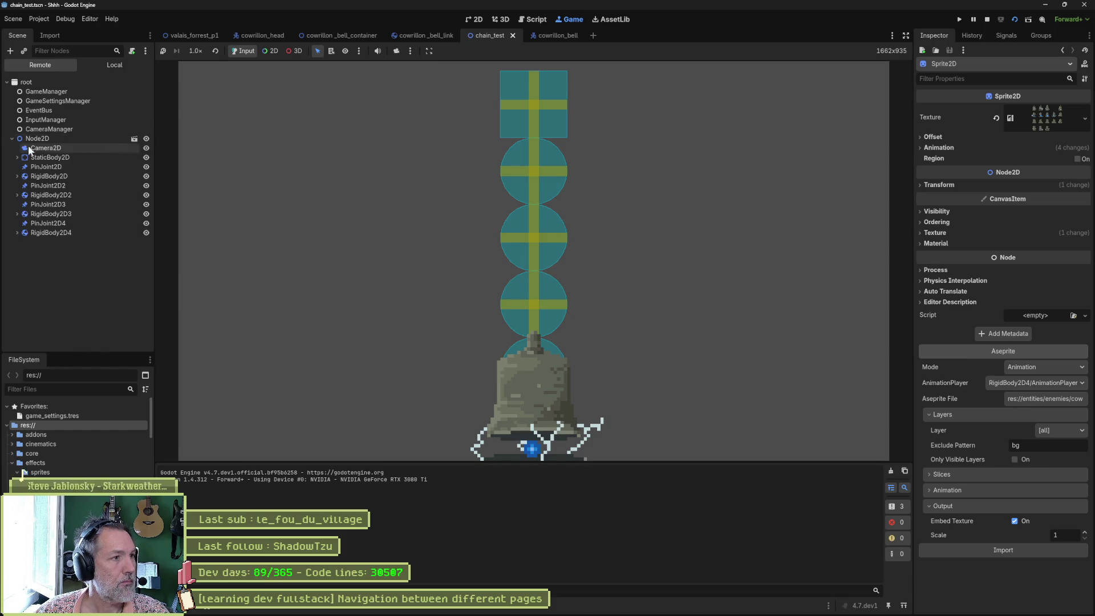
click(50, 156)
mouse_move(1042, 356)
mouse_down()
mouse_move(1061, 356)
mouse_move(1021, 356)
mouse_up()
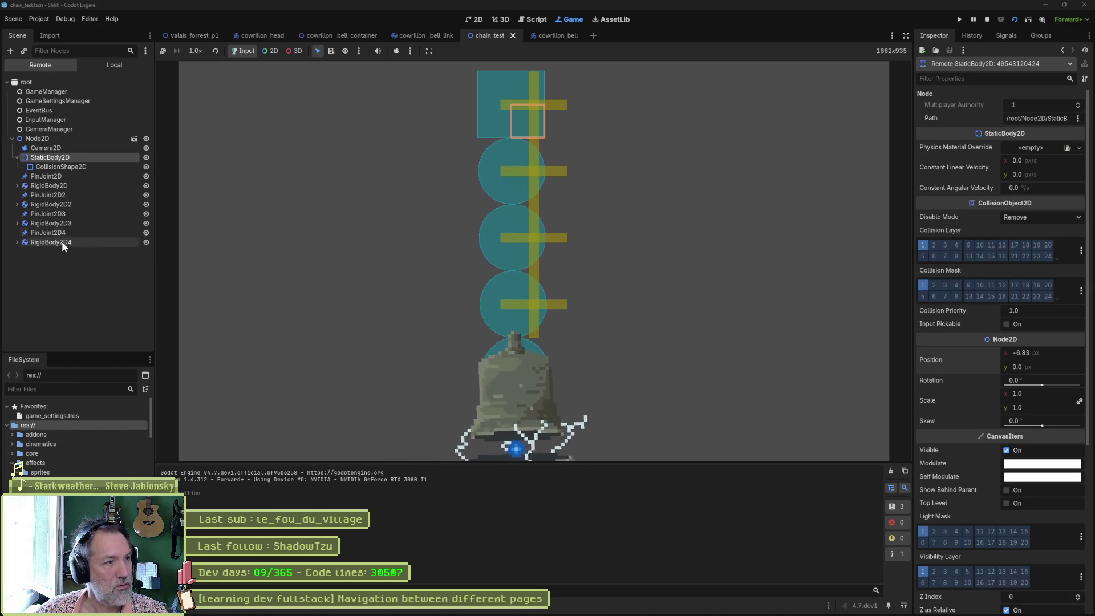
click(78, 139)
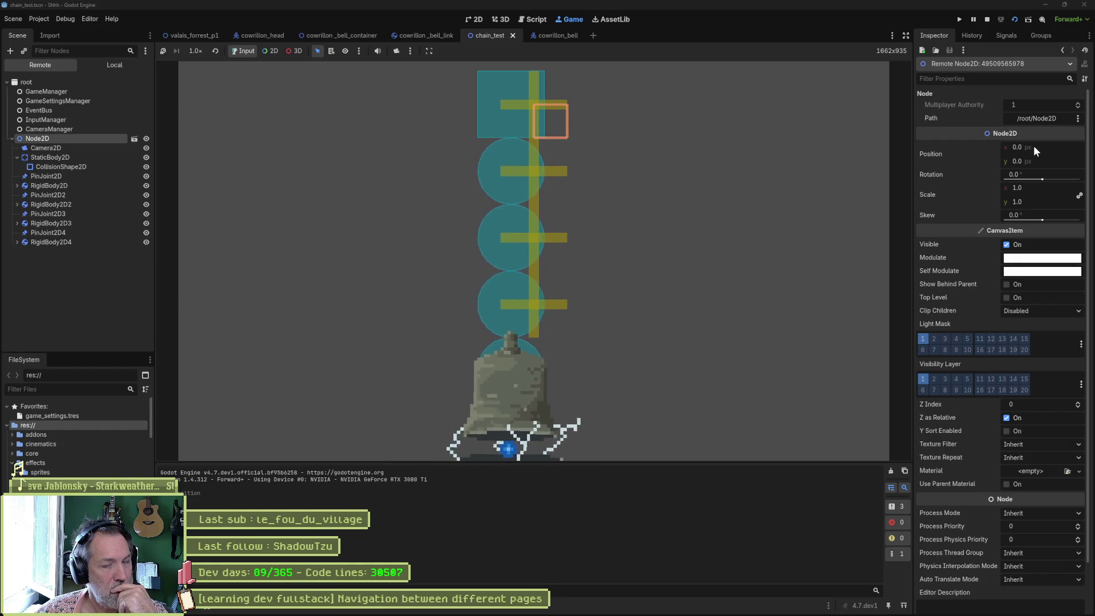
drag(1035, 146, 1033, 146)
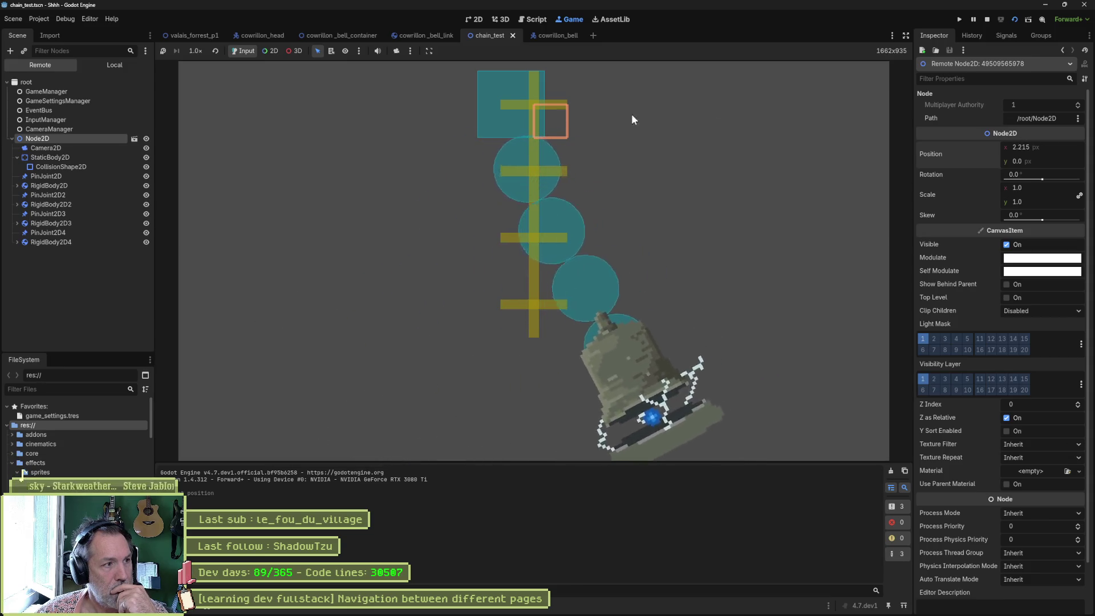
click(69, 157)
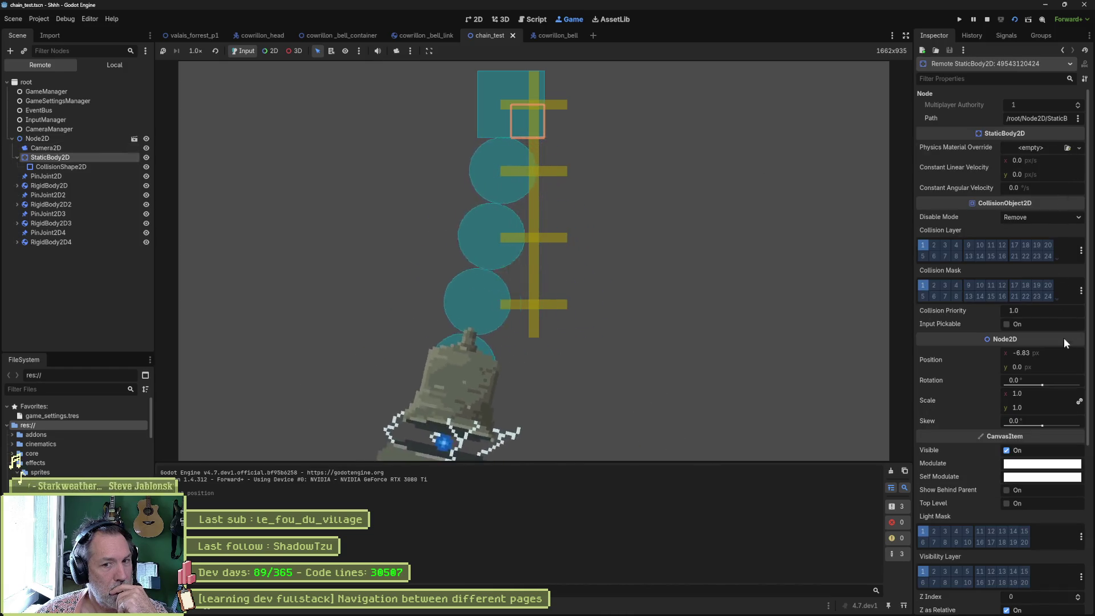
drag(1021, 353, 1023, 352)
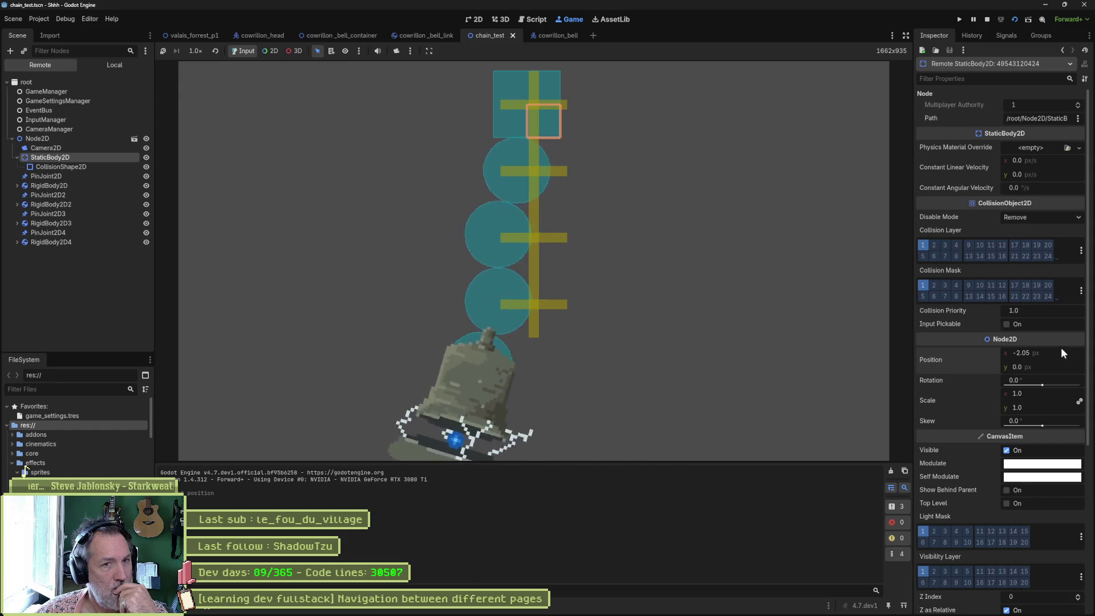
click(988, 19)
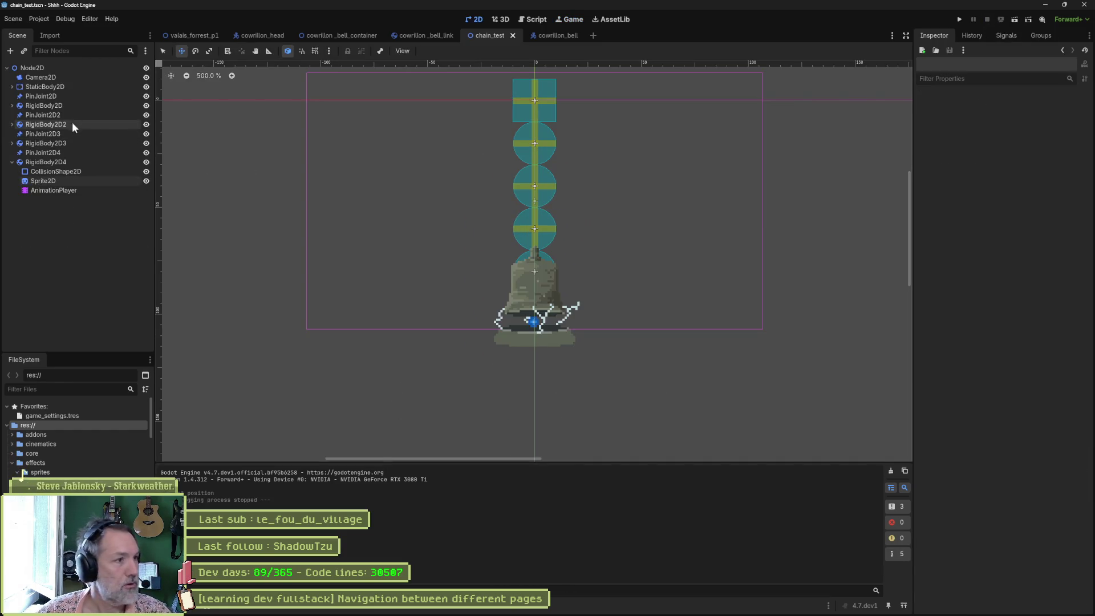
Step: Select PinJoint2D through PinJoint2D4 and drag them 10 px down
click(43, 95)
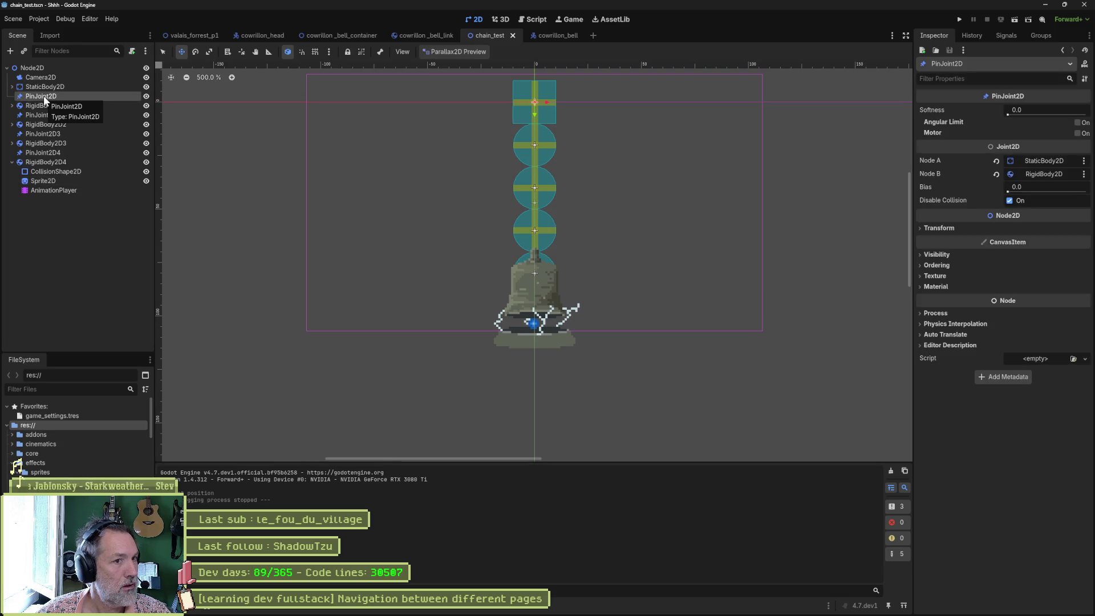
ctrl+click(33, 115)
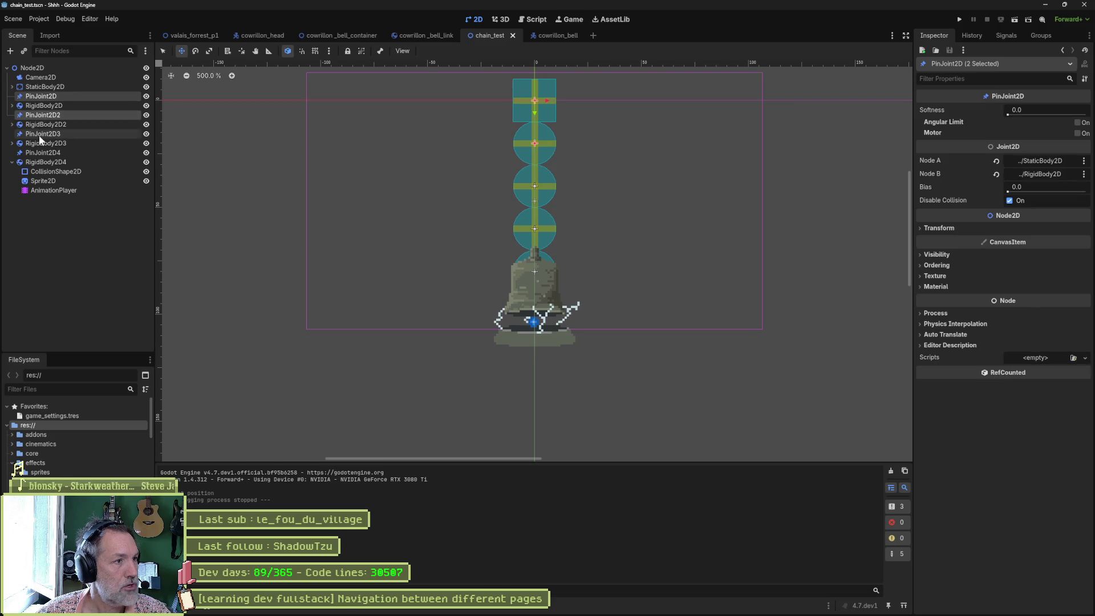
ctrl+click(38, 134)
ctrl+click(40, 151)
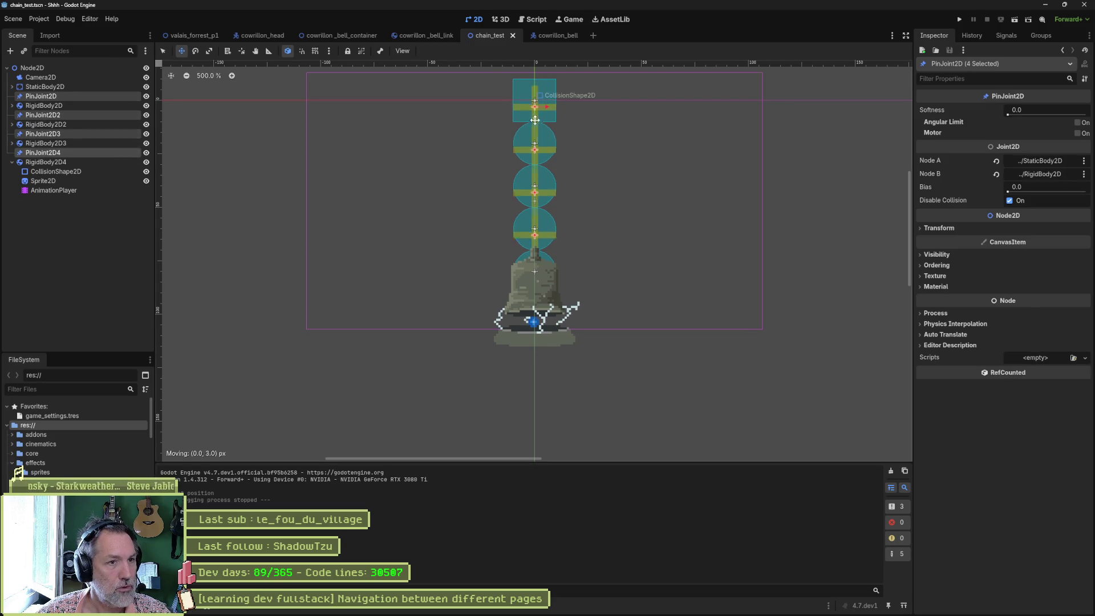
drag(535, 97, 534, 132)
Step: Run the scene, shift the live StaticBody2D anchor to x -9.31, then stop
key(F6)
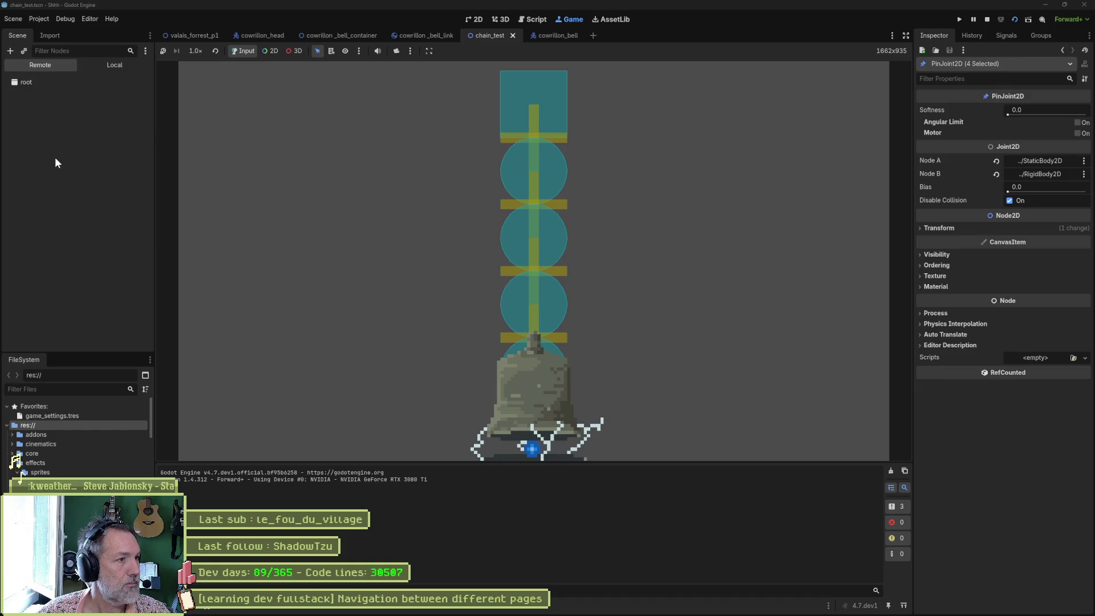
click(55, 157)
drag(1018, 353, 977, 352)
key(F8)
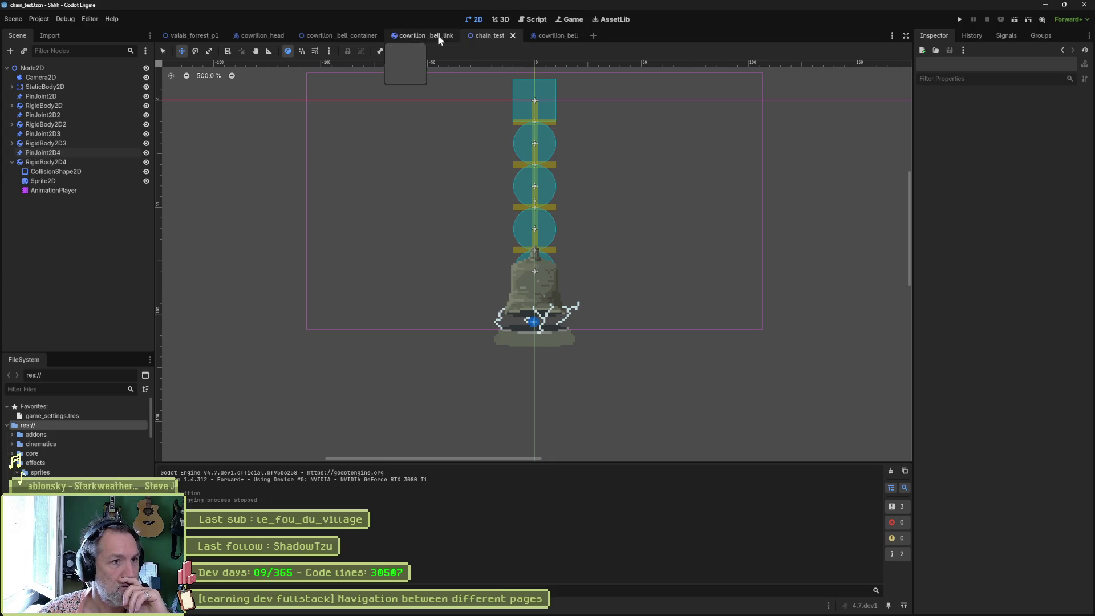
Step: From cowrillon_bell_container, open the linked bell scene to review it, then switch back
click(329, 36)
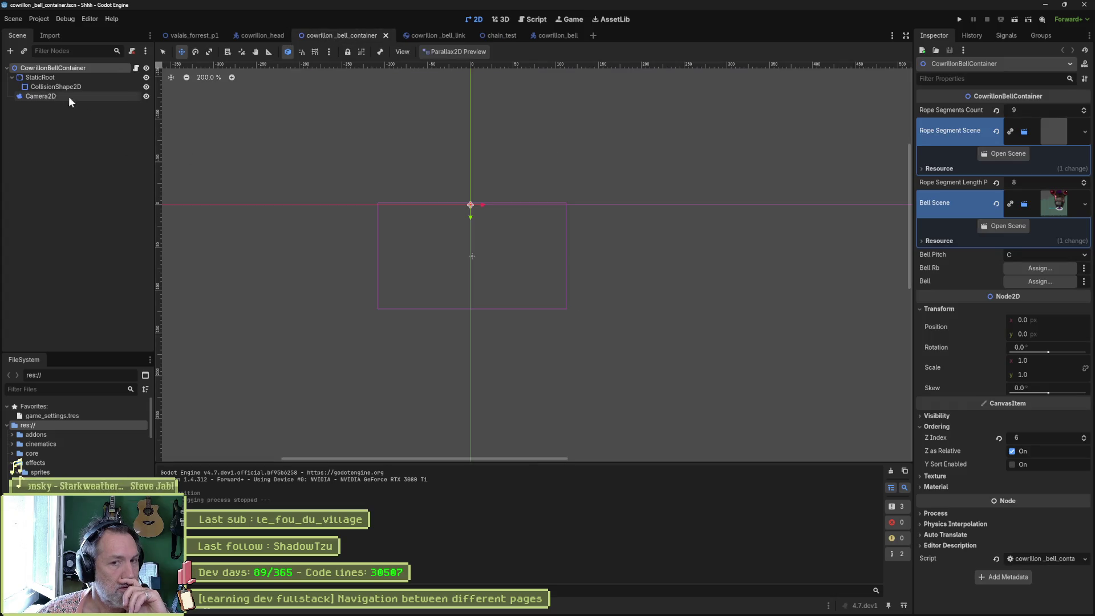
click(1009, 227)
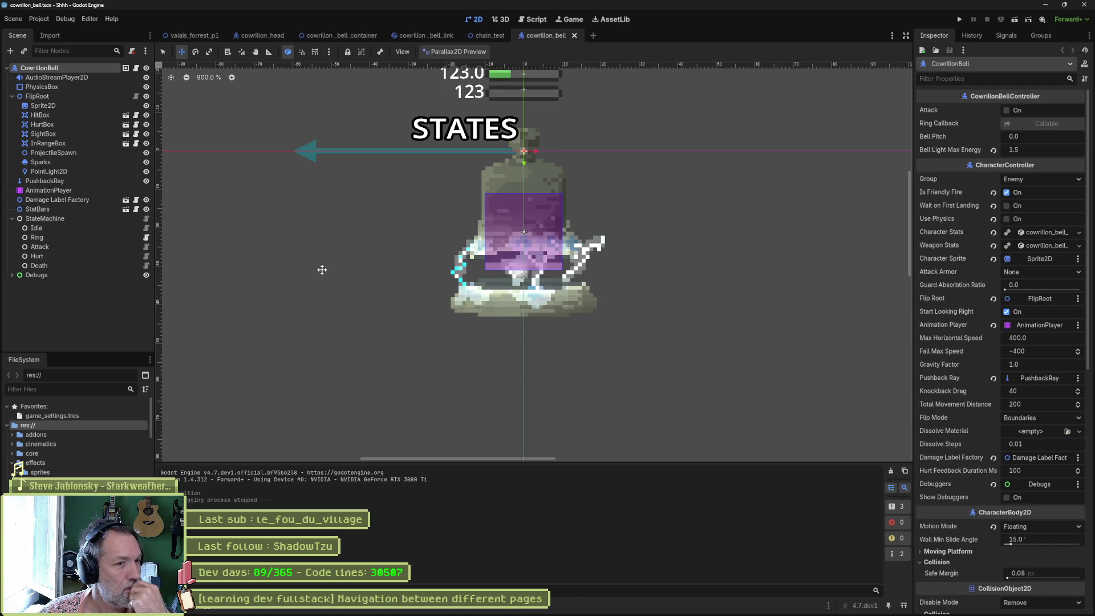
scroll(321, 253, down, 2)
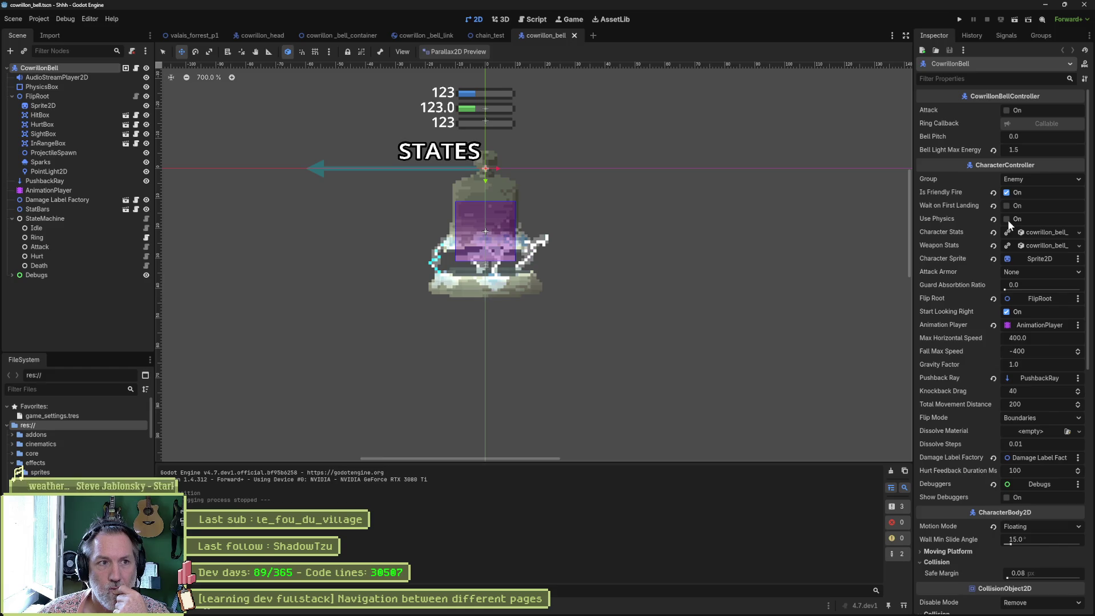
click(371, 35)
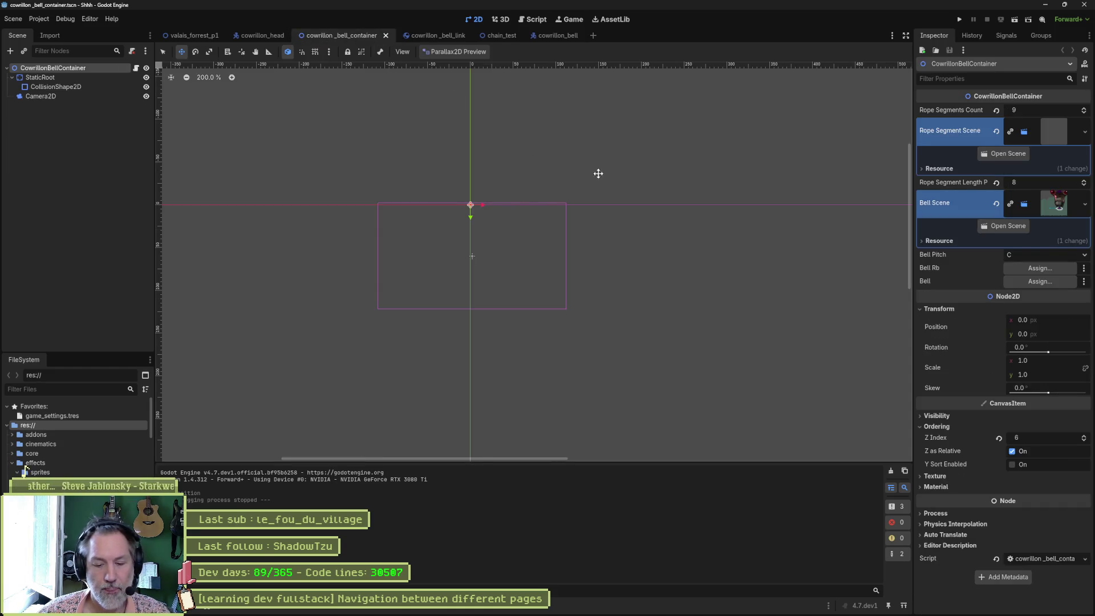
Step: Run the bell container and inspect the live CowrillonBell under EndContainer
key(F6)
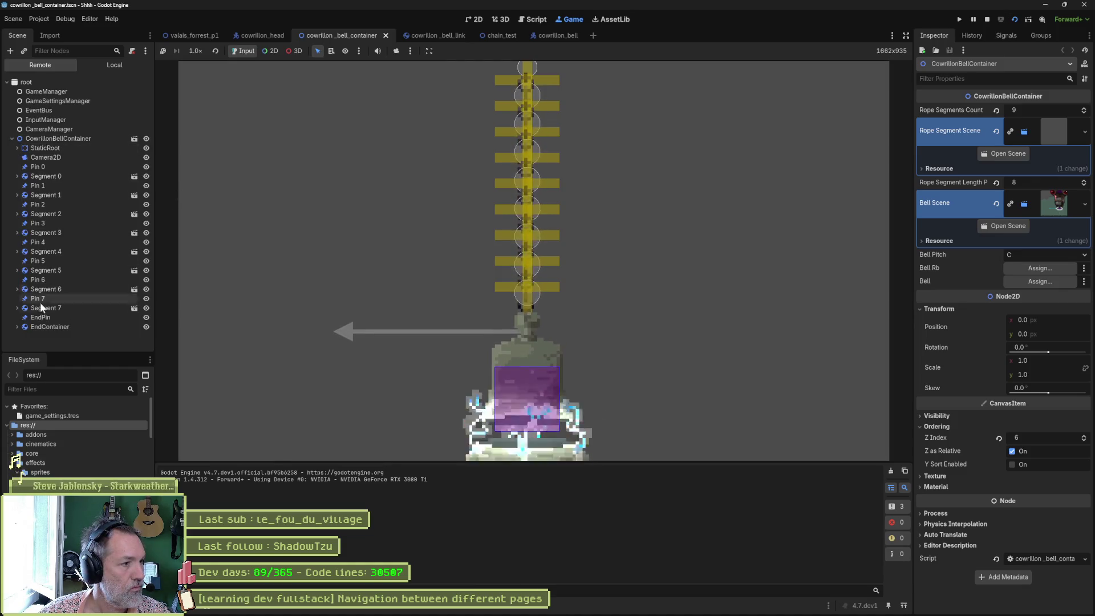
click(107, 326)
click(40, 336)
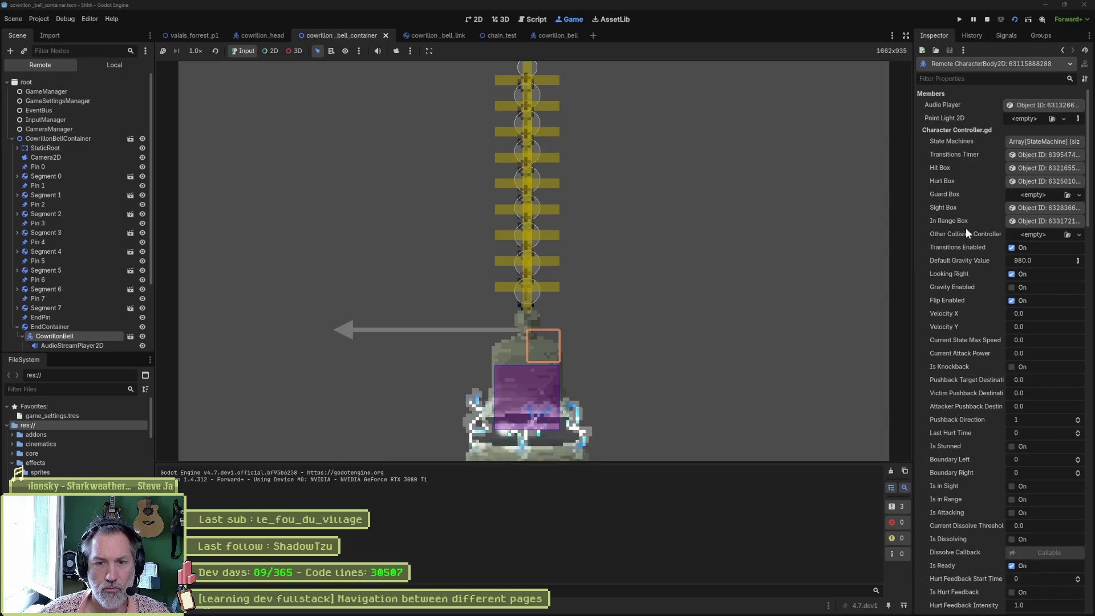
scroll(966, 228, down, 3)
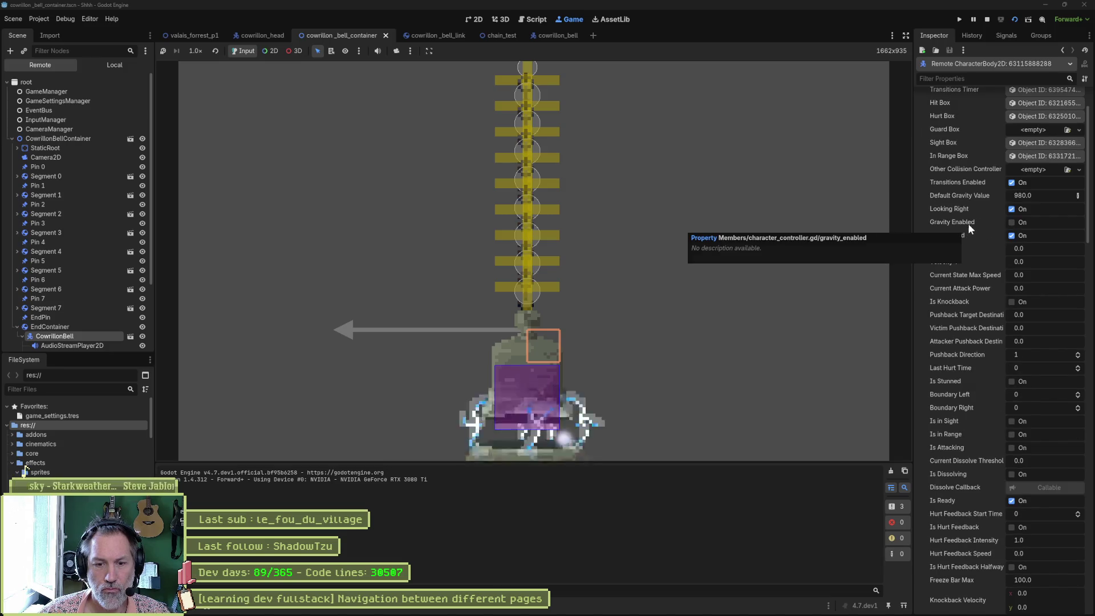
Step: Filter the Inspector by 'phys' and set the bell's Physics Interpolation Mode to Off
click(987, 78)
text(phs)
key(BackSpace)
text(ys)
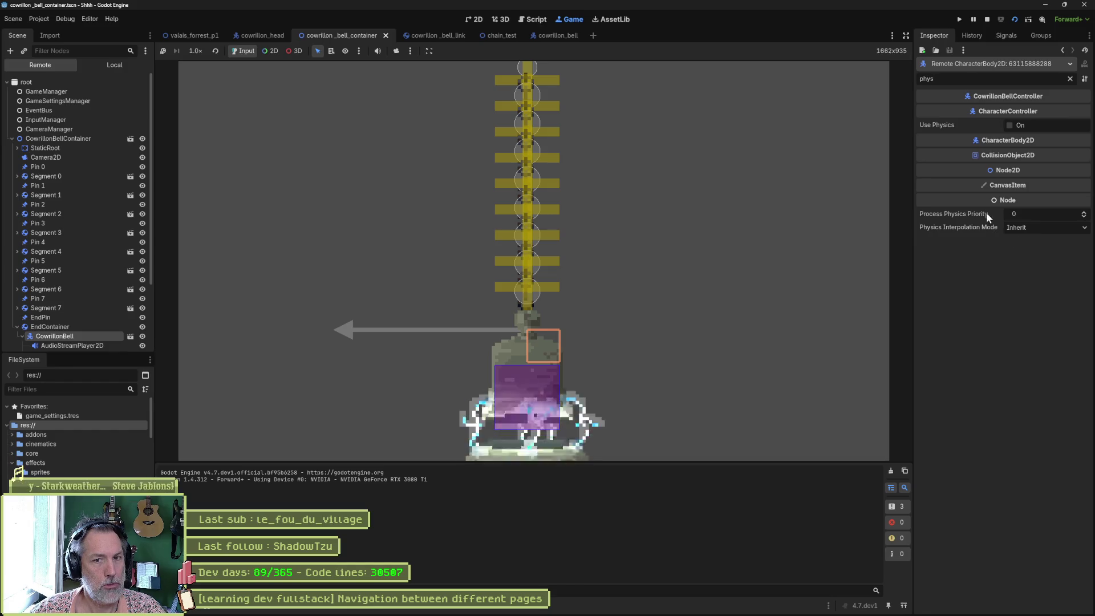
click(1036, 214)
click(1024, 228)
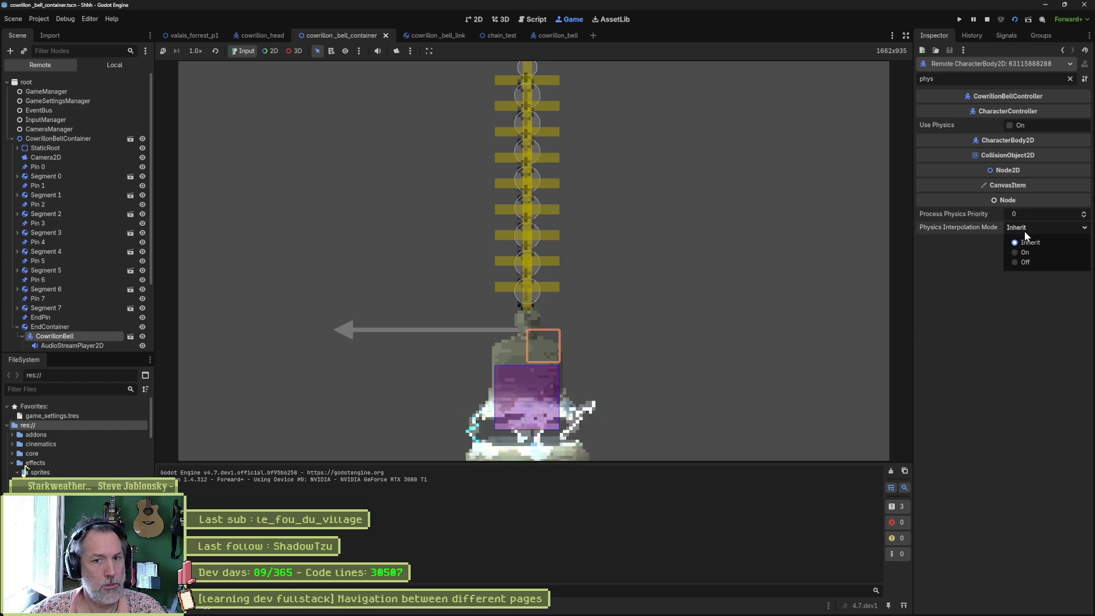
click(1033, 262)
Step: Review the live StaticRoot's properties with the filter cleared, then stop the game
click(67, 149)
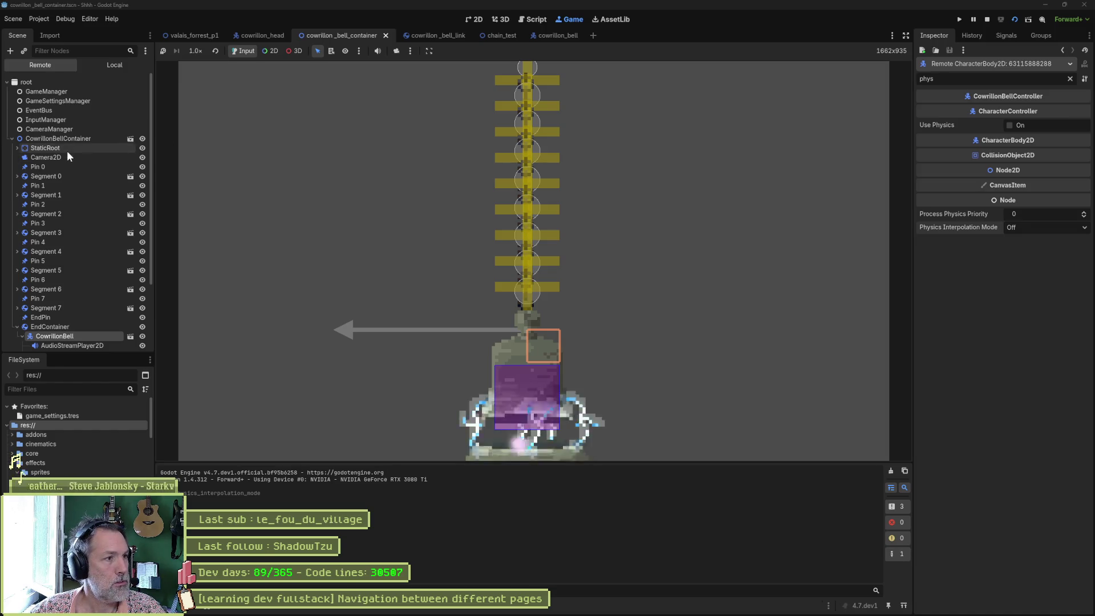
click(1069, 79)
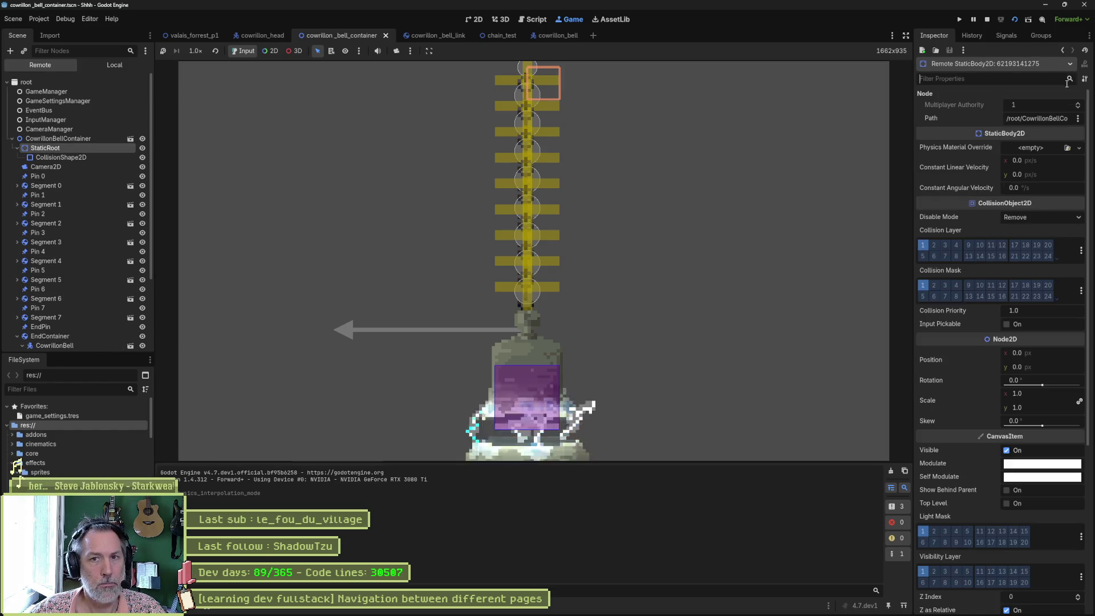
scroll(973, 272, down, 2)
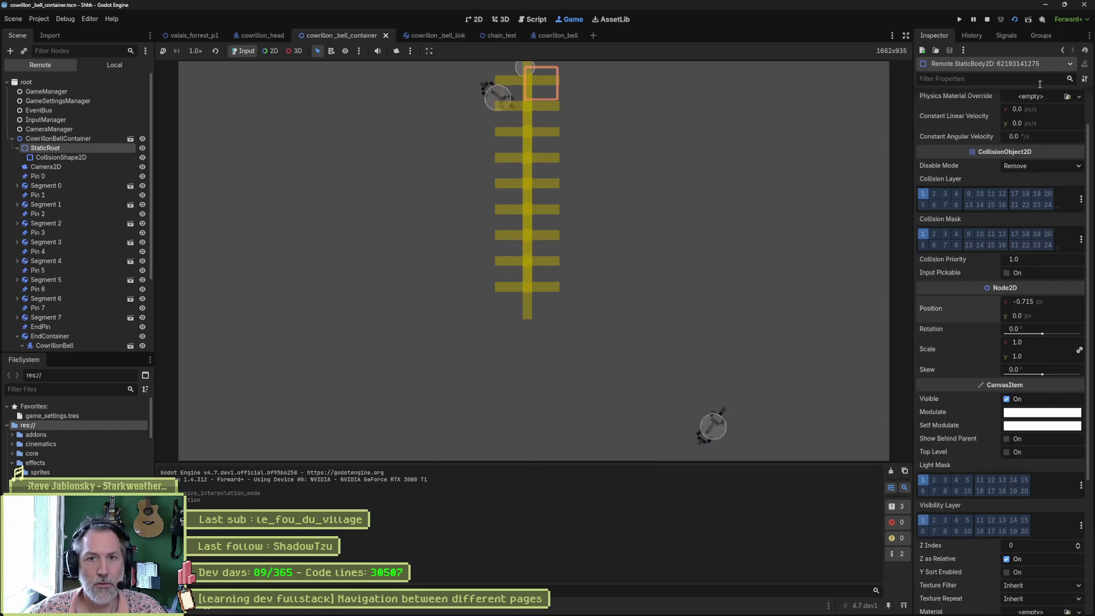
click(987, 20)
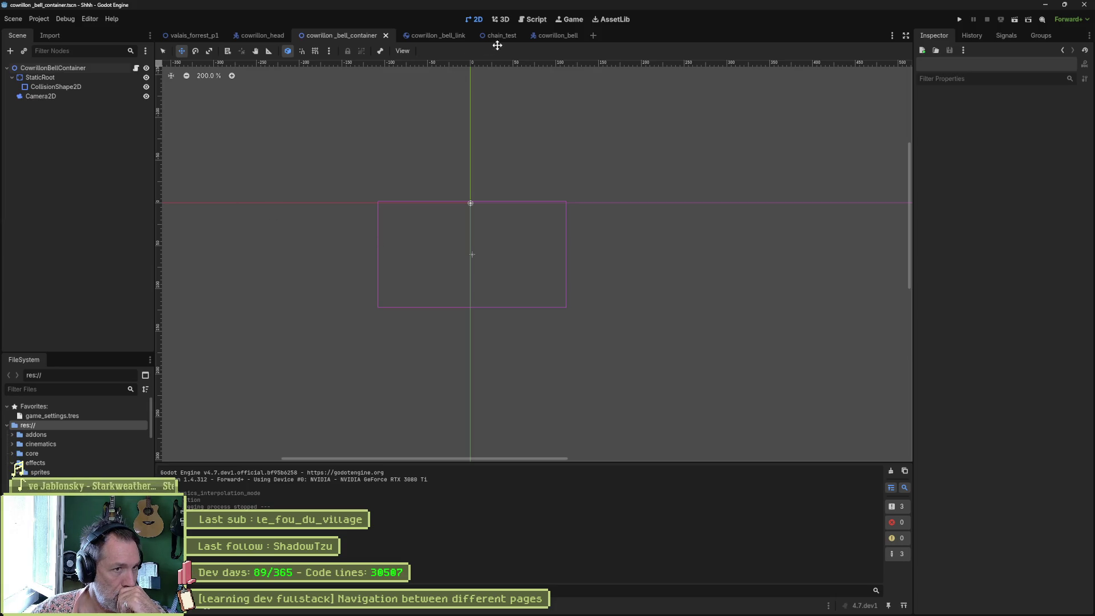
Step: Switch to the cowrillon_bell scene tab to edit the bell
click(548, 36)
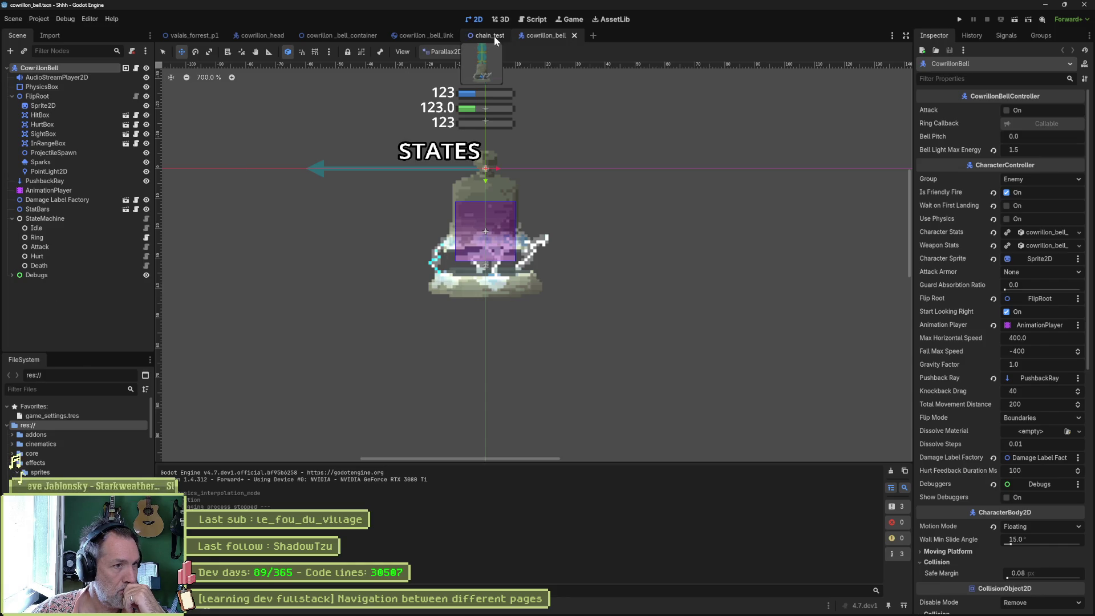
Step: Instance chain_test.tscn under FlipRoot and run the bell scene with F6
click(65, 96)
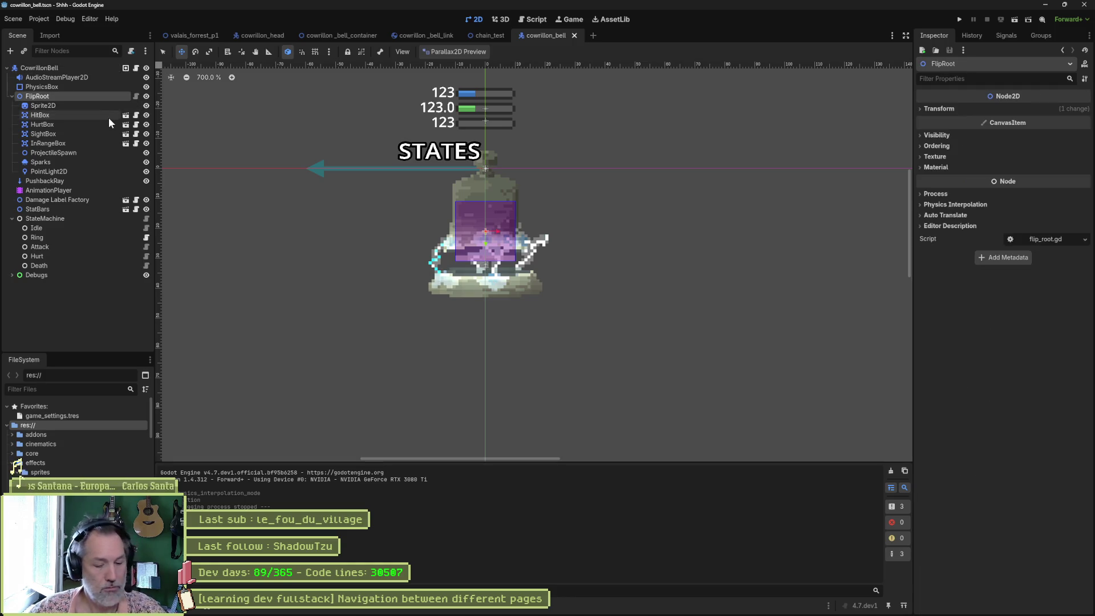
key(ctrl+shift+a)
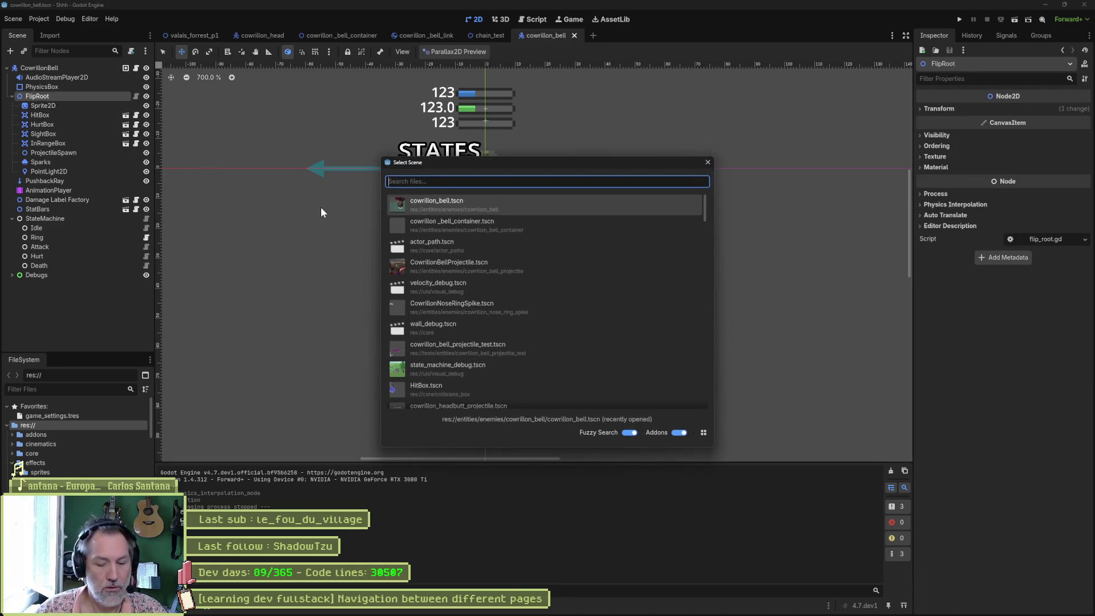
text(chain)
key(Return)
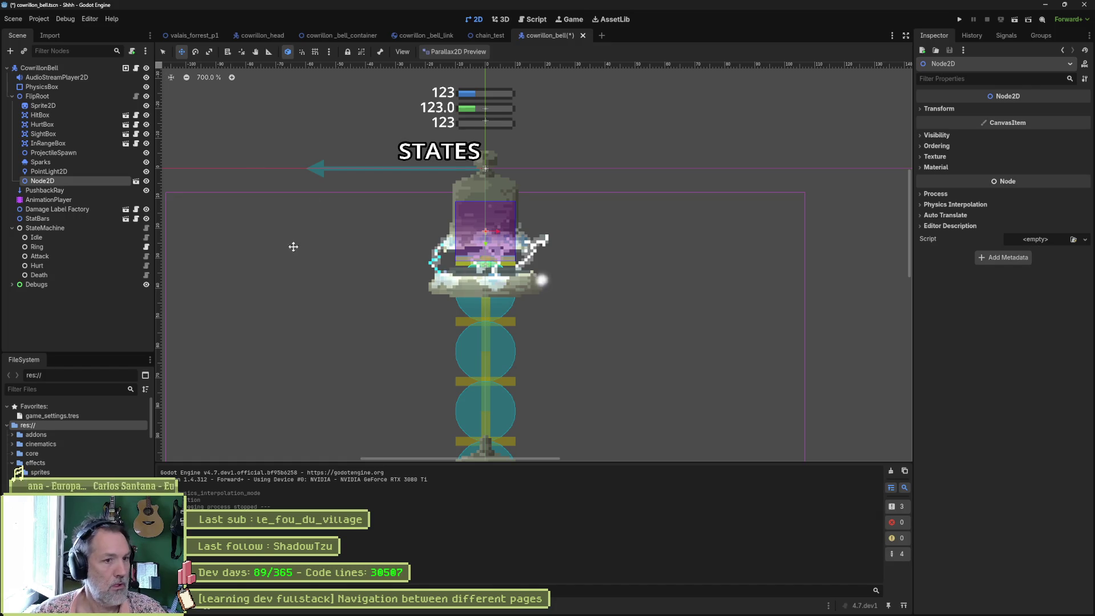
scroll(435, 367, down, 2)
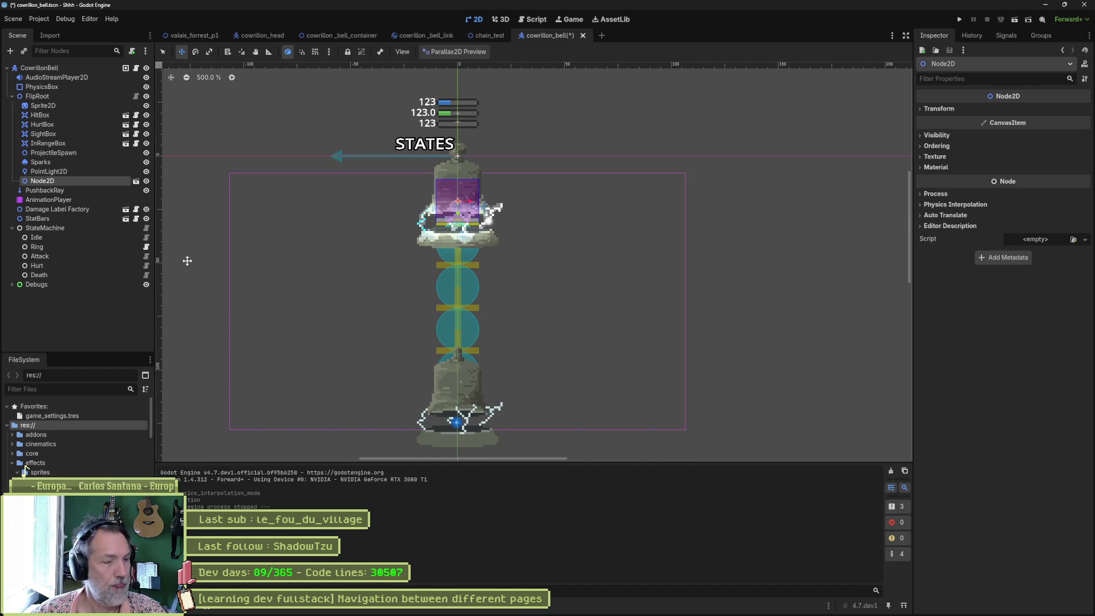
key(F6)
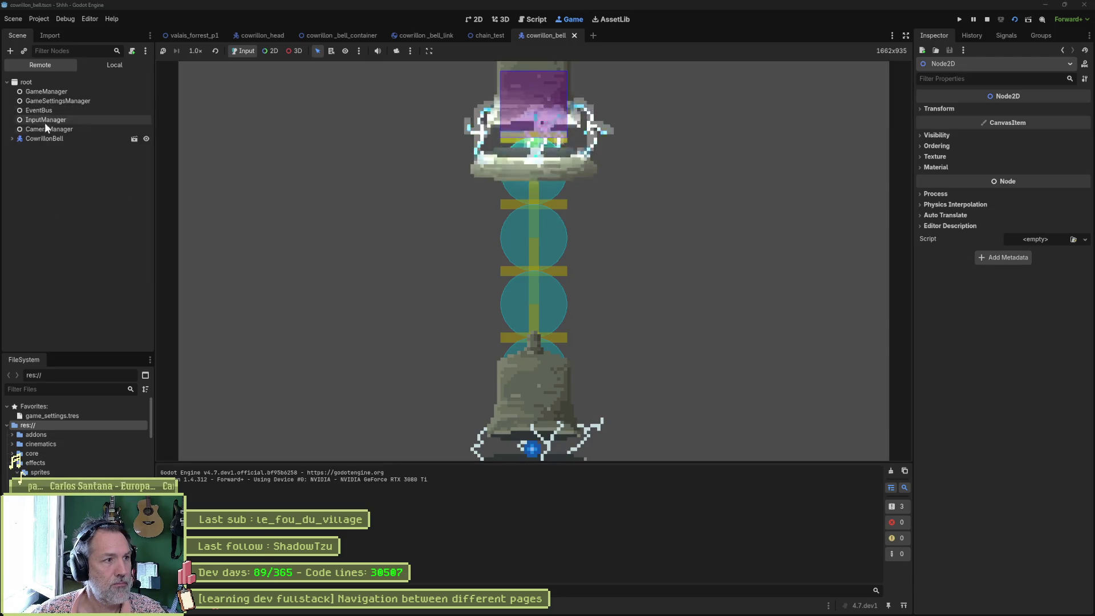
Step: In the remote tree, drag the chain Node2D's position x left to about -15.73
click(12, 138)
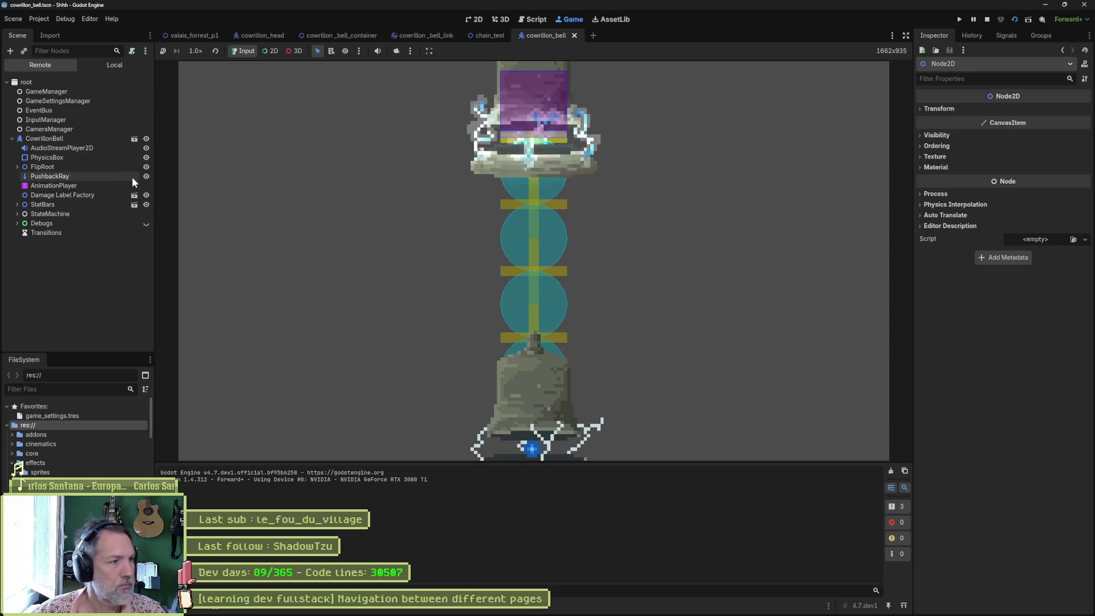
click(17, 166)
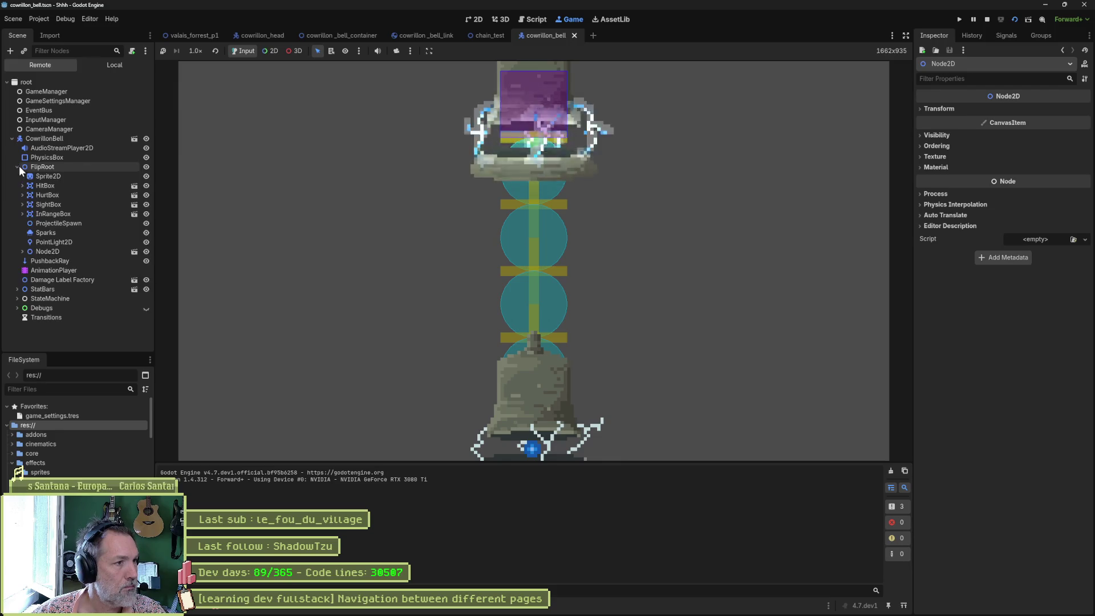
click(23, 250)
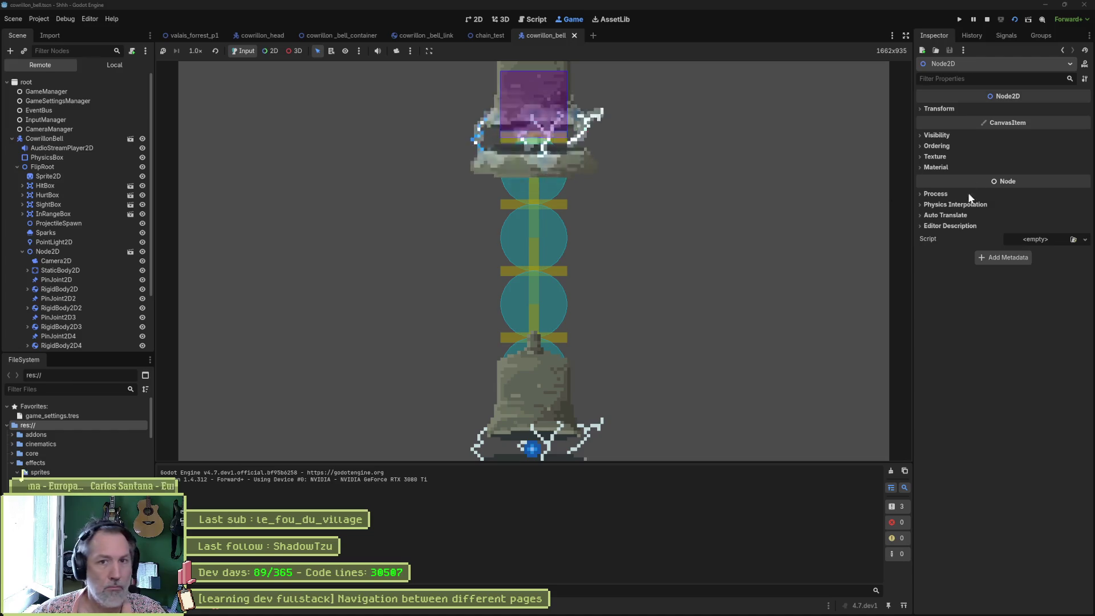
click(947, 109)
drag(1058, 118, 1038, 118)
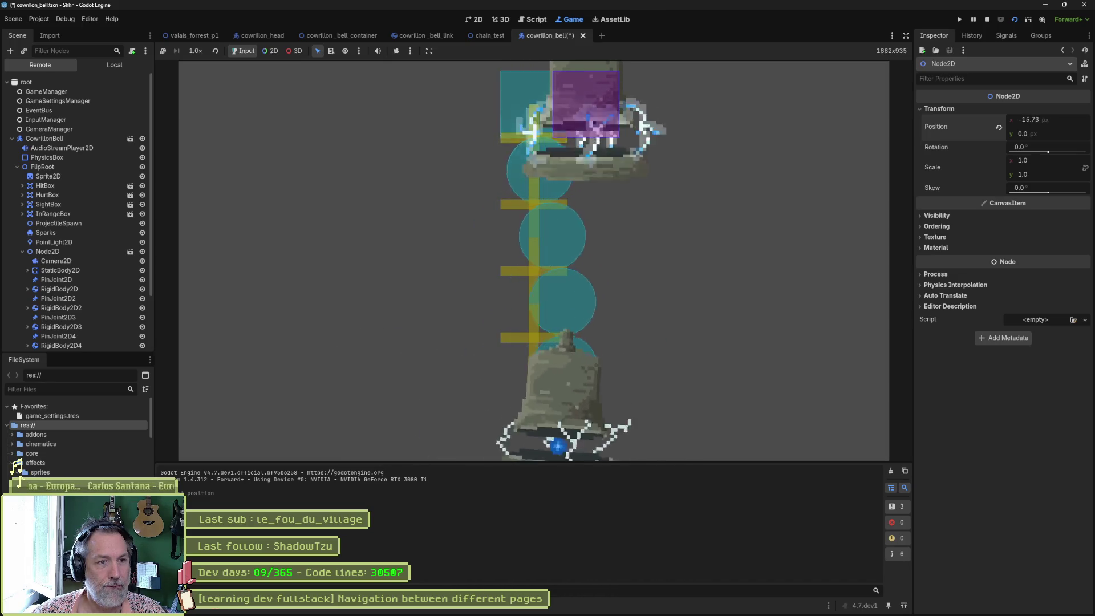
Step: Rerun the bell scene, review CowrillonBell's live properties, then stop it
key(F8)
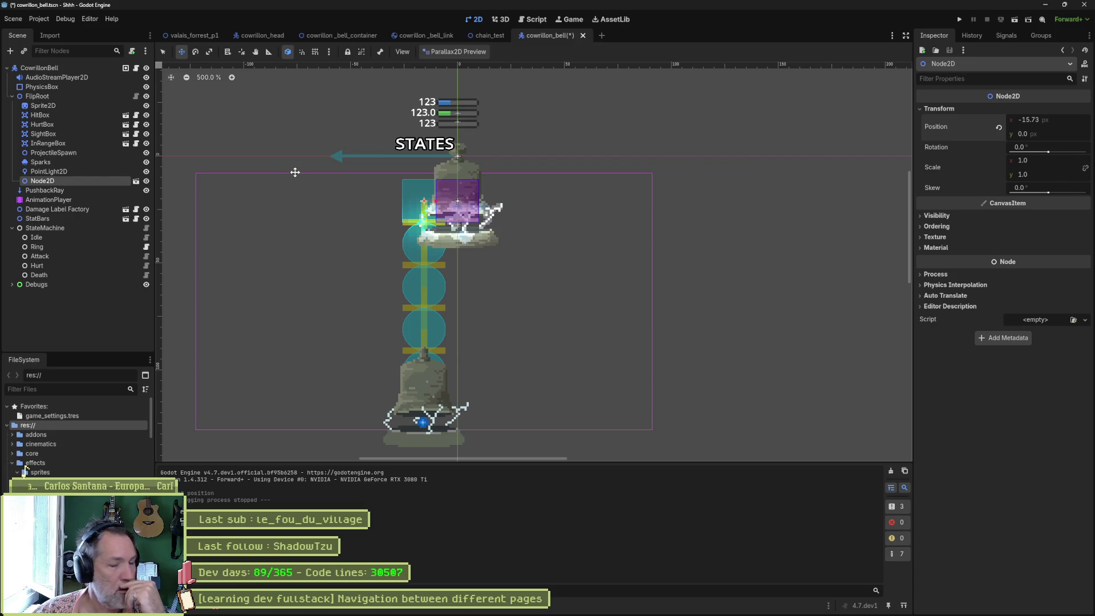
key(F6)
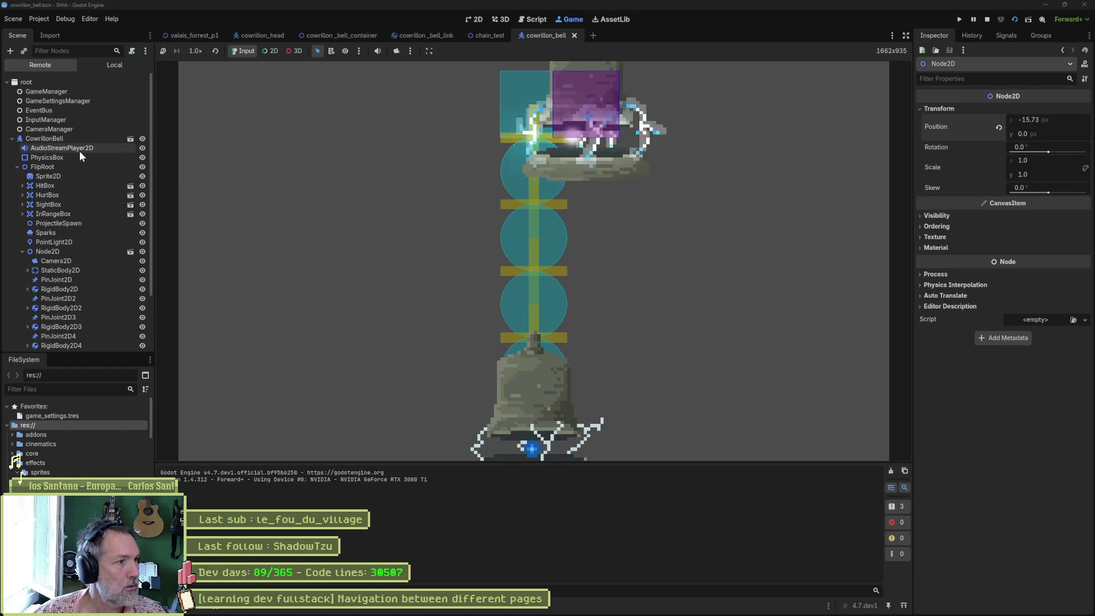
click(67, 141)
scroll(996, 310, down, 15)
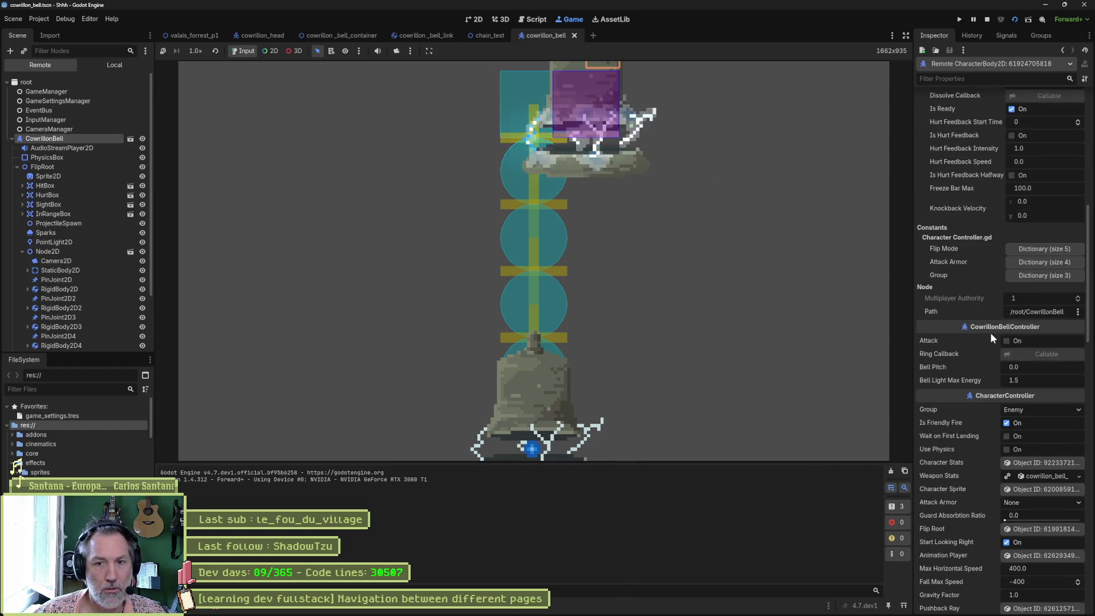
scroll(996, 334, down, 8)
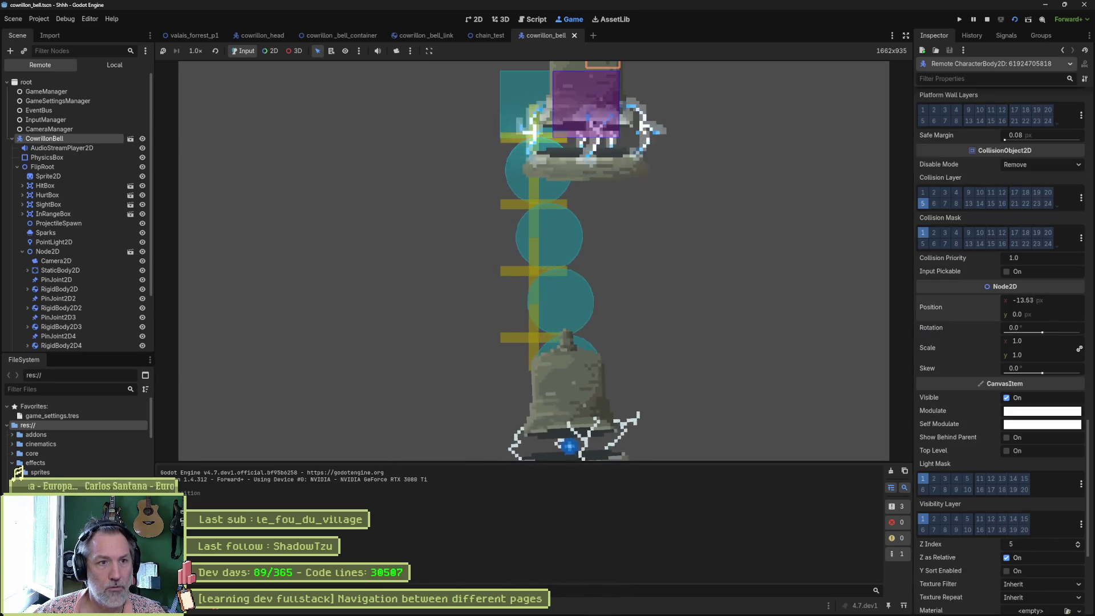
key(F8)
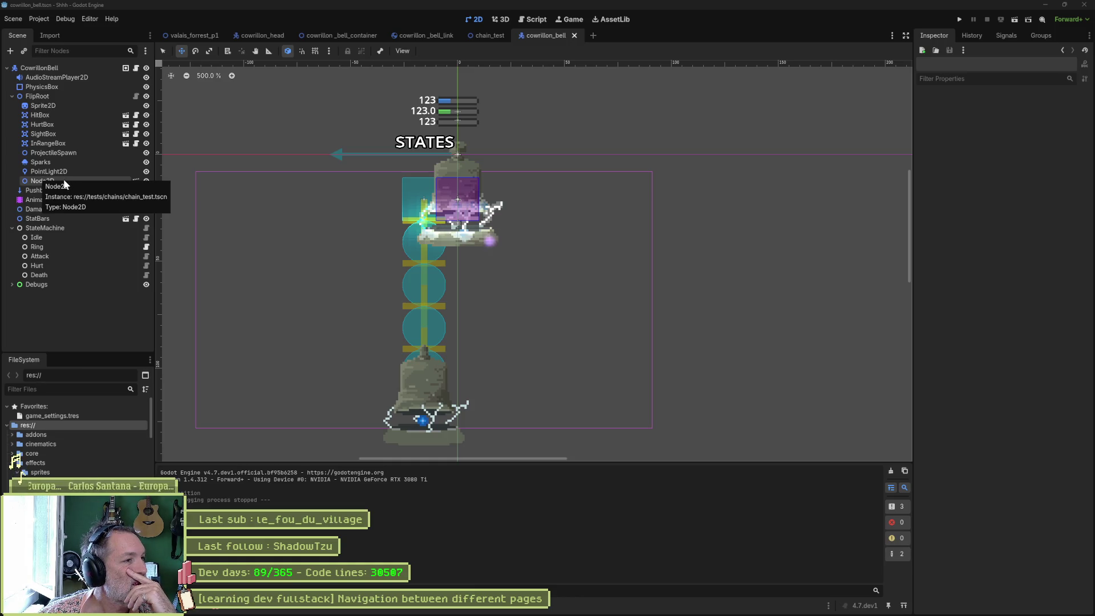
Step: Select the chain_test instance under FlipRoot
click(30, 180)
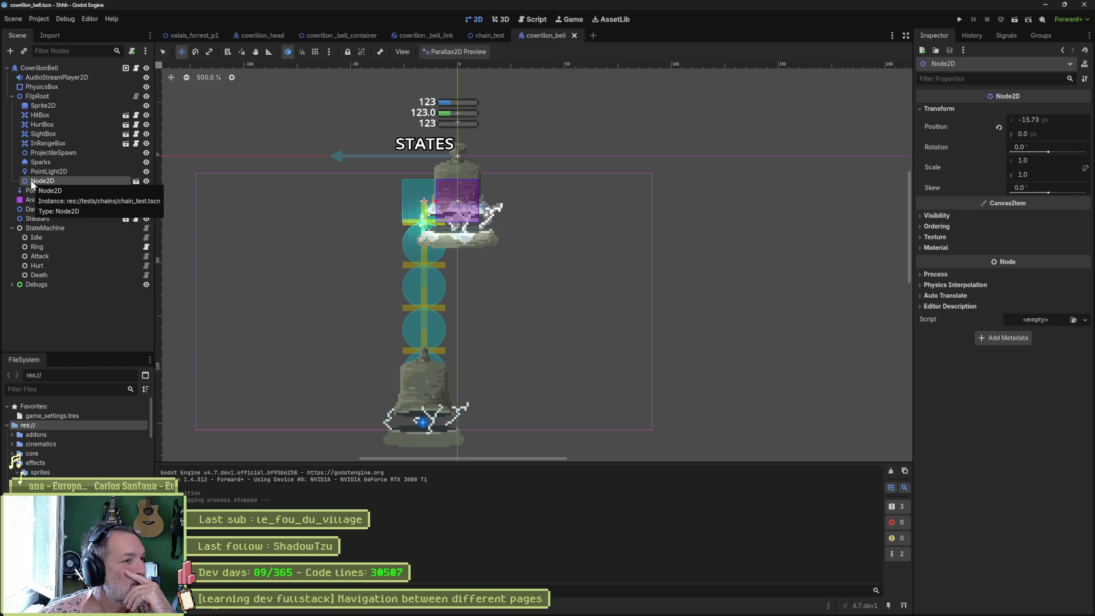
Step: Move the chain instance to position 0, -8 and run the bell scene with F6
click(65, 67)
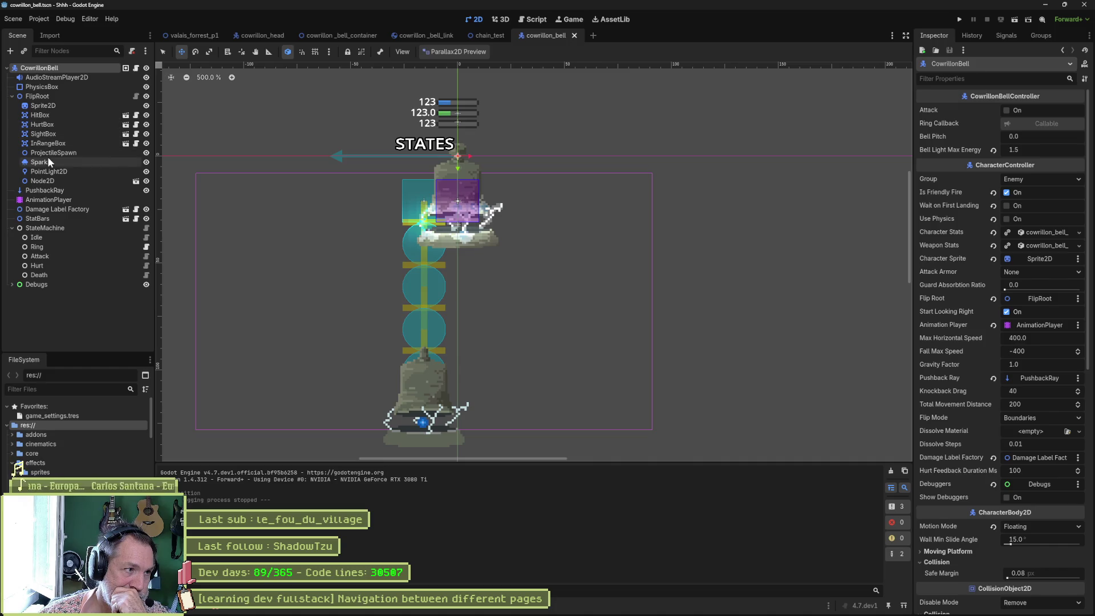
click(56, 182)
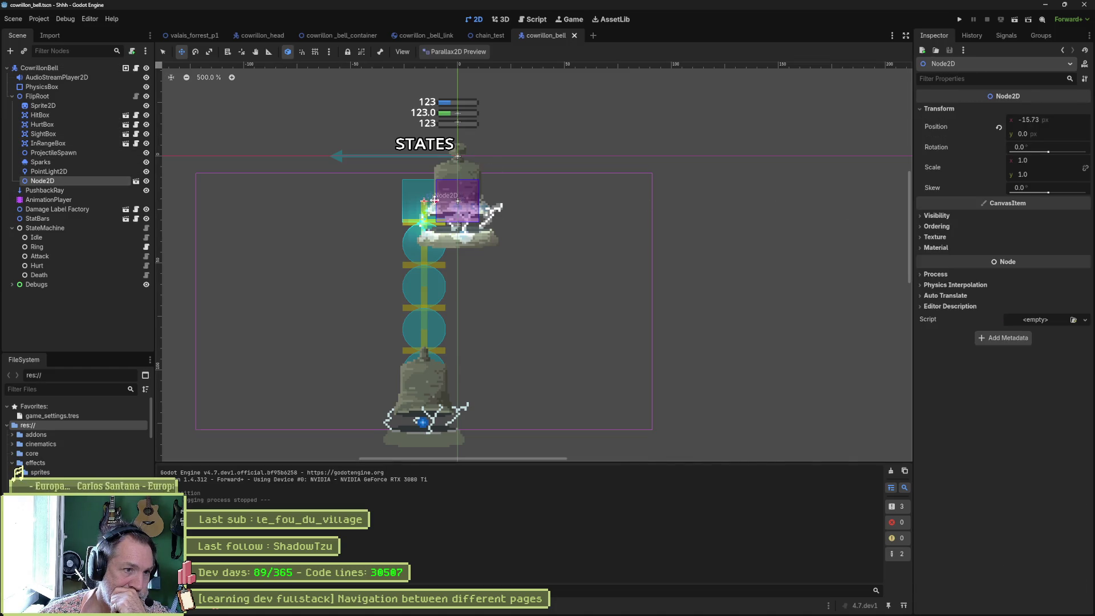
drag(435, 200, 464, 183)
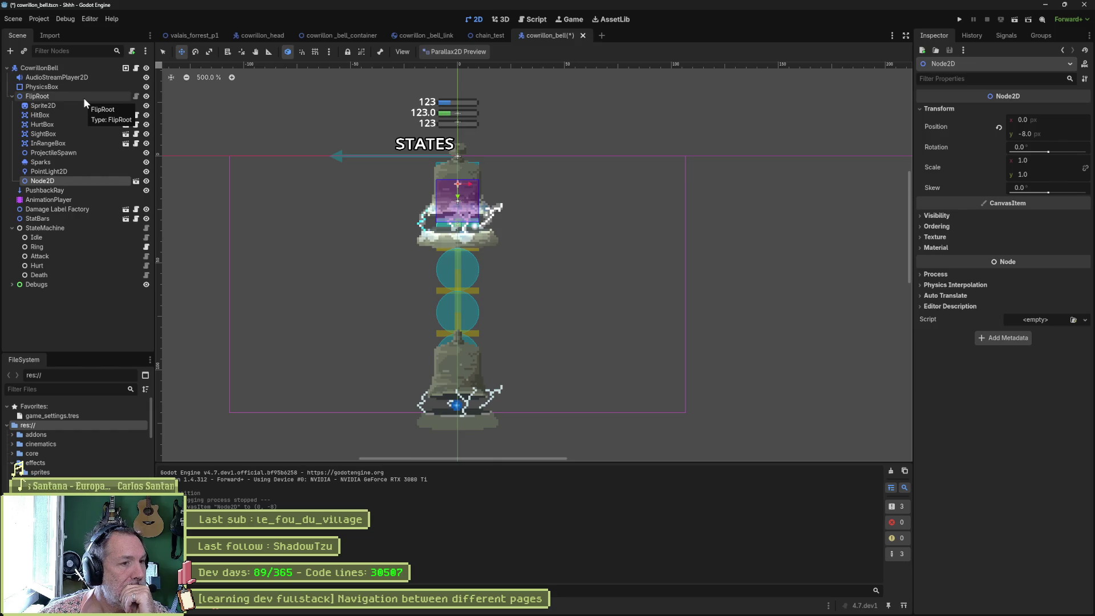
click(960, 21)
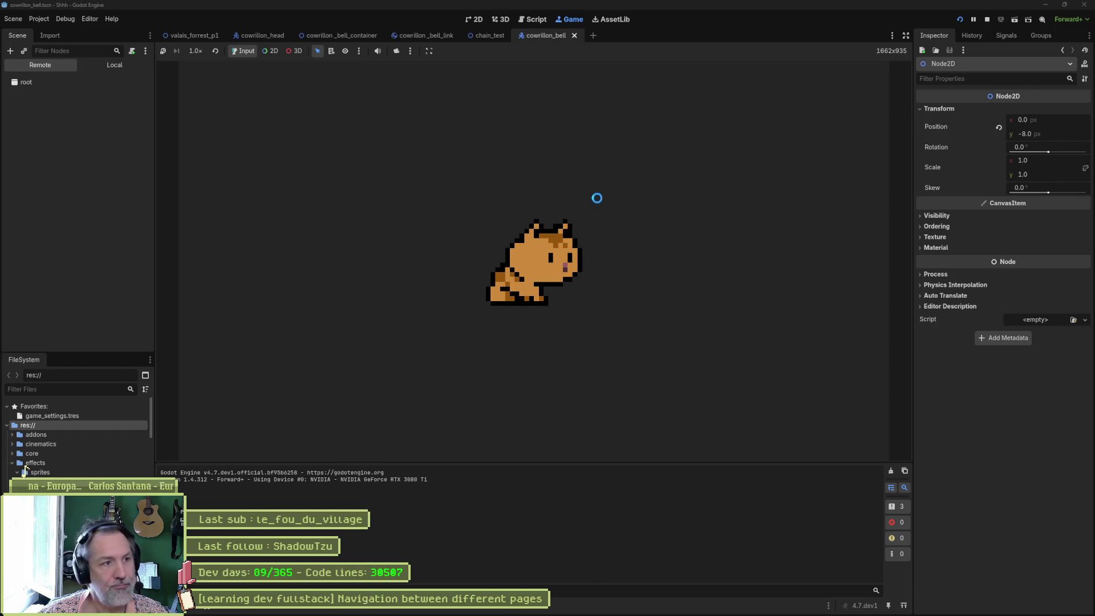
key(F6)
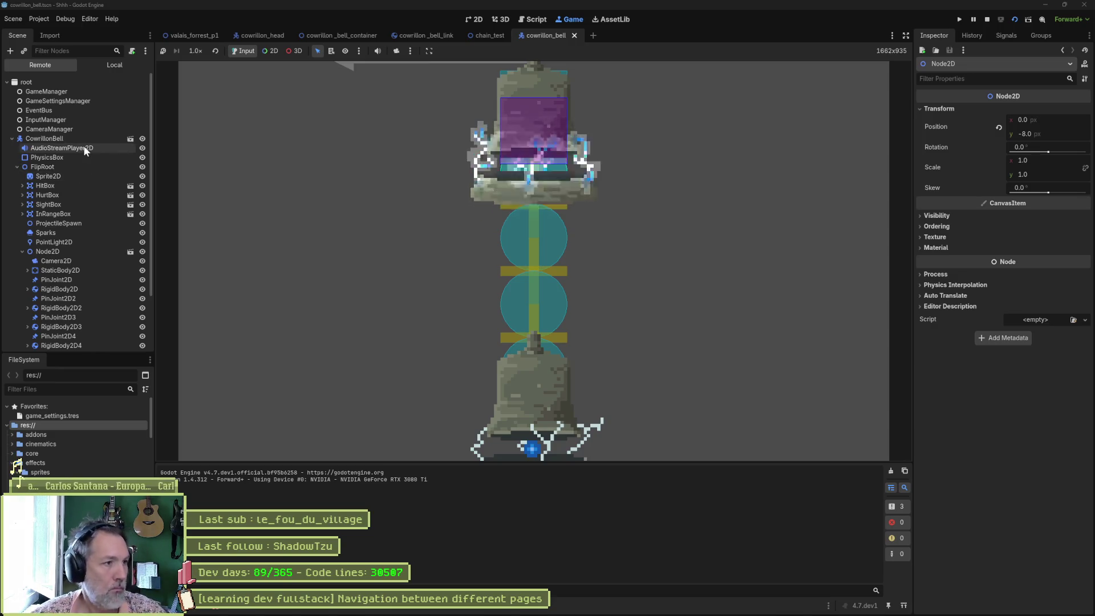
Step: Check the running chain Node2D's live position, now x 0.805, y -8
click(81, 138)
scroll(1004, 308, down, 10)
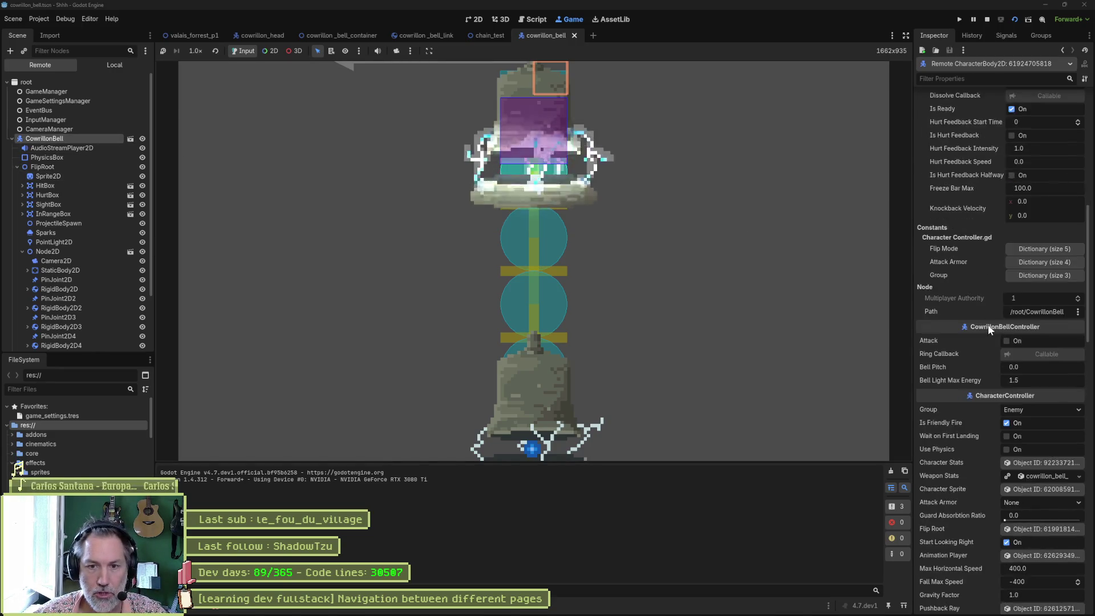
scroll(980, 325, down, 5)
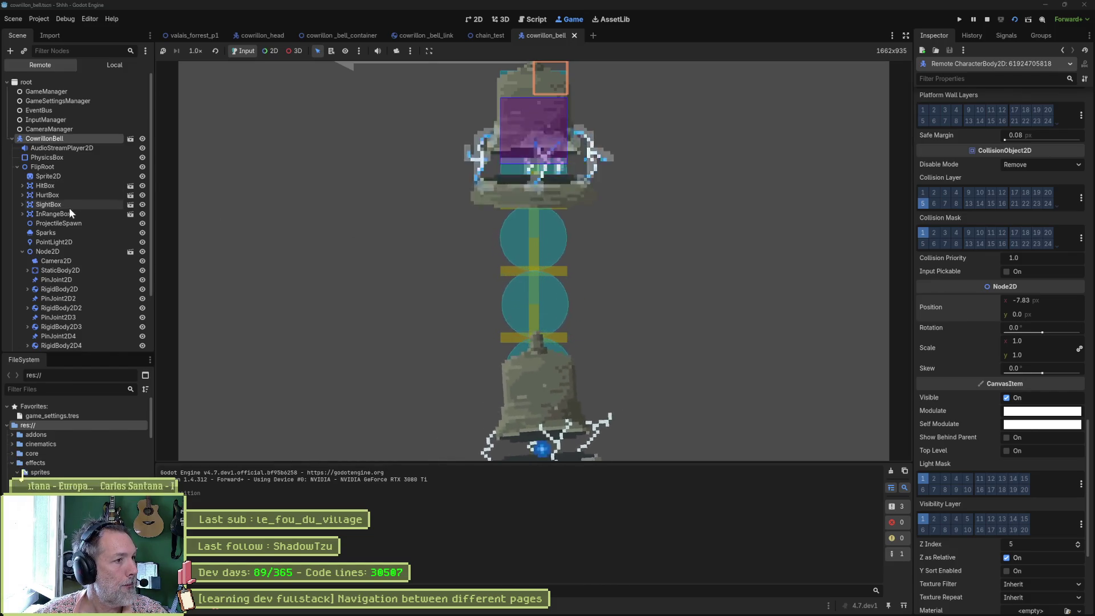
click(59, 250)
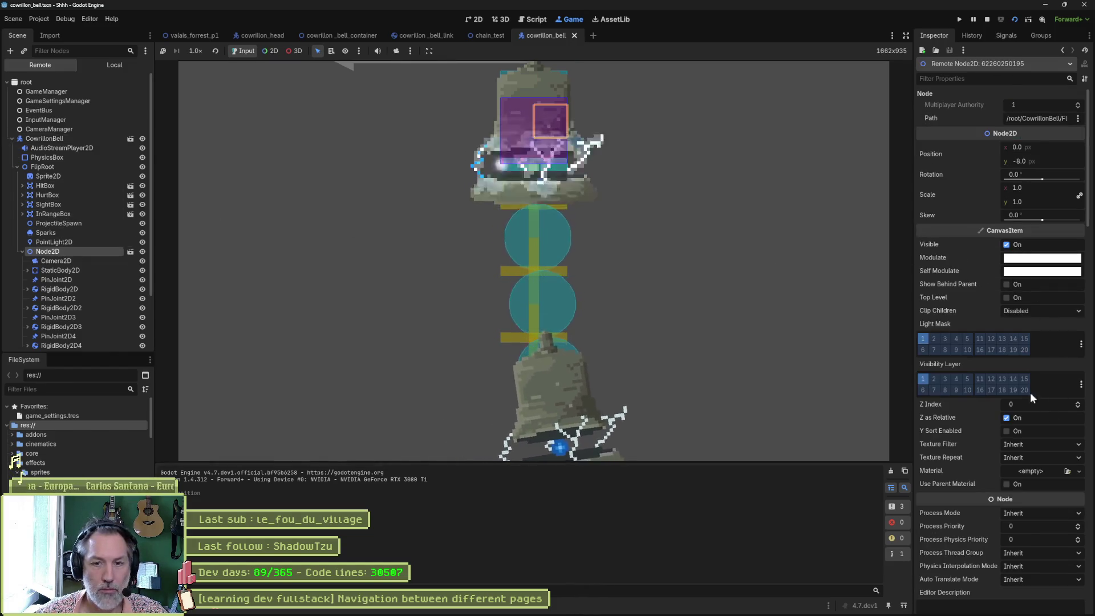
scroll(1009, 391, up, 2)
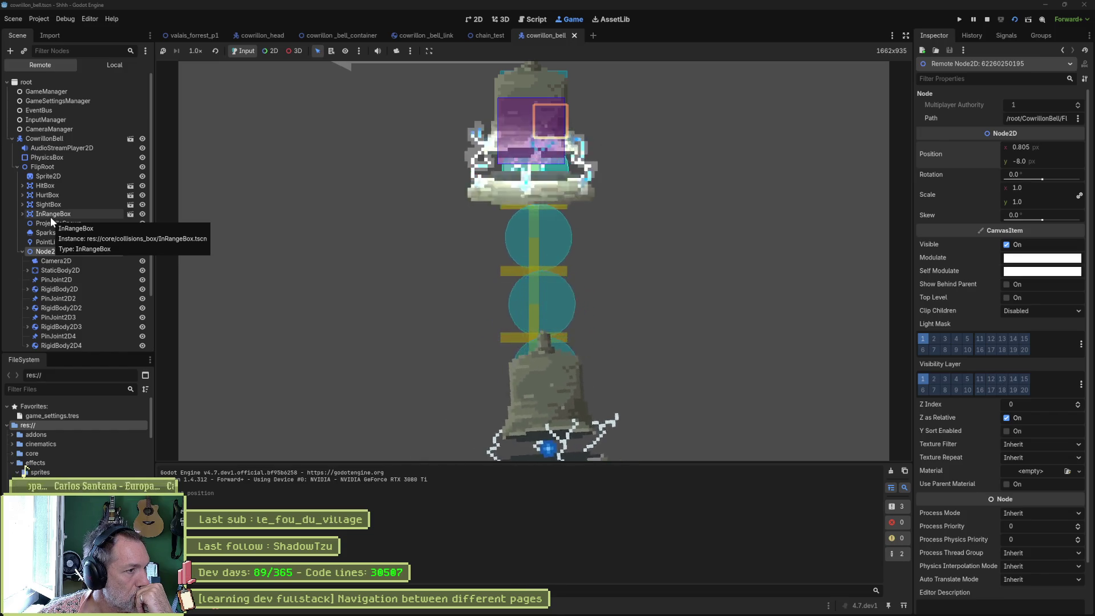
scroll(47, 221, down, 3)
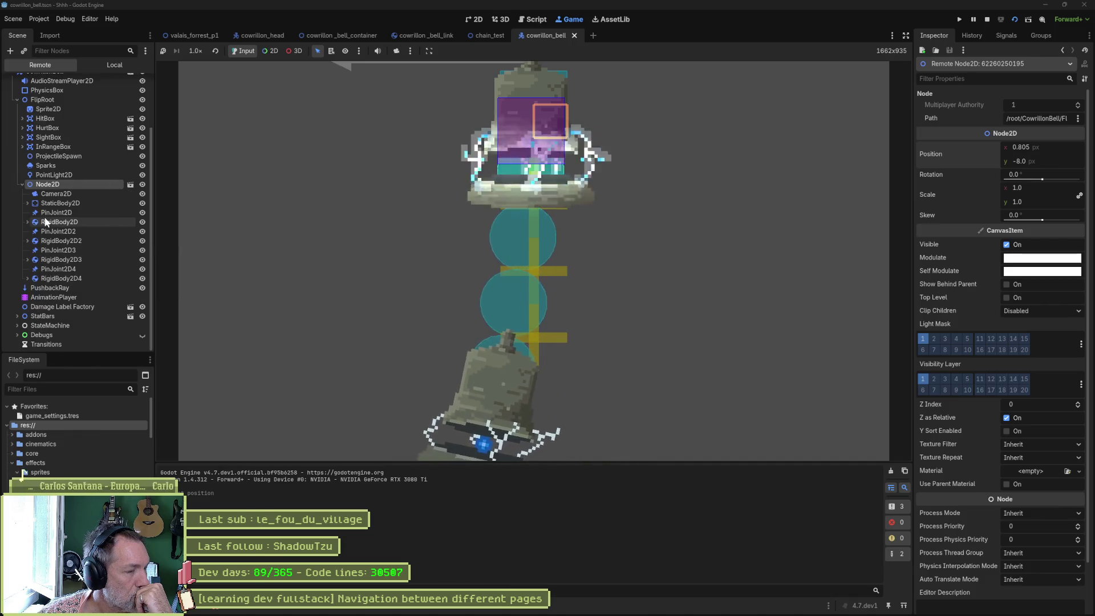
scroll(42, 217, up, 3)
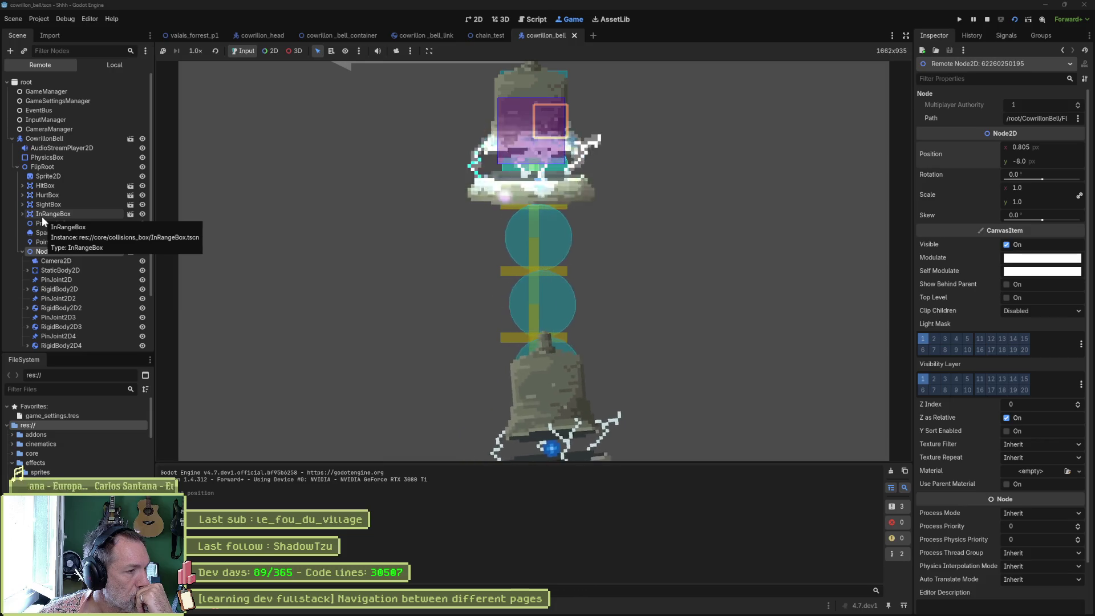
Step: Stop the game, glance at the container scene, and return to cowrillon_bell to instance a scene
click(987, 19)
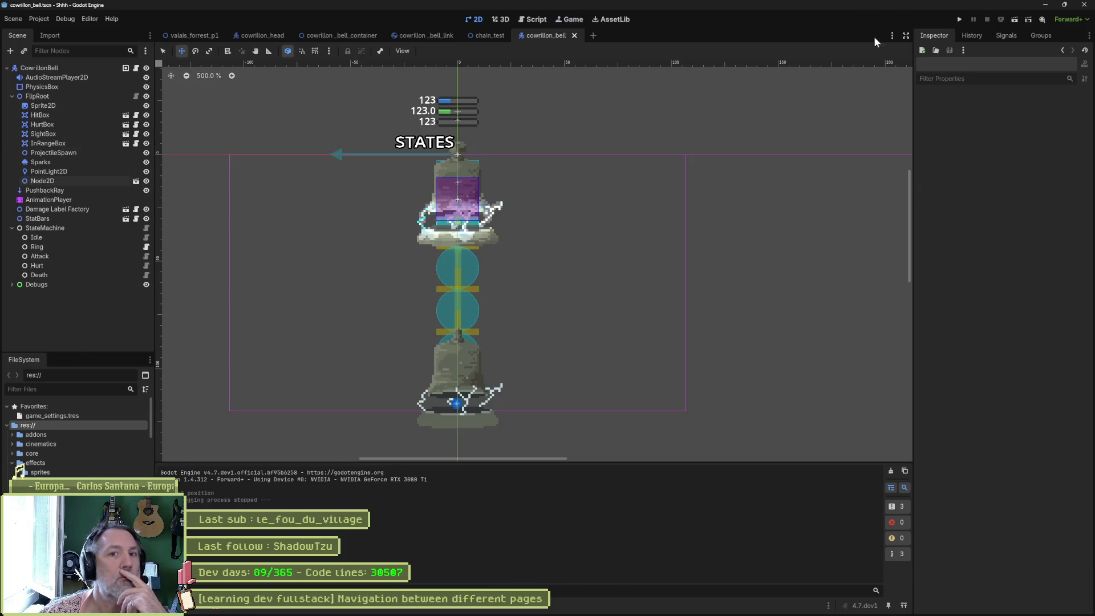
click(135, 69)
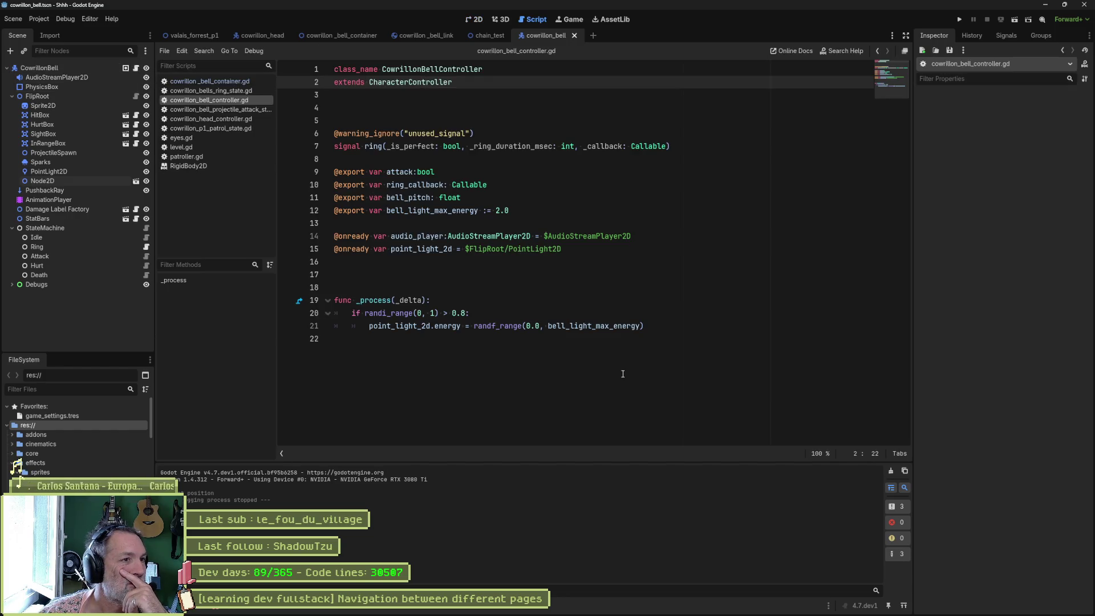
click(334, 36)
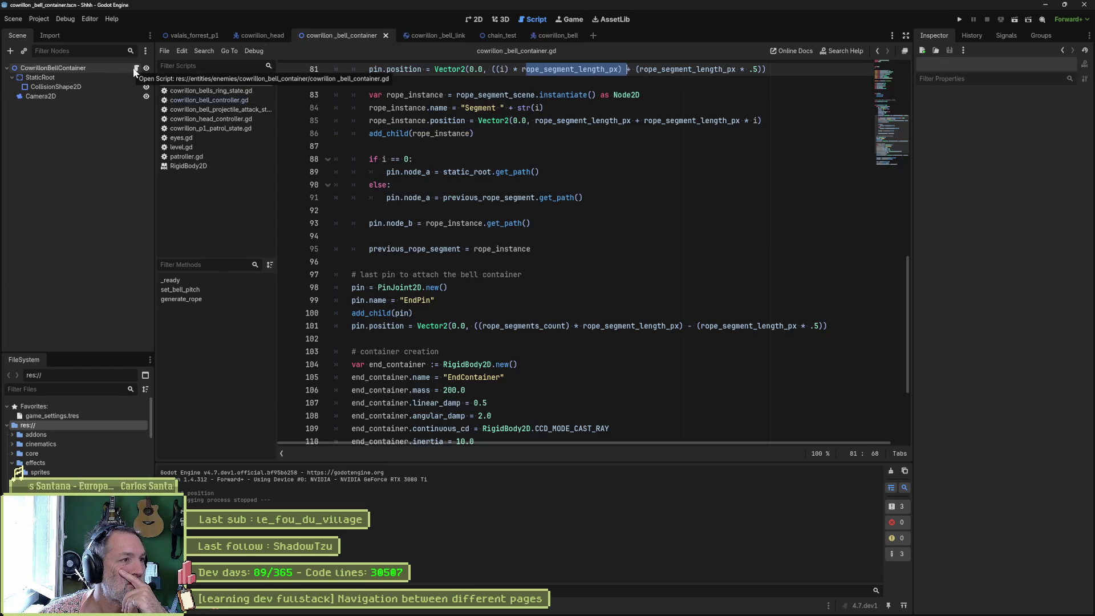
key(ctrl+Tab)
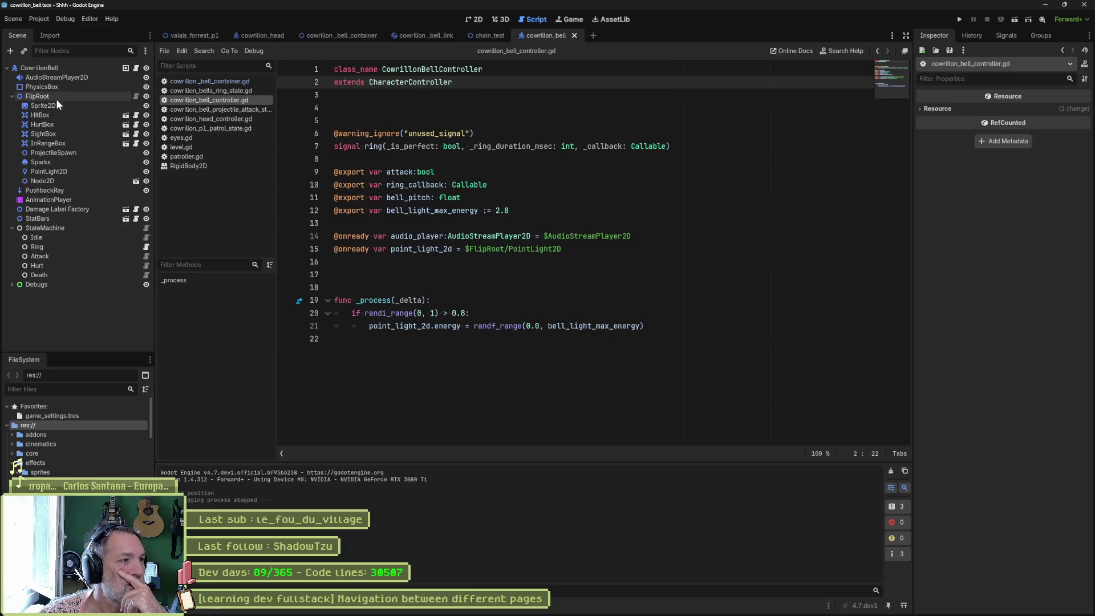
key(ctrl+shift+o)
Step: Instance cowrillon_bell_container.tscn into the bell under FlipRoot
text(container)
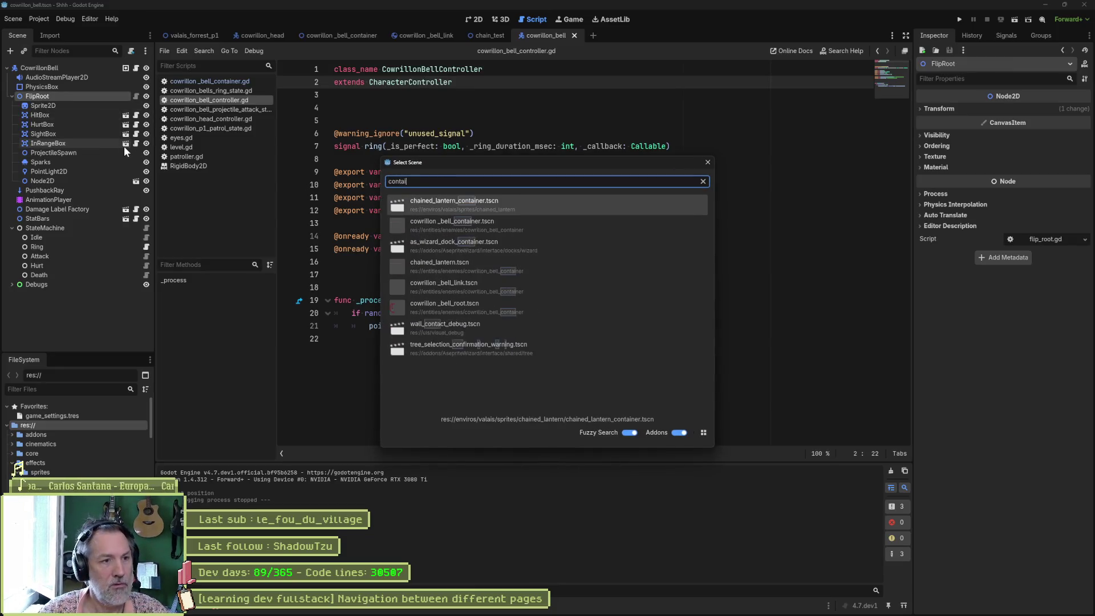
key(Down)
key(Return)
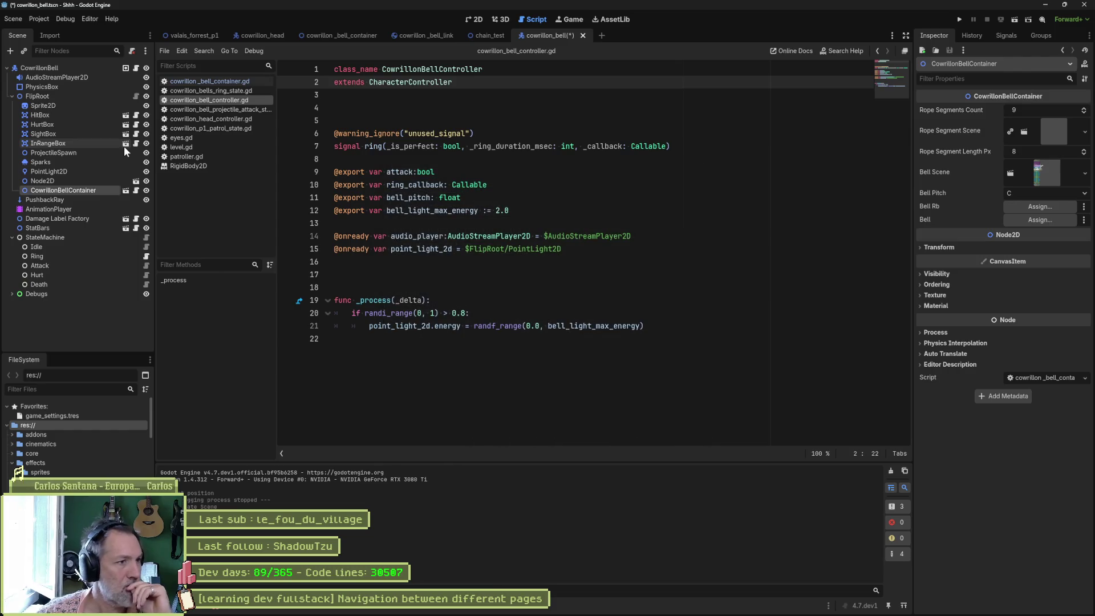
Step: Delete the old Node2D chain, select CowrillonBellContainer, and run with F5
click(478, 20)
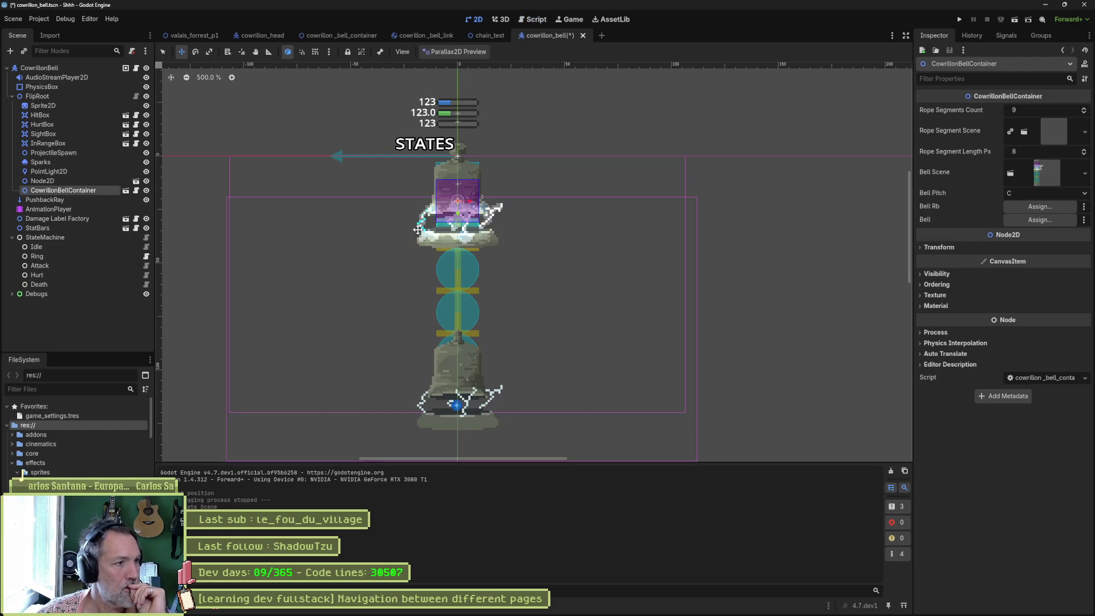
click(41, 181)
key(Delete)
key(Return)
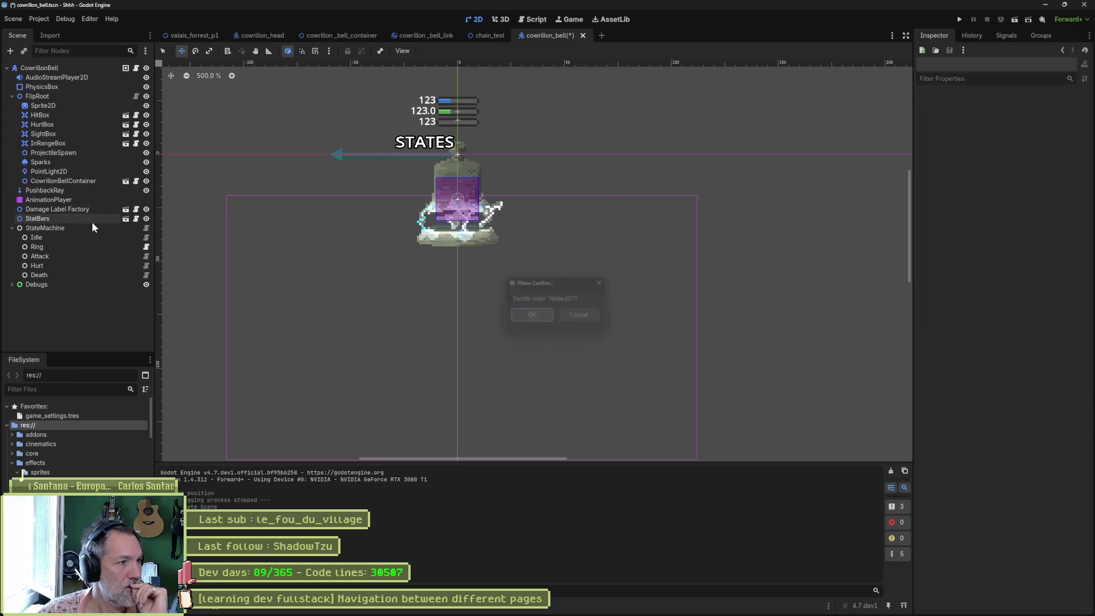
click(93, 181)
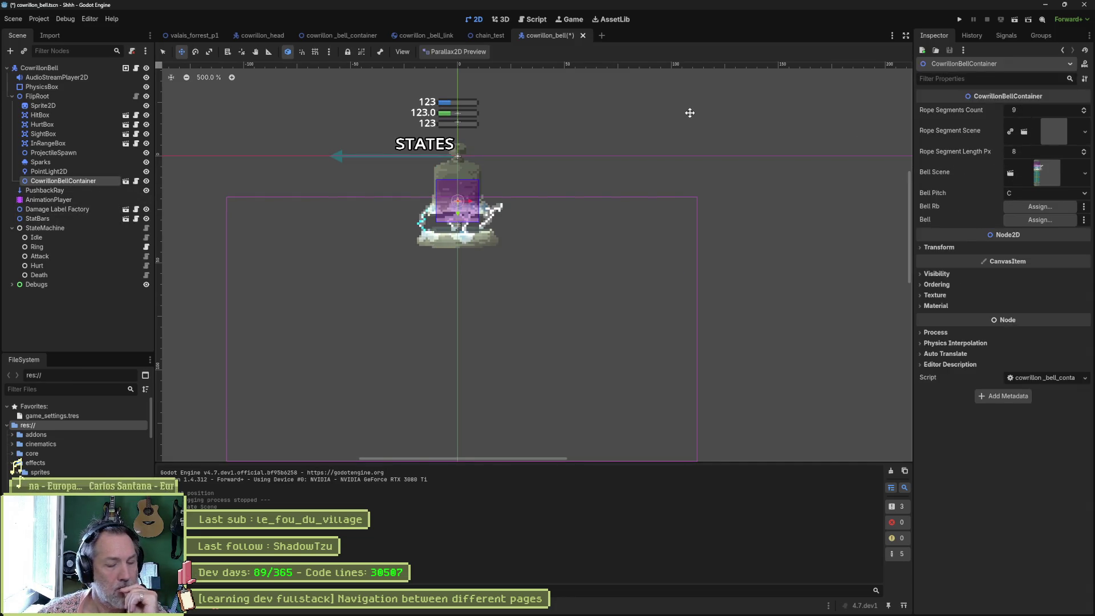
key(F5)
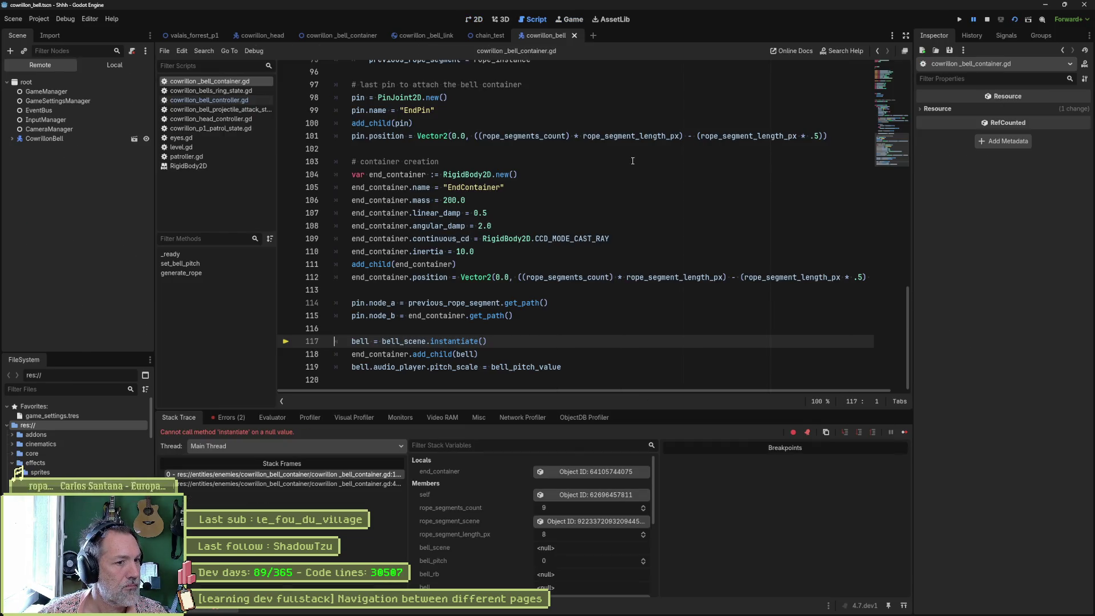
Step: Stop the failed run, check Rope Segment Scene and the error list, then open the container scene
key(F8)
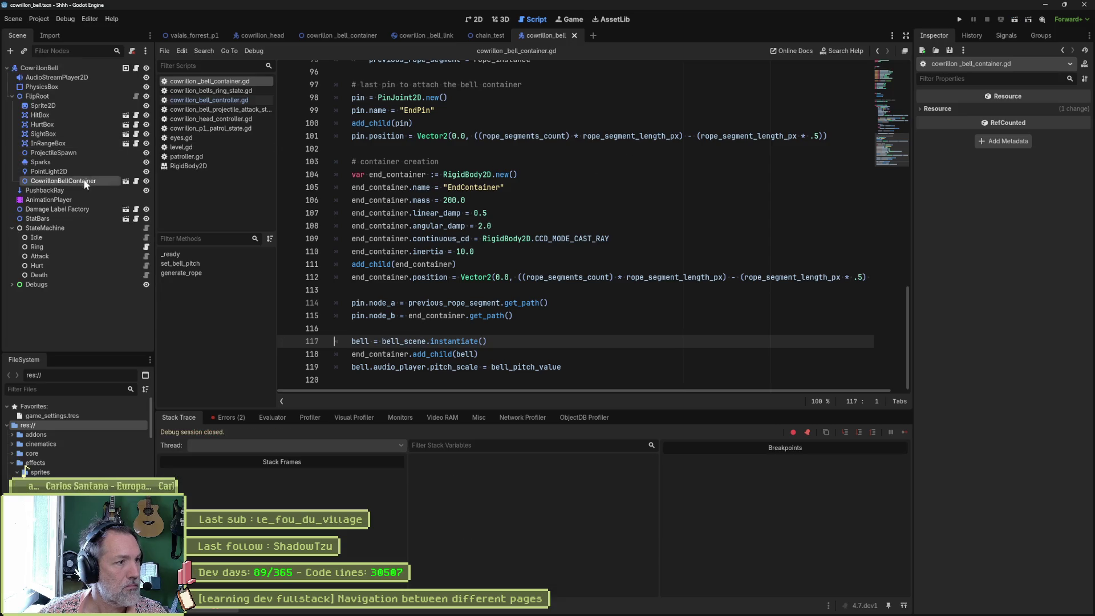
click(86, 180)
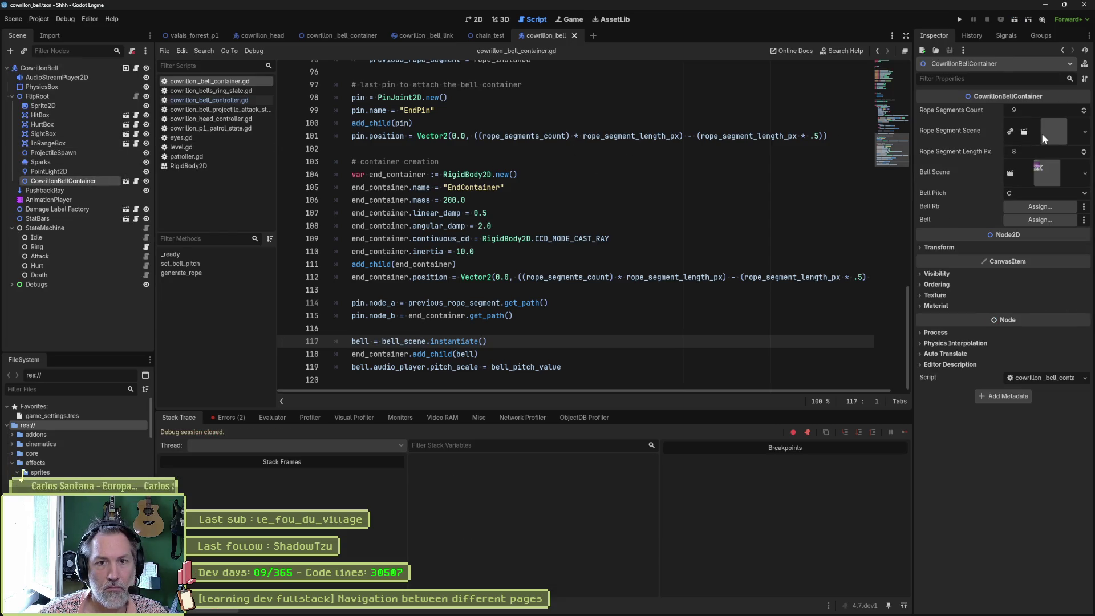
click(1056, 132)
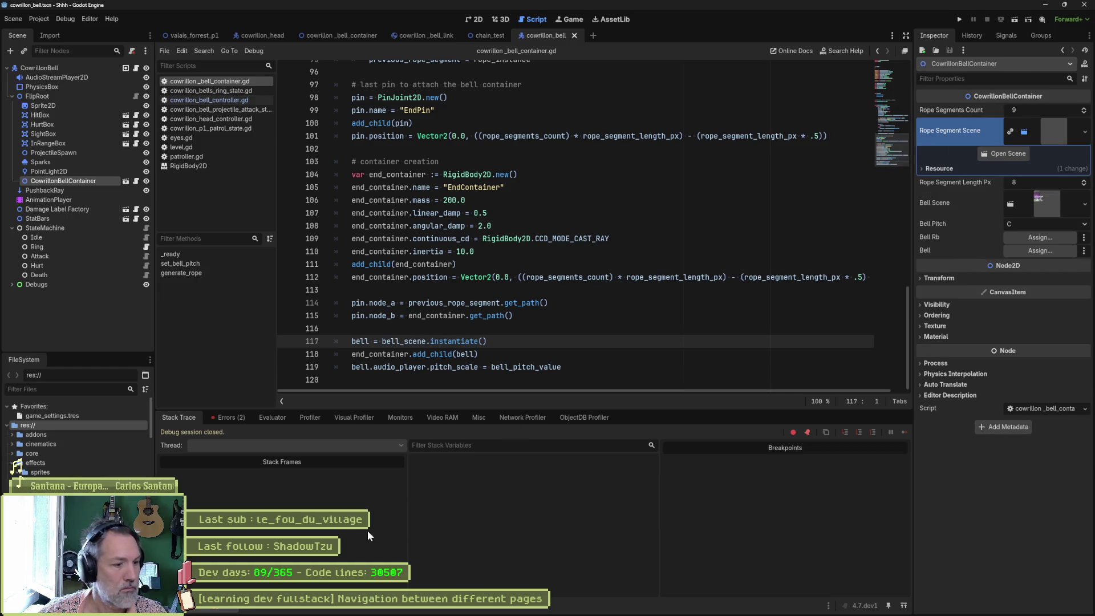
click(222, 416)
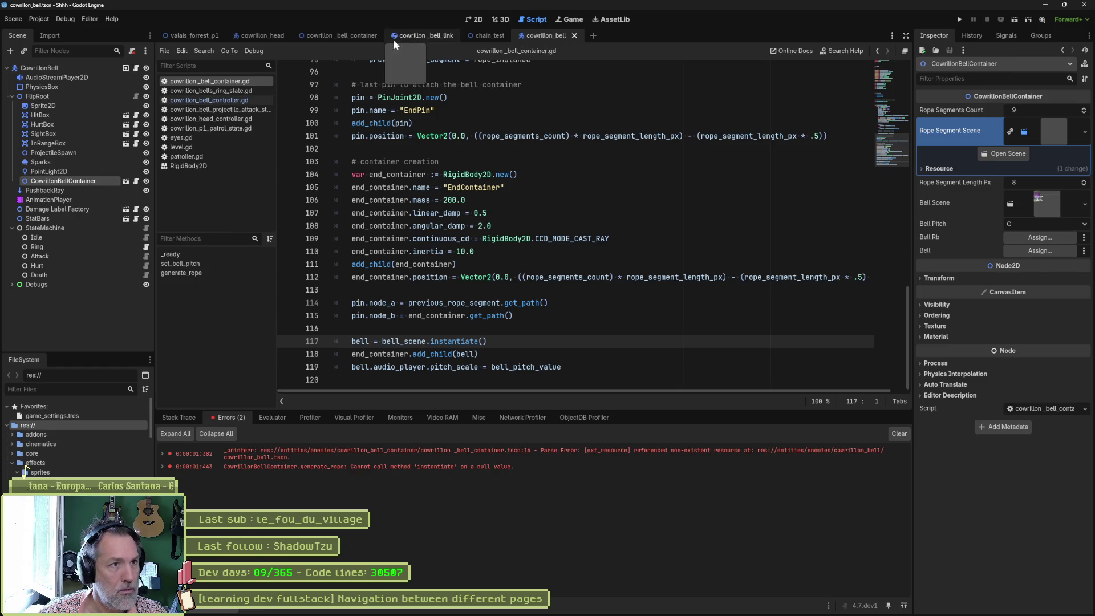
click(361, 35)
click(71, 69)
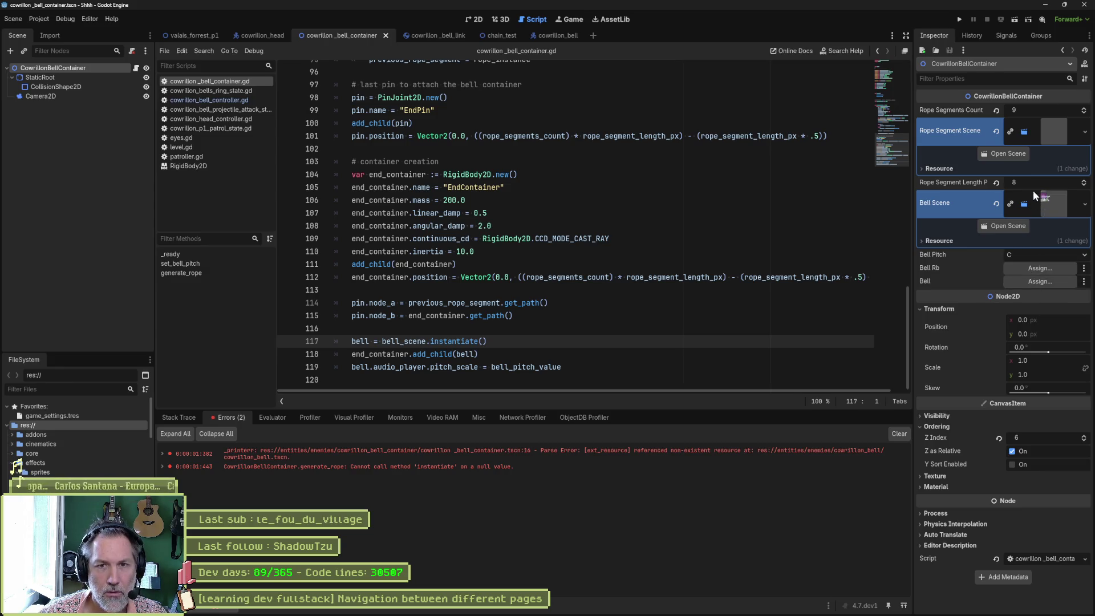
Step: Back on cowrillon_bell, jump from the null instantiate error to its source line
click(550, 35)
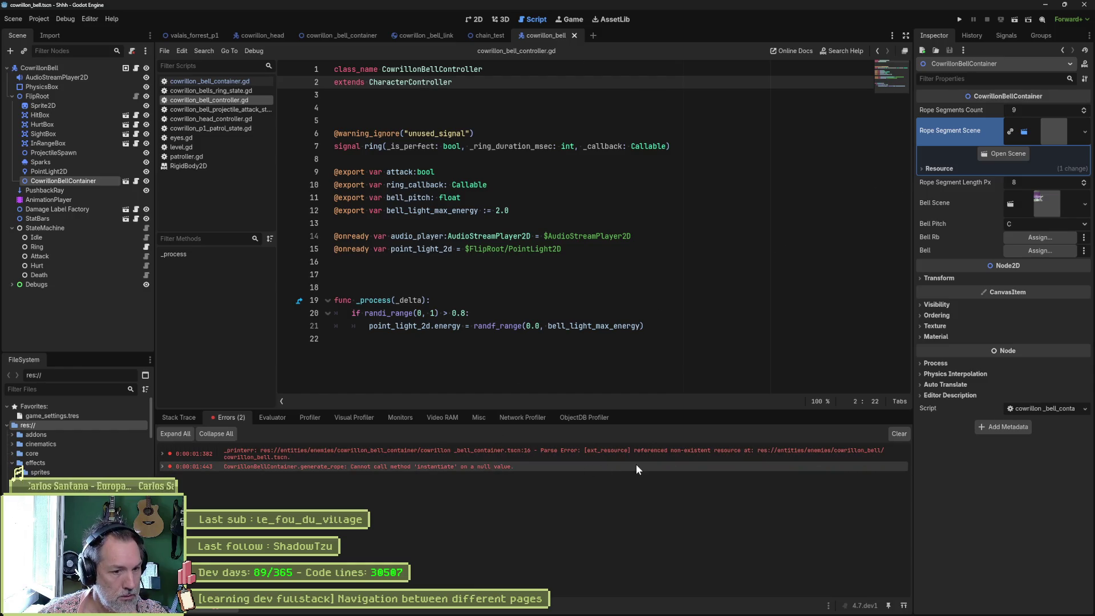
mouse_move(646, 468)
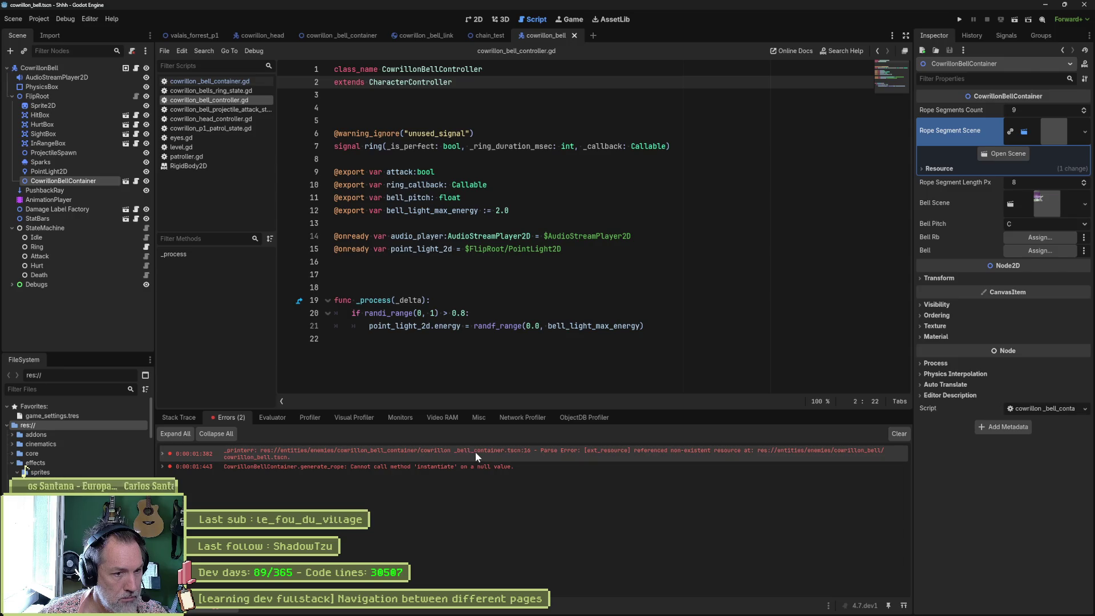
mouse_move(475, 454)
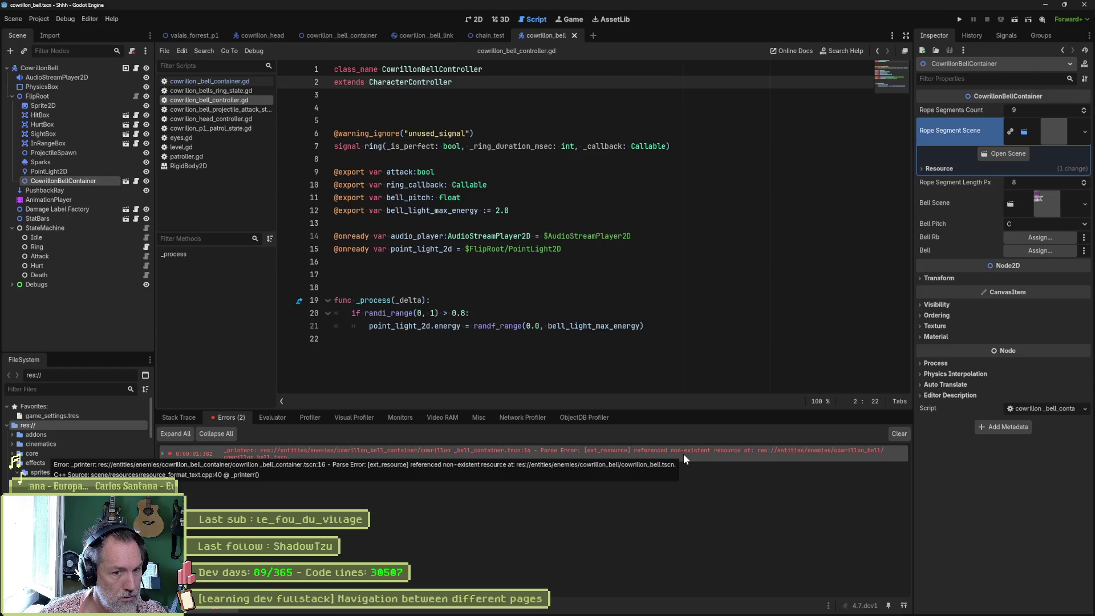
click(164, 454)
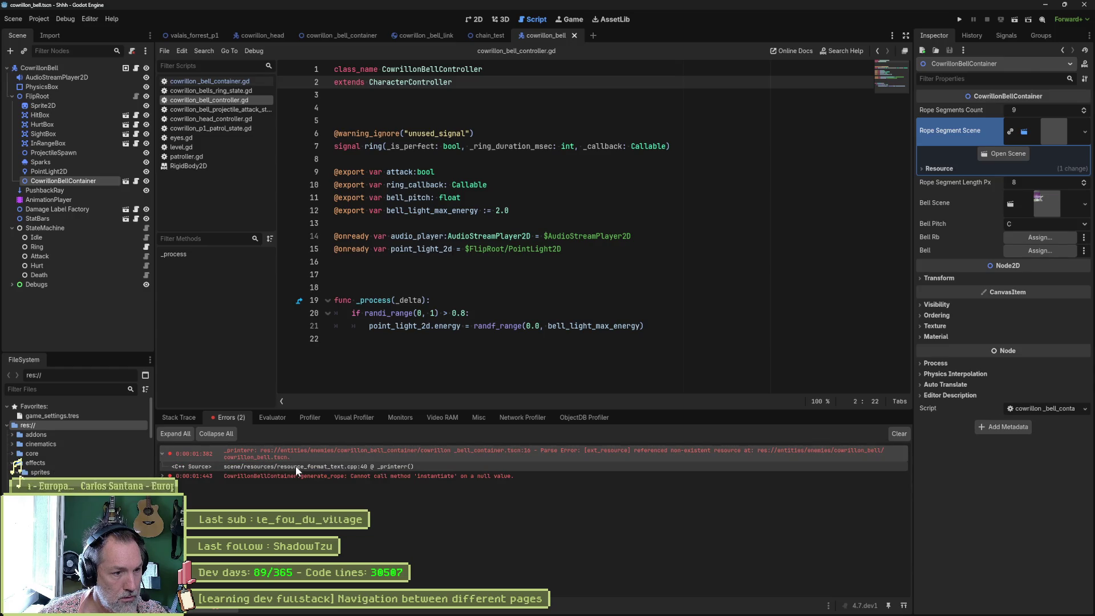
double_click(182, 474)
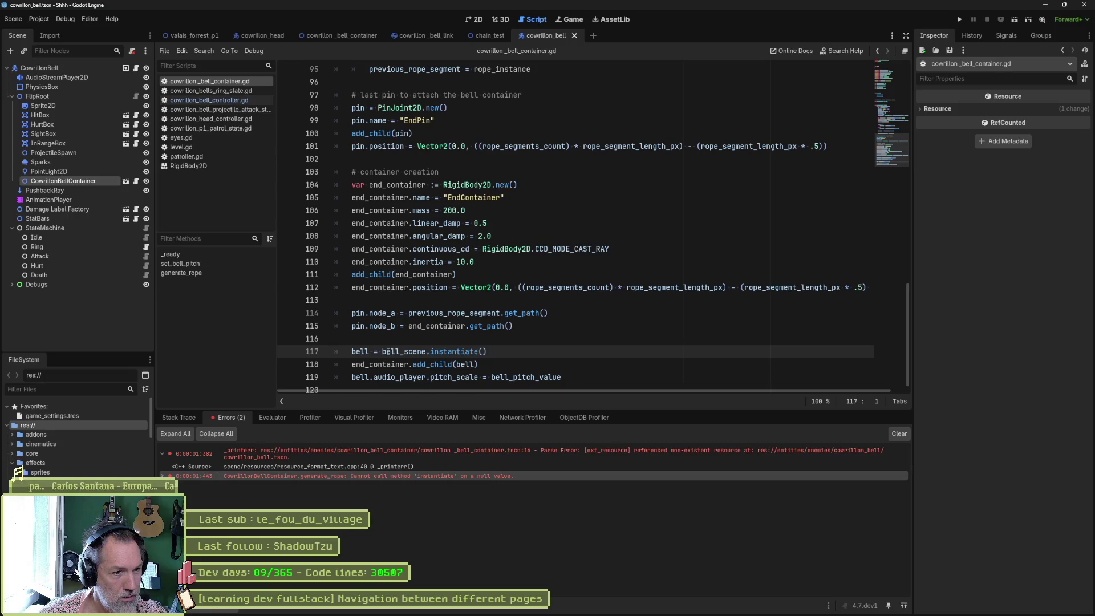
Step: Select bell_scene on line 117 and check the container instance's Bell Scene property
double_click(425, 351)
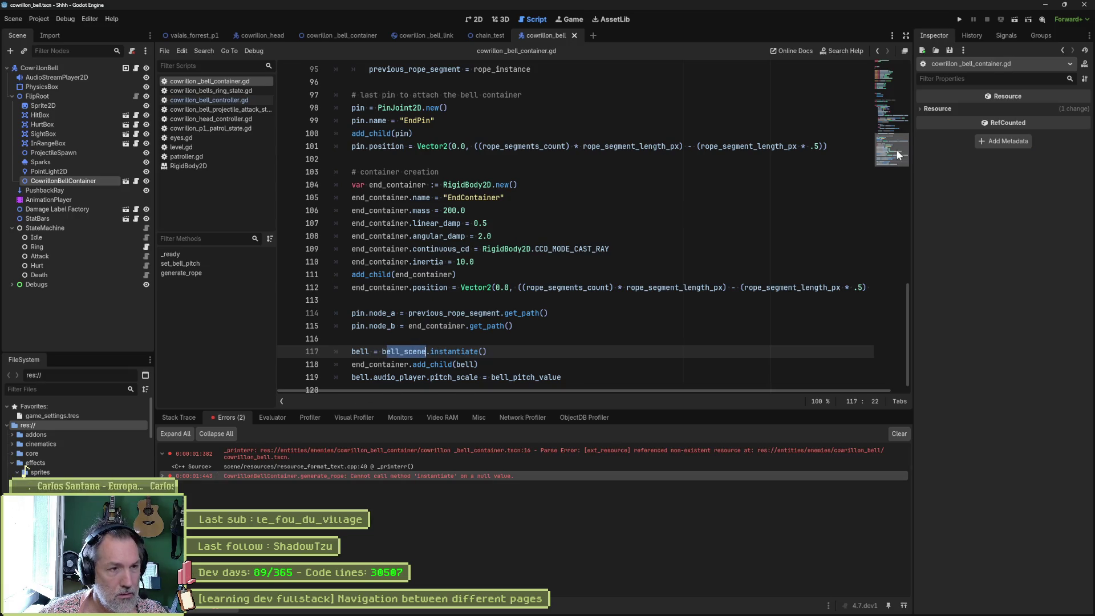
drag(896, 149, 890, 84)
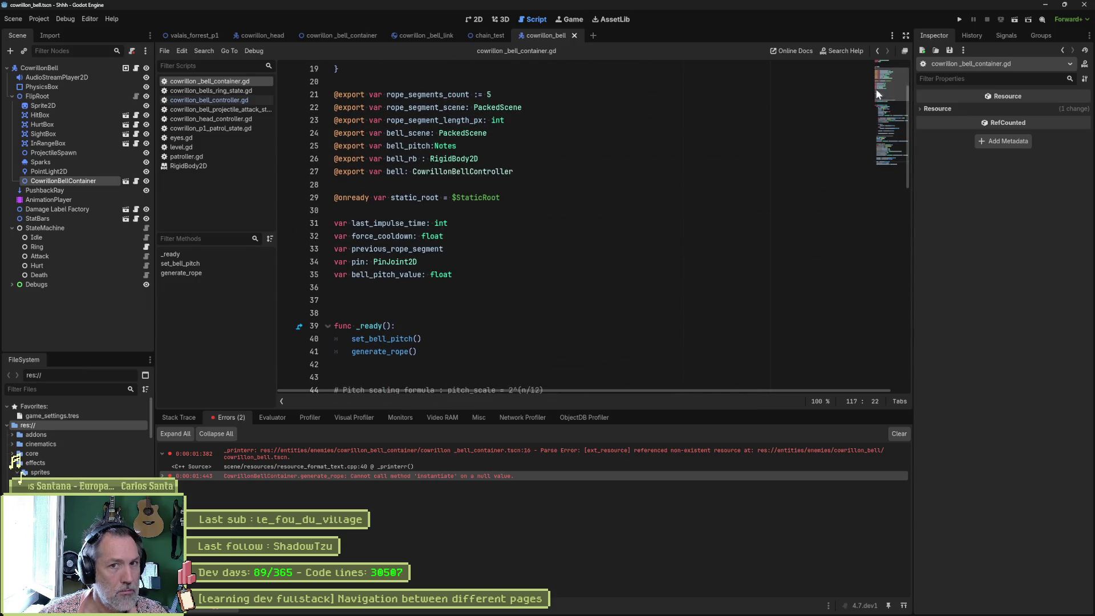
click(95, 179)
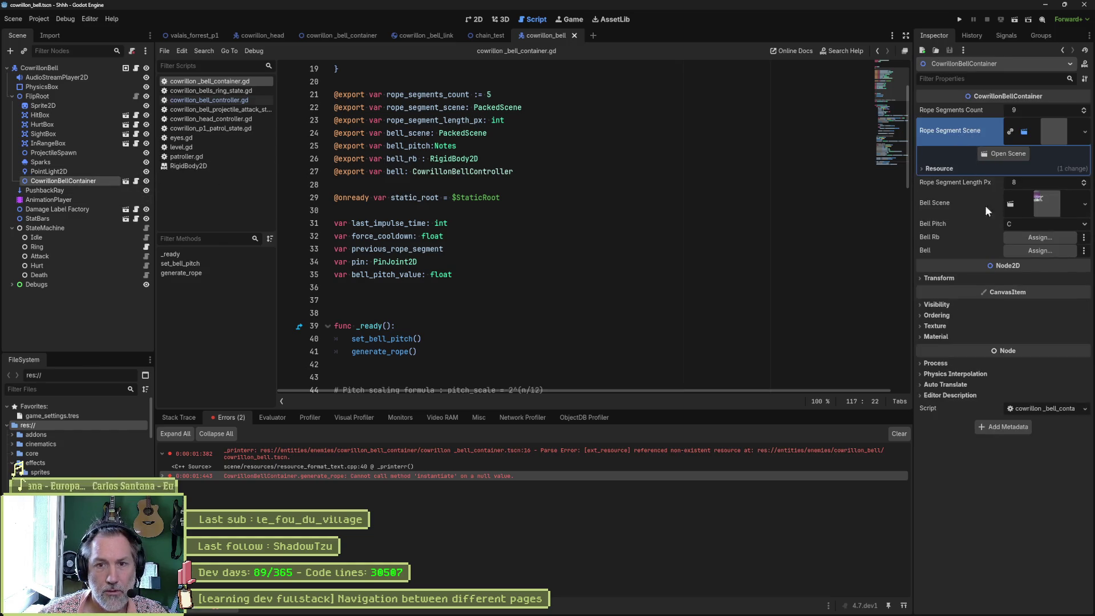
click(1051, 203)
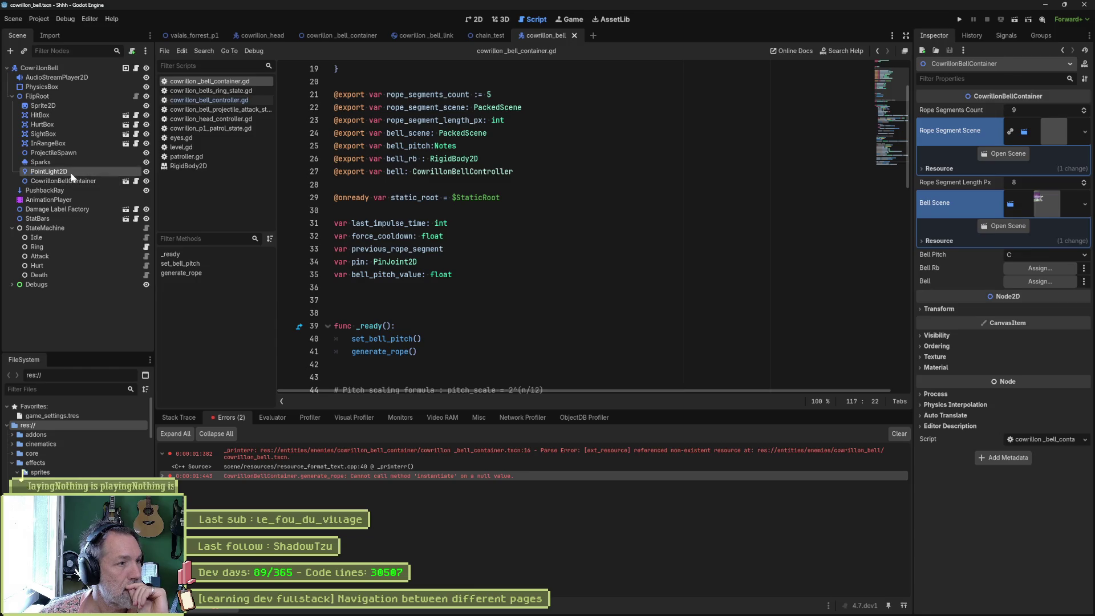
key(Delete)
key(Return)
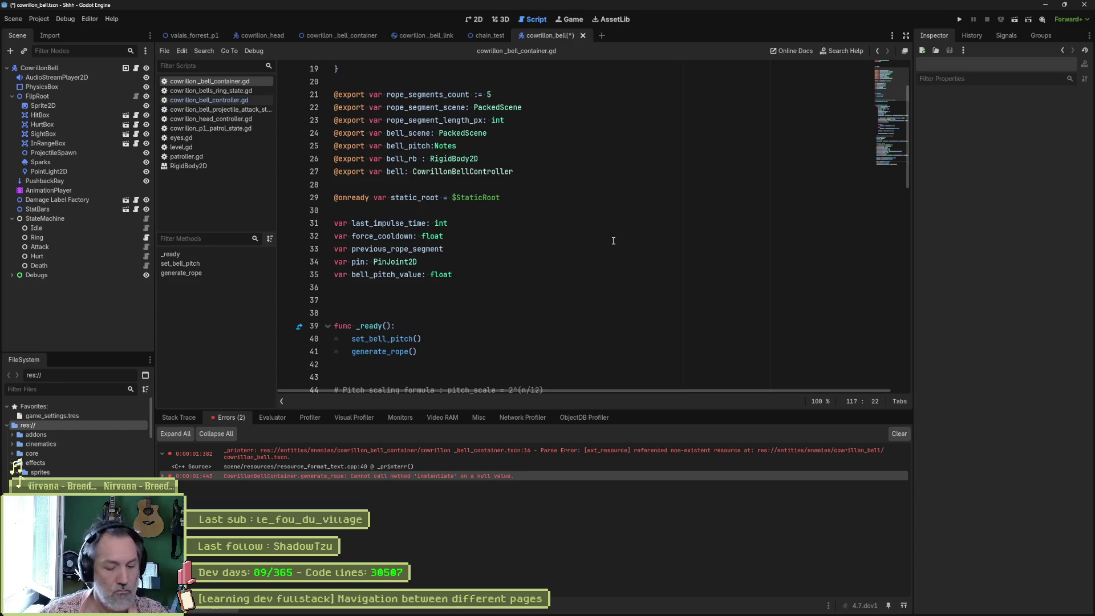
key(F6)
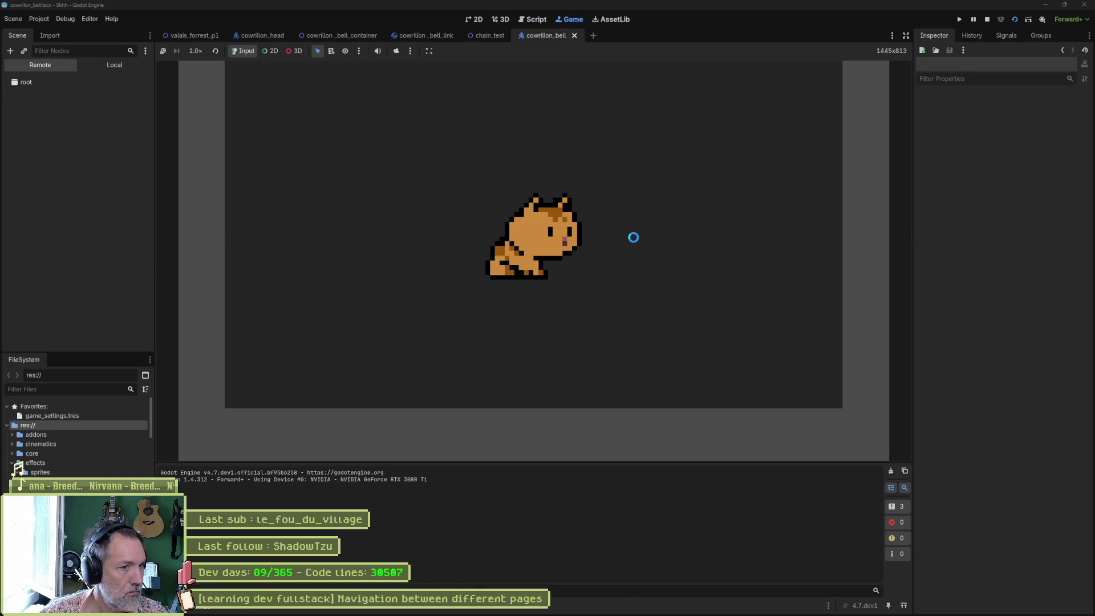
key(F8)
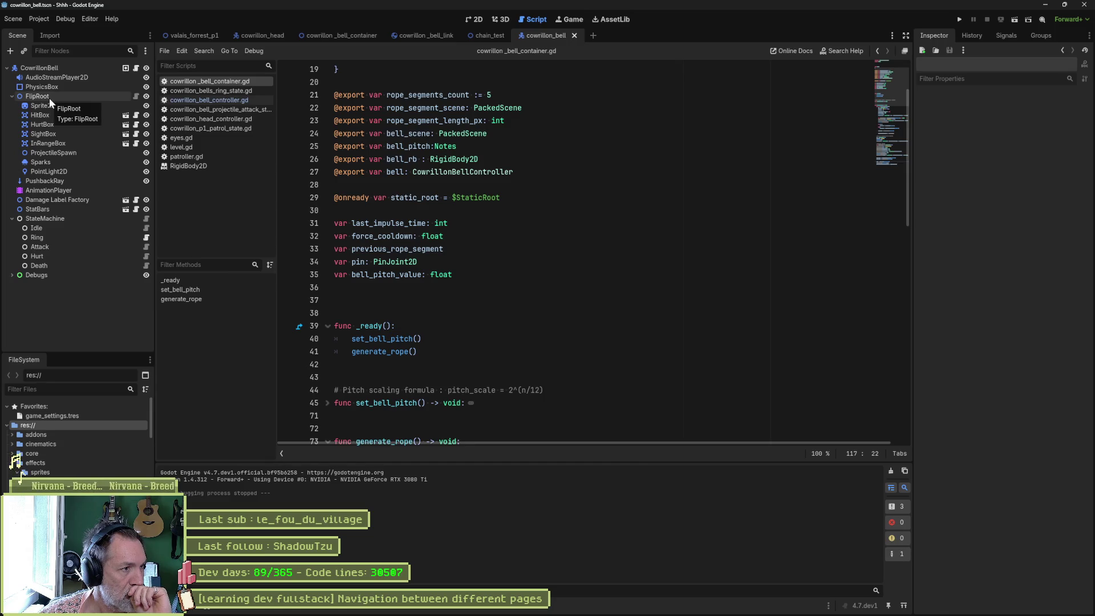
Step: Review the container's script and StaticRoot body, then select FlipRoot in the cowrillon_bell scene
click(351, 35)
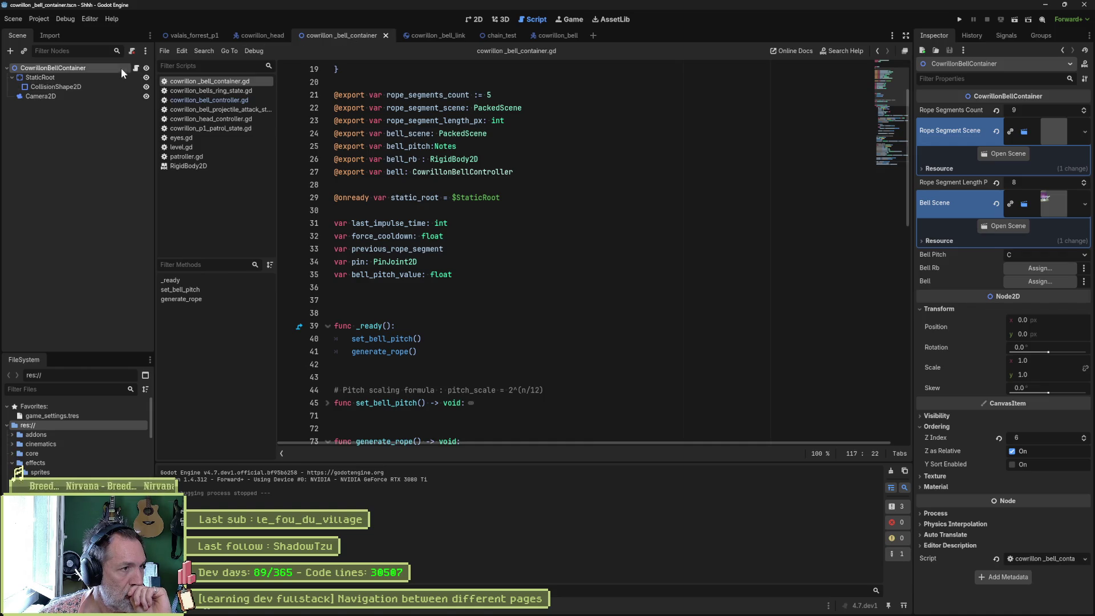
click(136, 70)
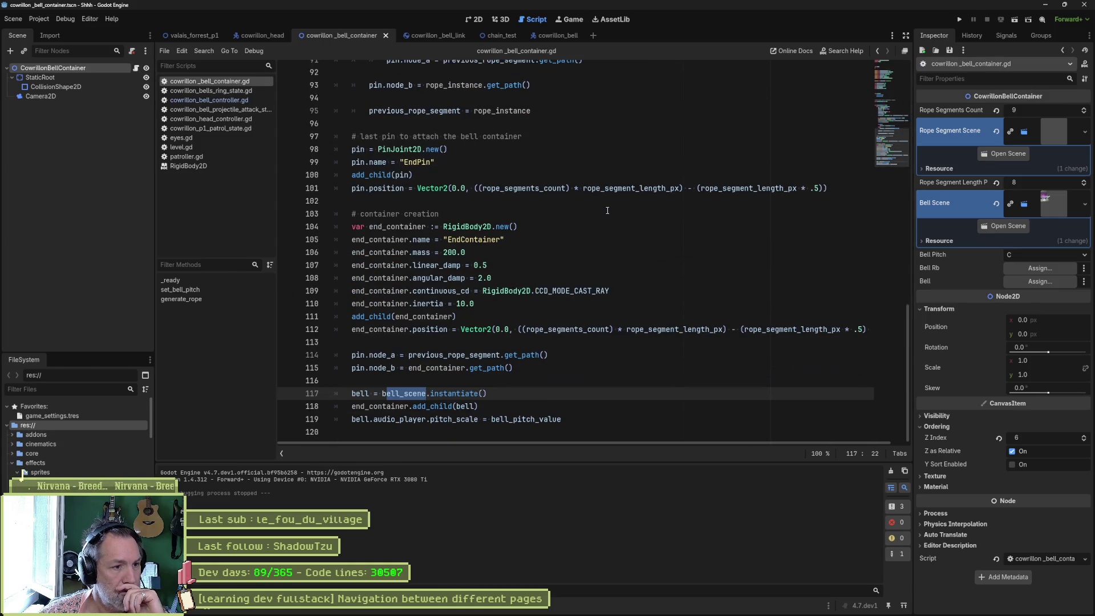
scroll(606, 210, up, 20)
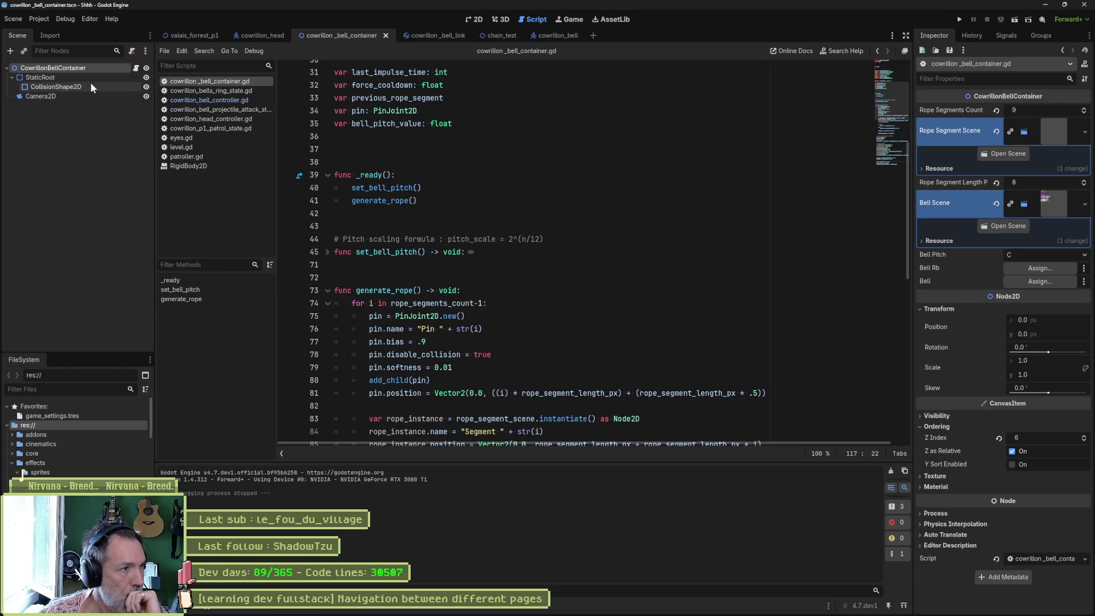
click(56, 77)
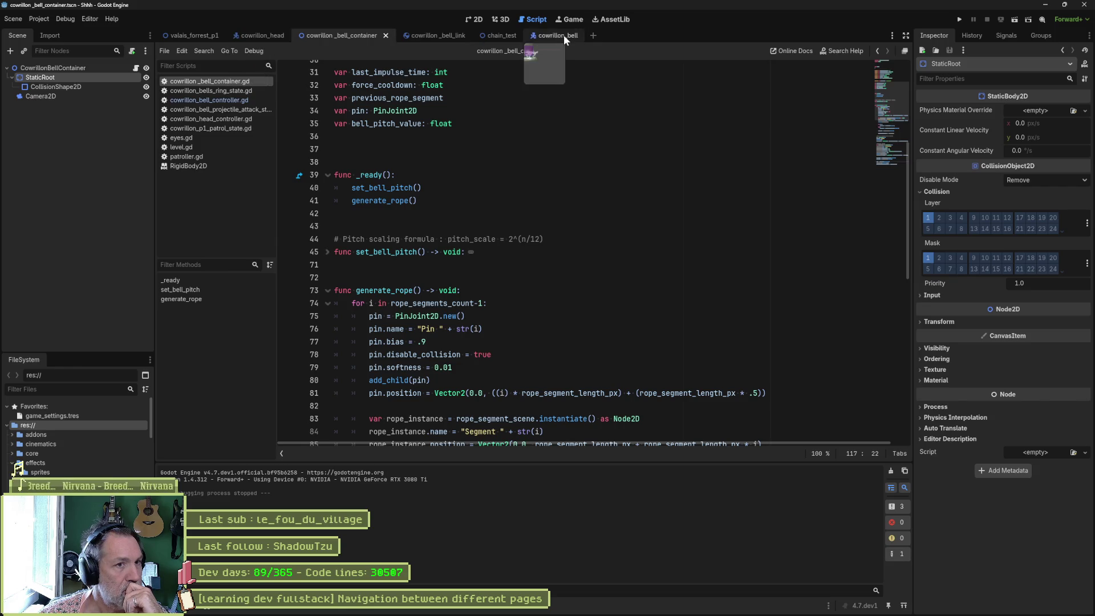
click(564, 35)
click(47, 93)
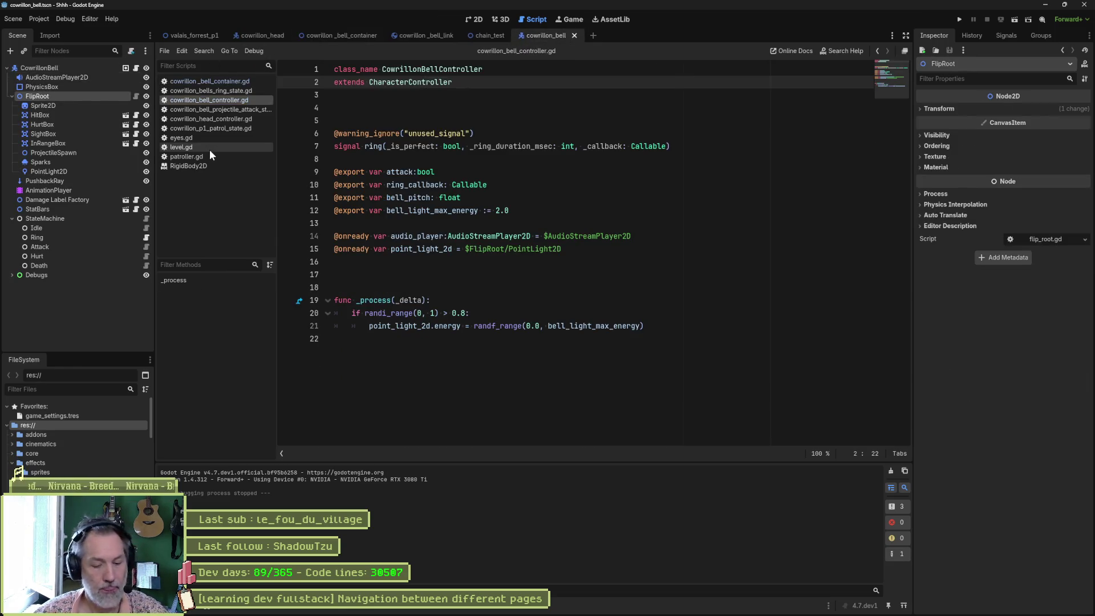
Step: Add a StaticBody2D named ChainRoot under FlipRoot and move it above Sprite2D
key(ctrl+a)
text(sta)
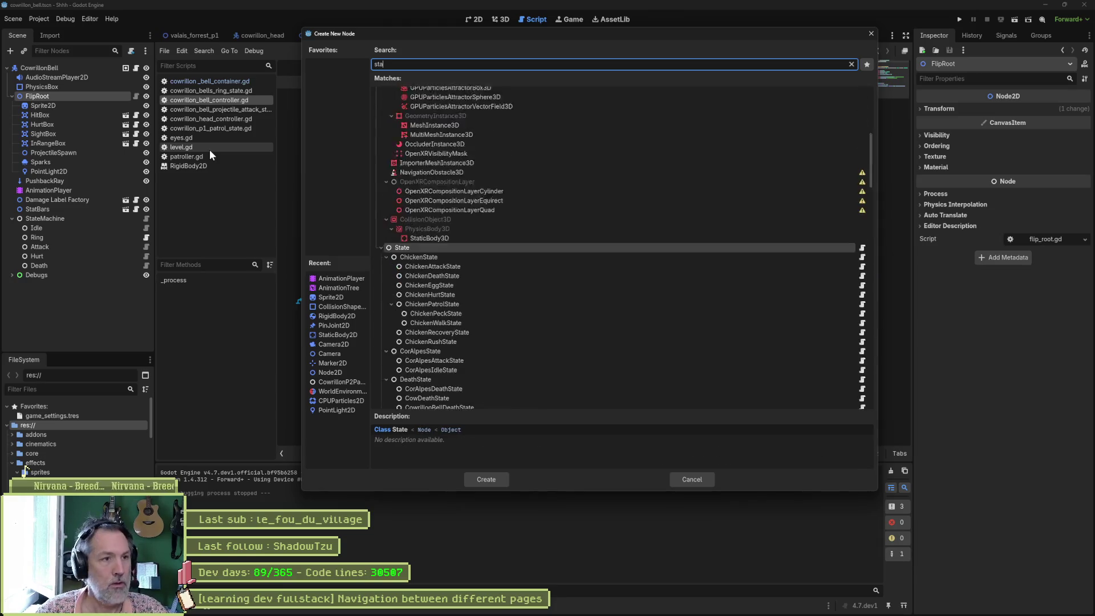
text(tic)
key(Return)
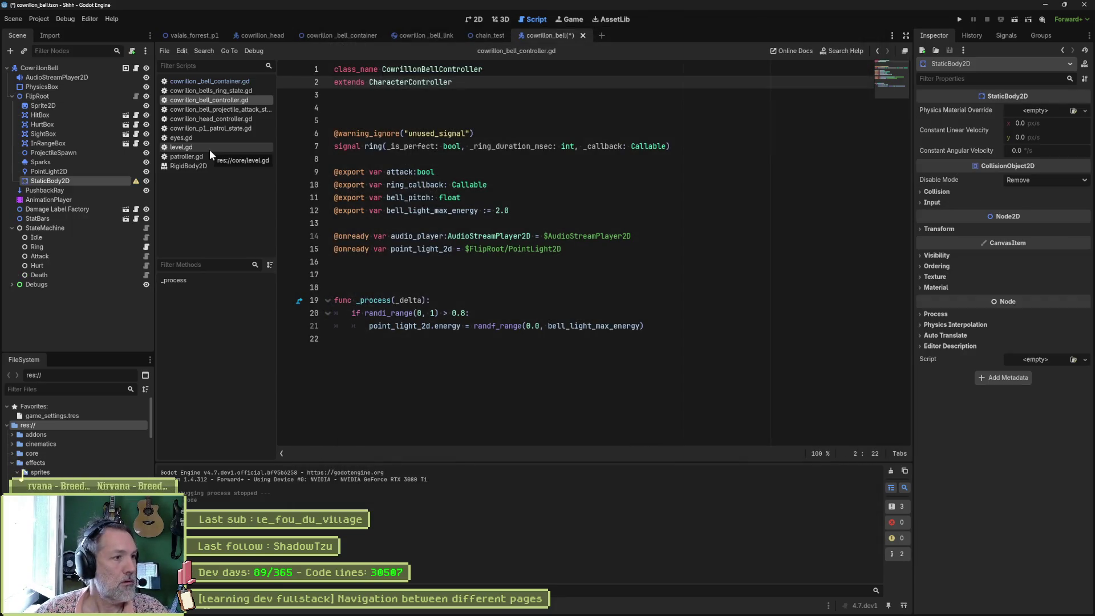
text(ChainRoot)
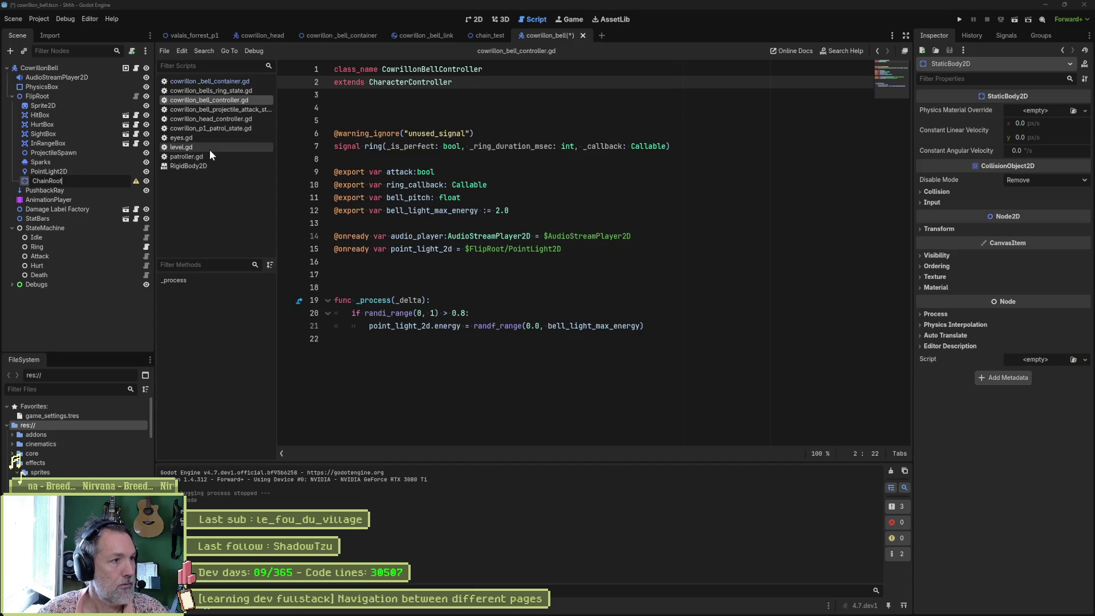
key(Return)
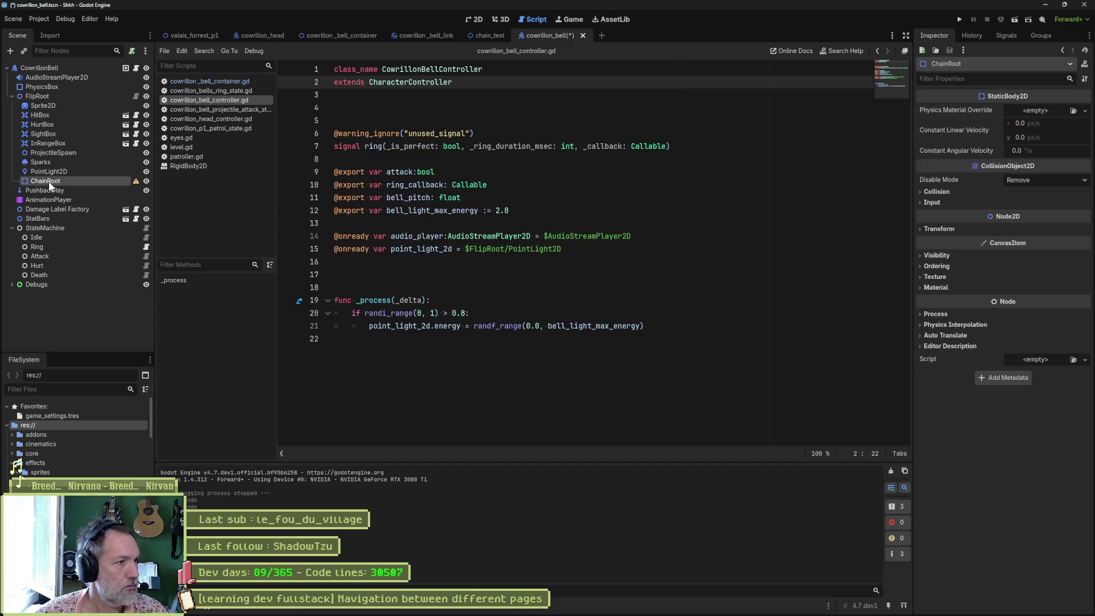
drag(49, 181, 59, 102)
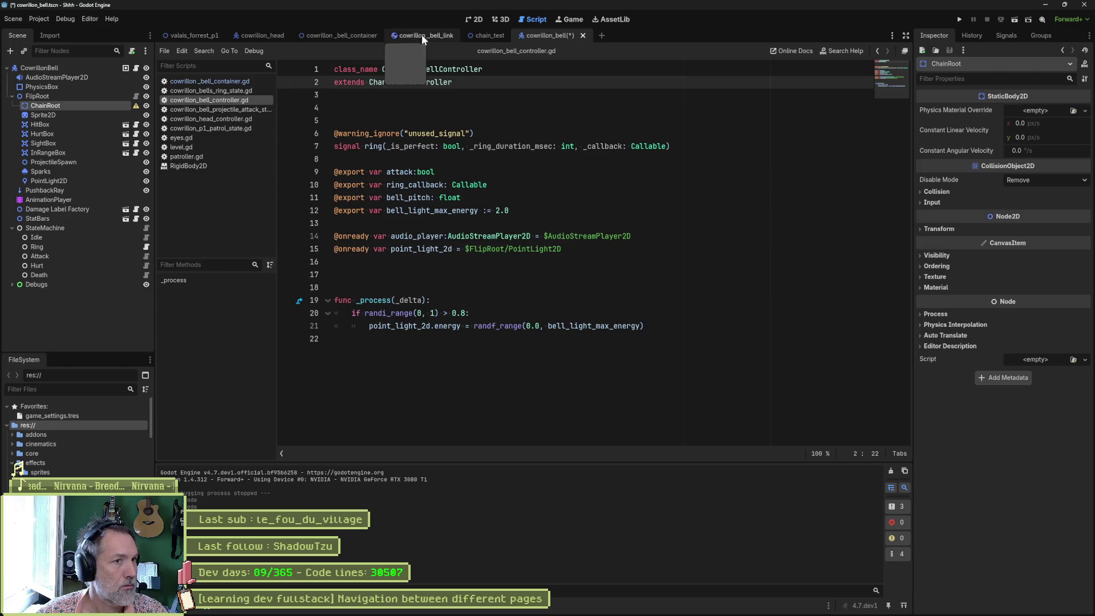
click(471, 18)
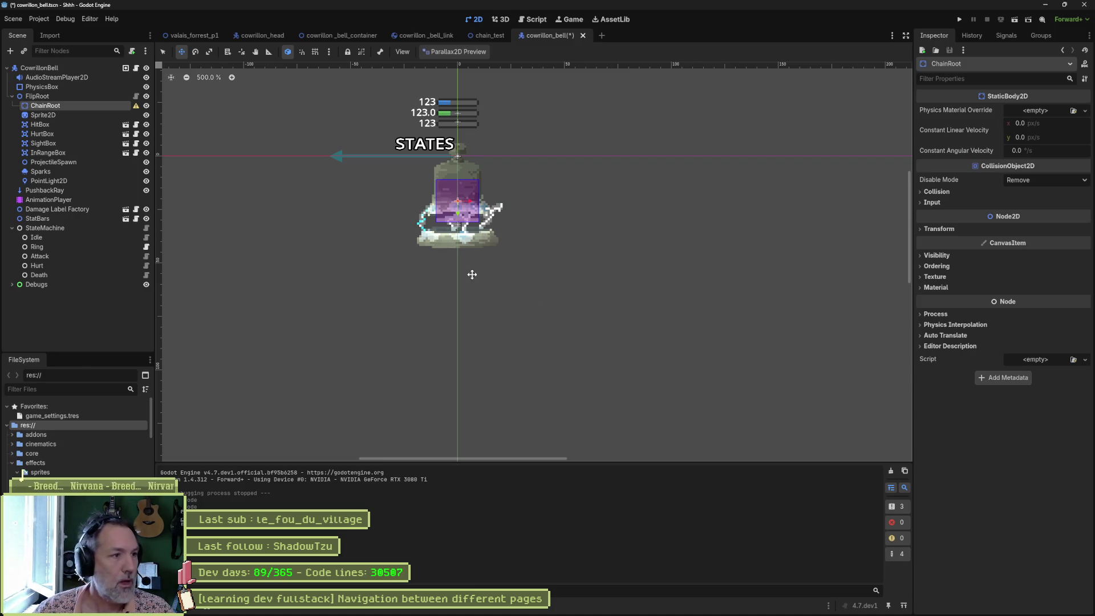
Step: Add a CollisionShape2D under ChainRoot and give it a CircleShape2D, replacing a trial rectangle
key(ctrl+a)
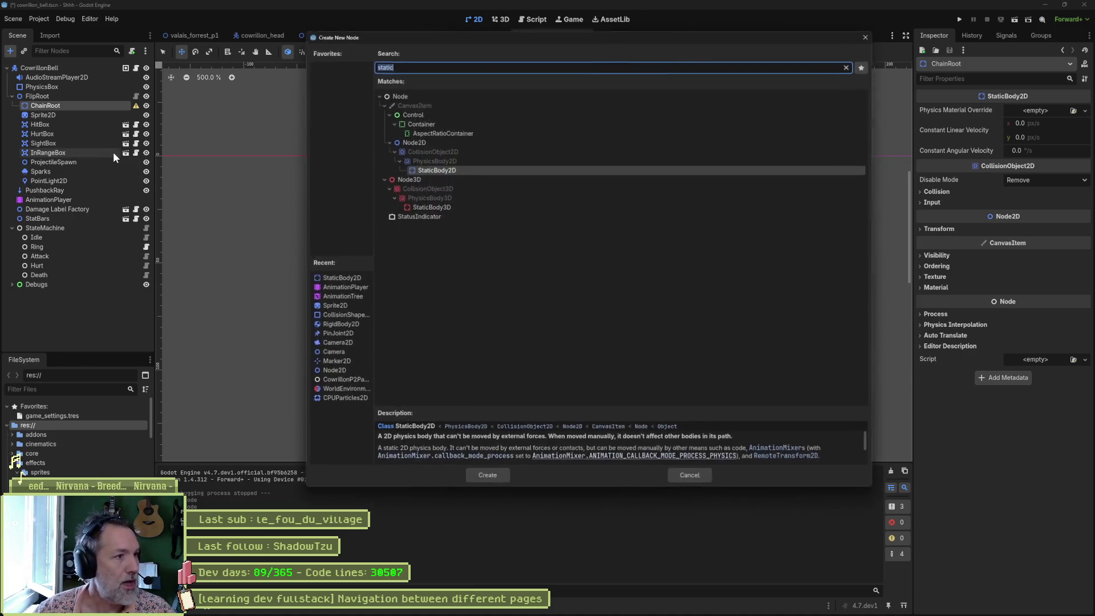
text(shap)
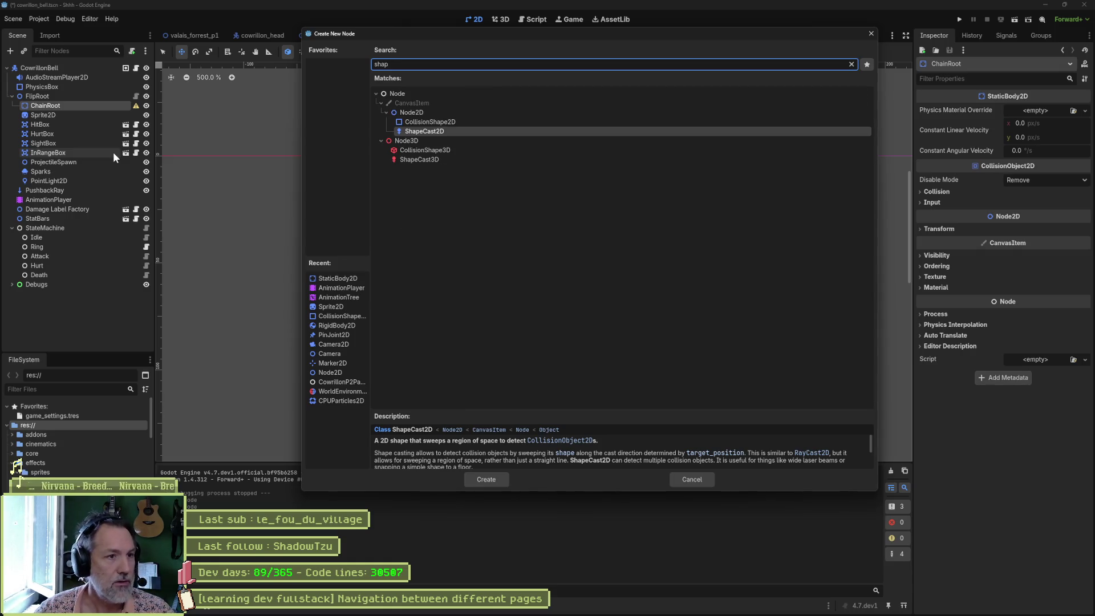
key(Up)
key(Return)
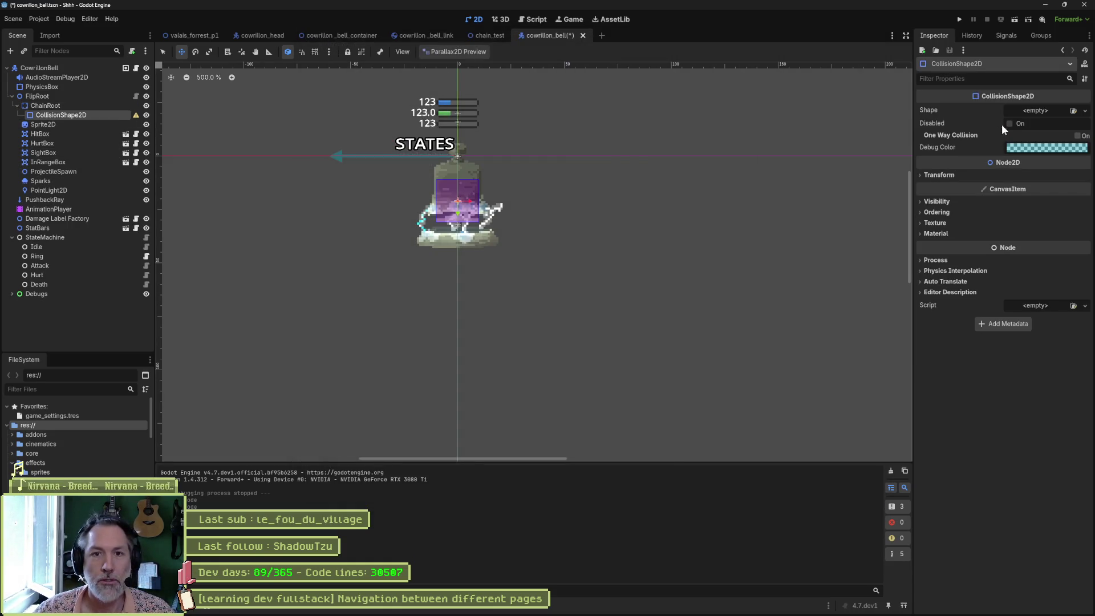
click(1035, 110)
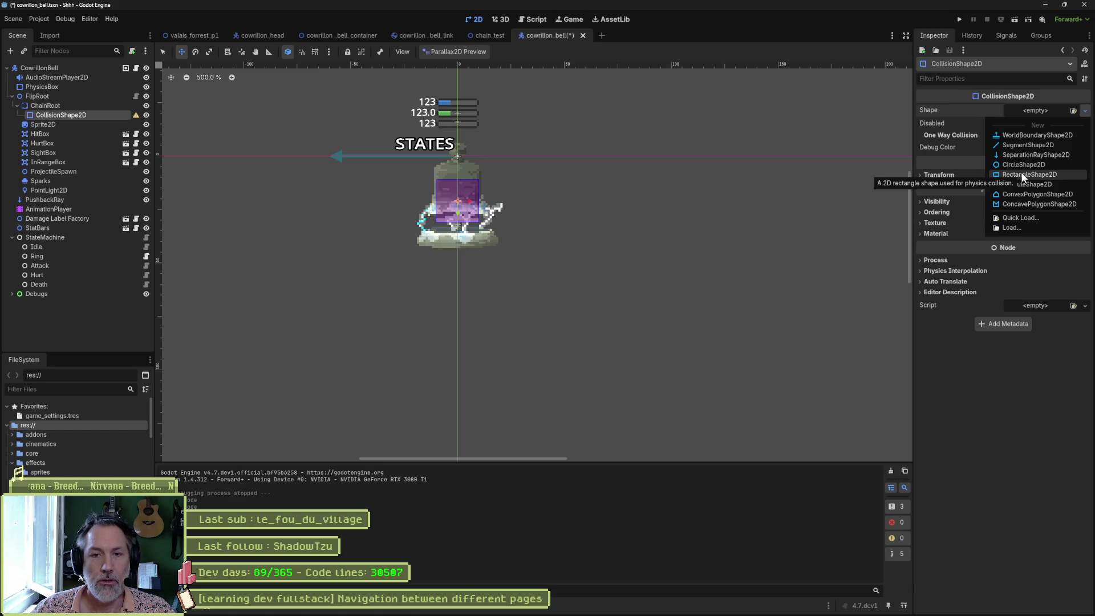
click(1023, 175)
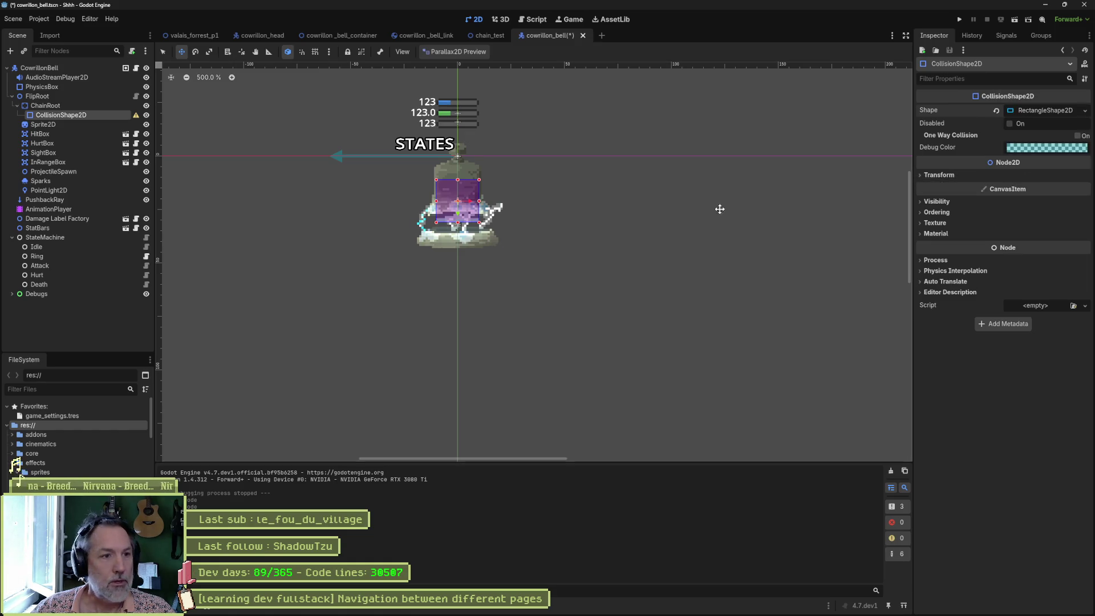
click(1059, 113)
click(1045, 110)
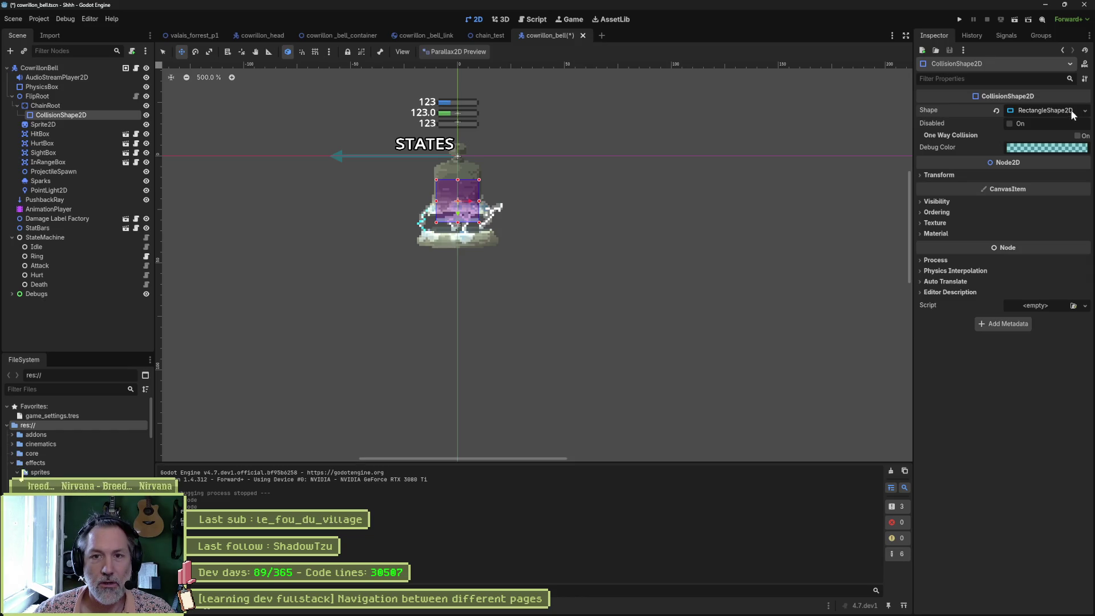
click(996, 111)
click(1085, 111)
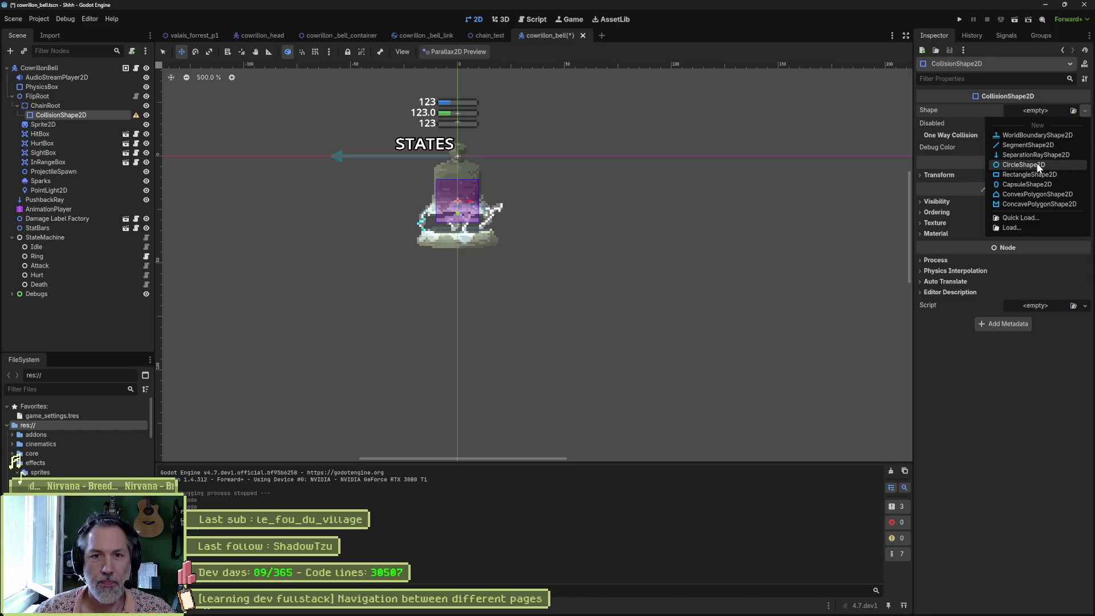
click(1024, 165)
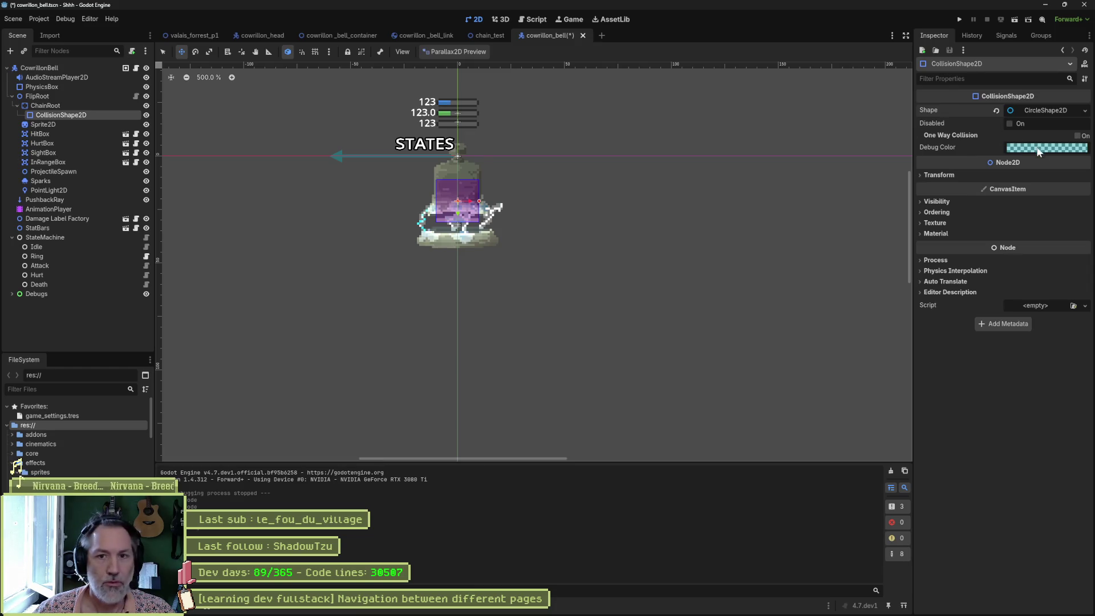
Step: Change the chain collision shape's Debug Color to pink
click(1038, 149)
click(1064, 209)
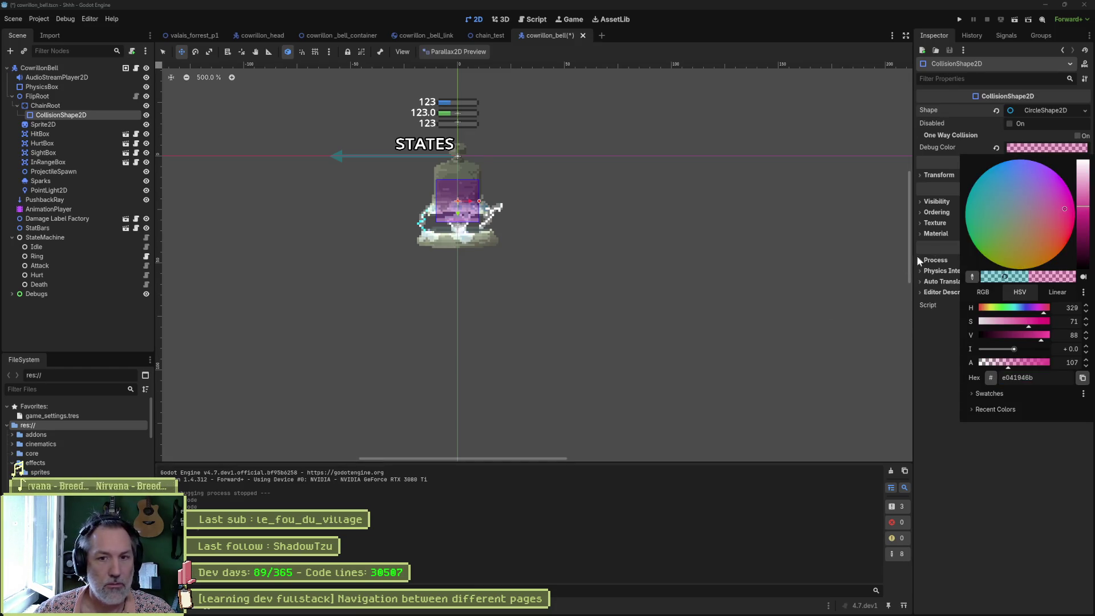
click(1070, 235)
click(816, 286)
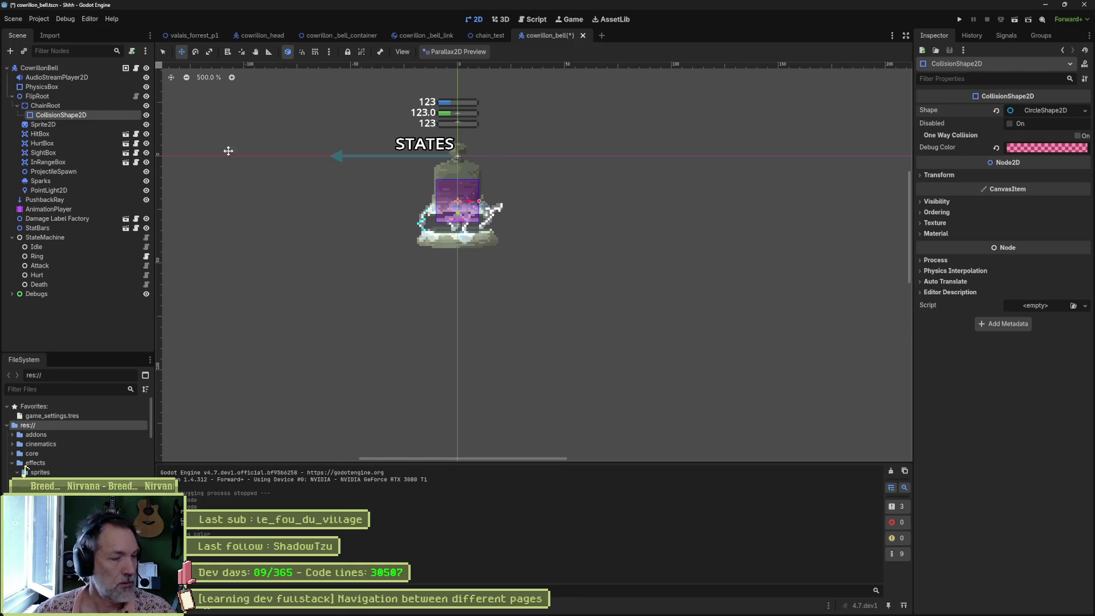
Step: Raise the collision shape's Z Index to 2 under Ordering
click(936, 201)
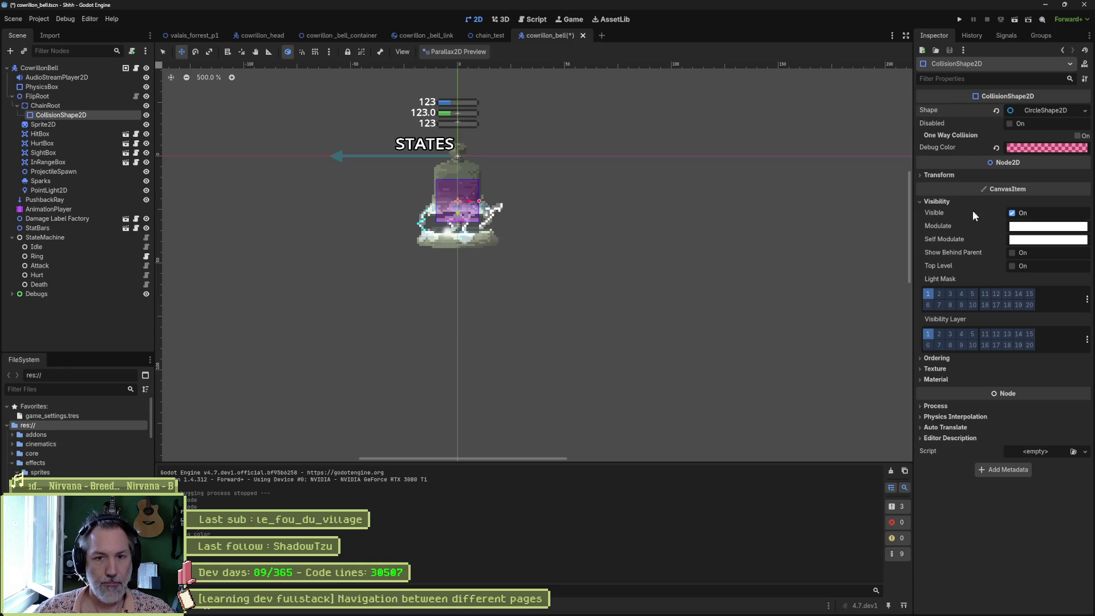
click(936, 358)
click(1084, 368)
click(1083, 368)
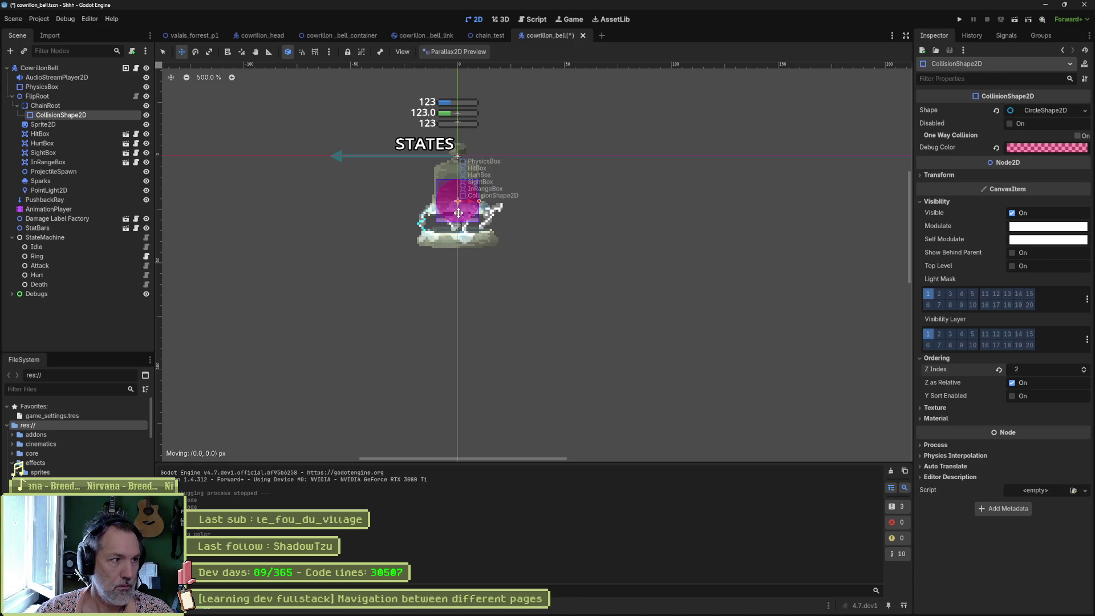
click(80, 107)
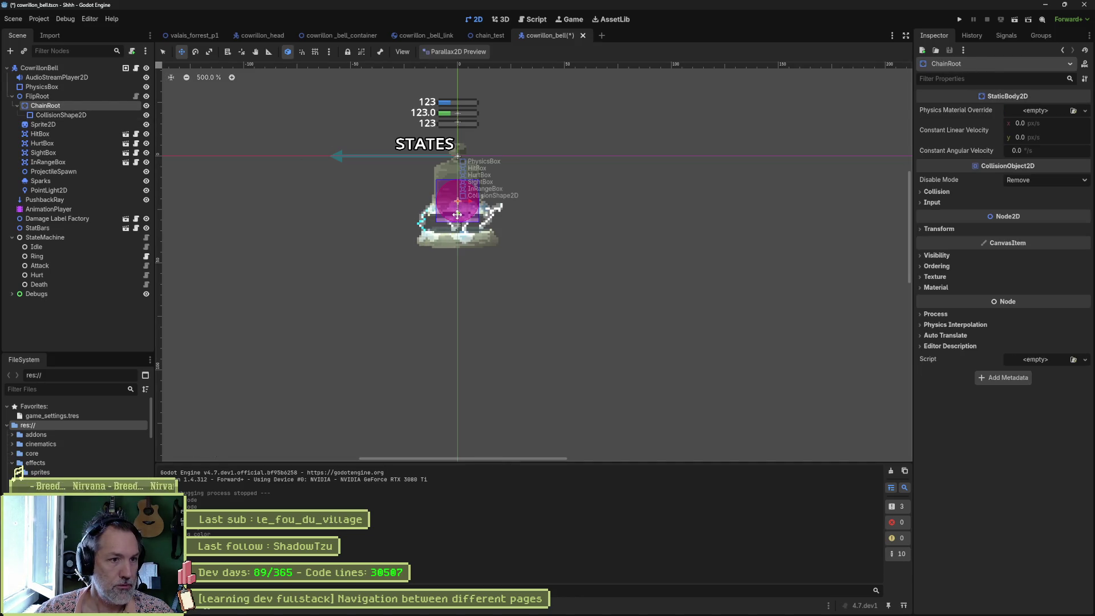
Step: Drag ChainRoot up to the top of the bell, then switch to the container scene
drag(506, 232, 507, 186)
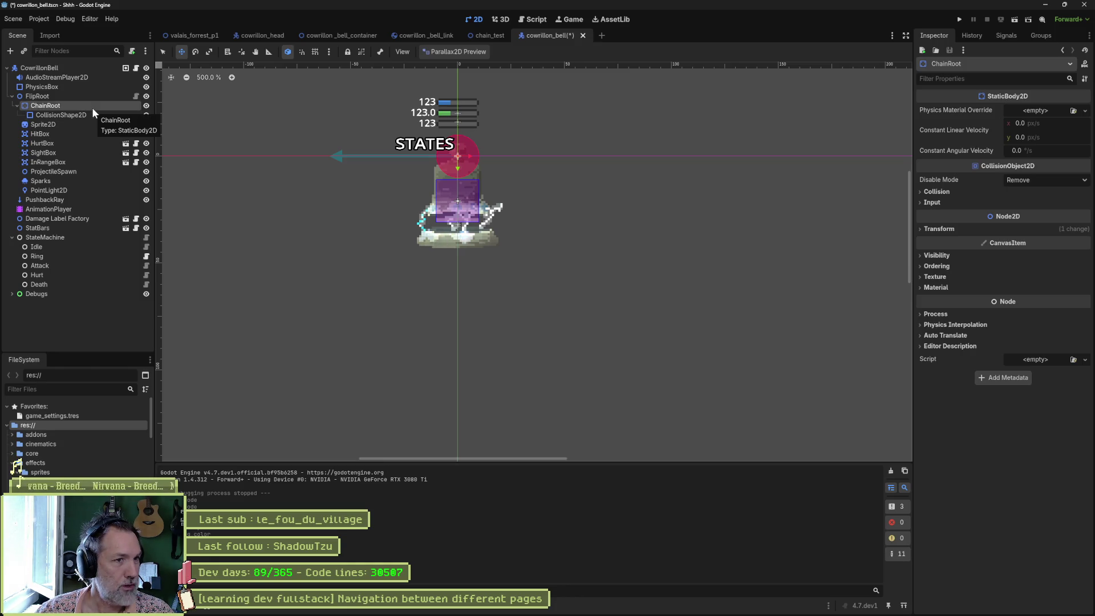
click(343, 36)
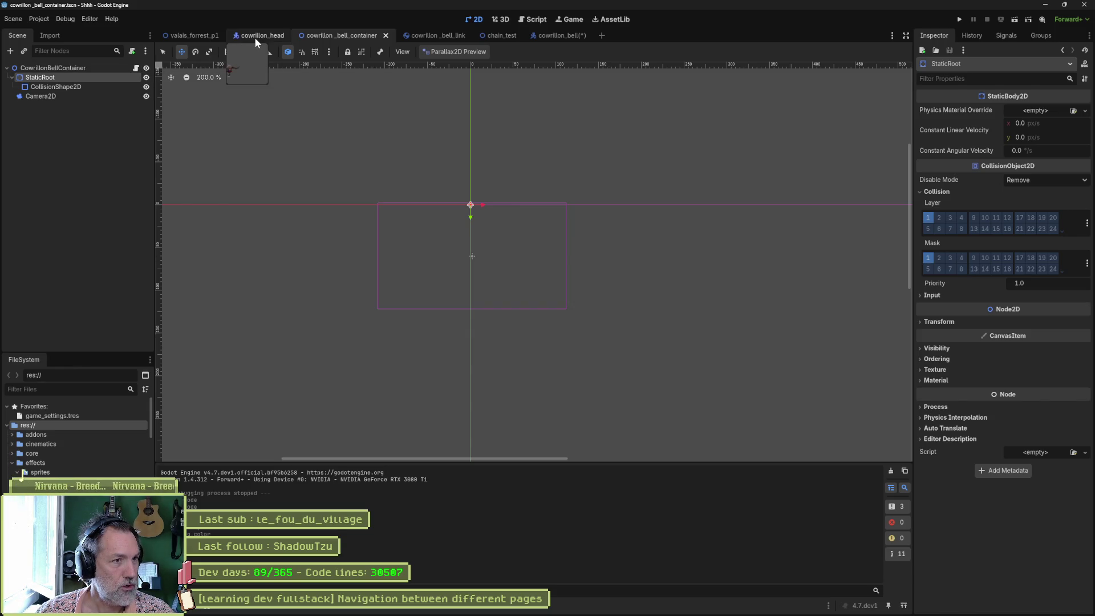
click(549, 35)
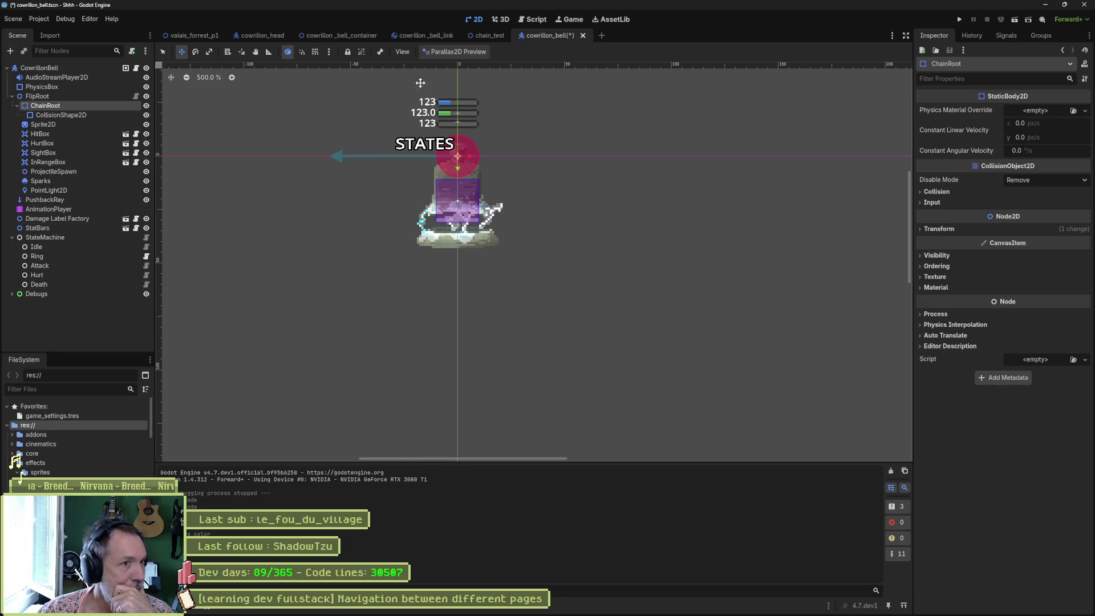
click(348, 37)
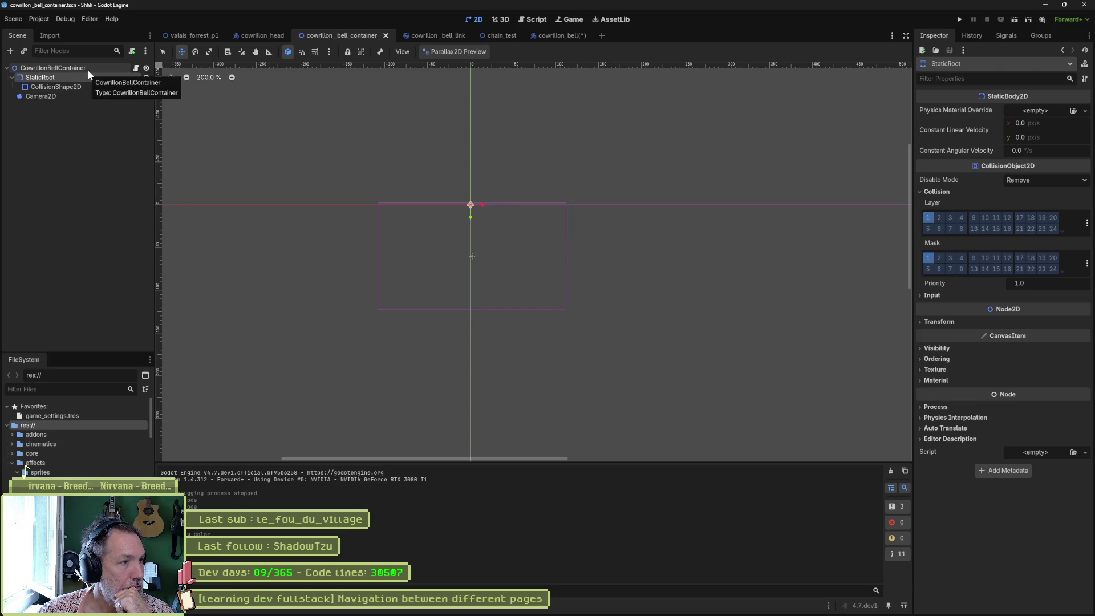
click(88, 69)
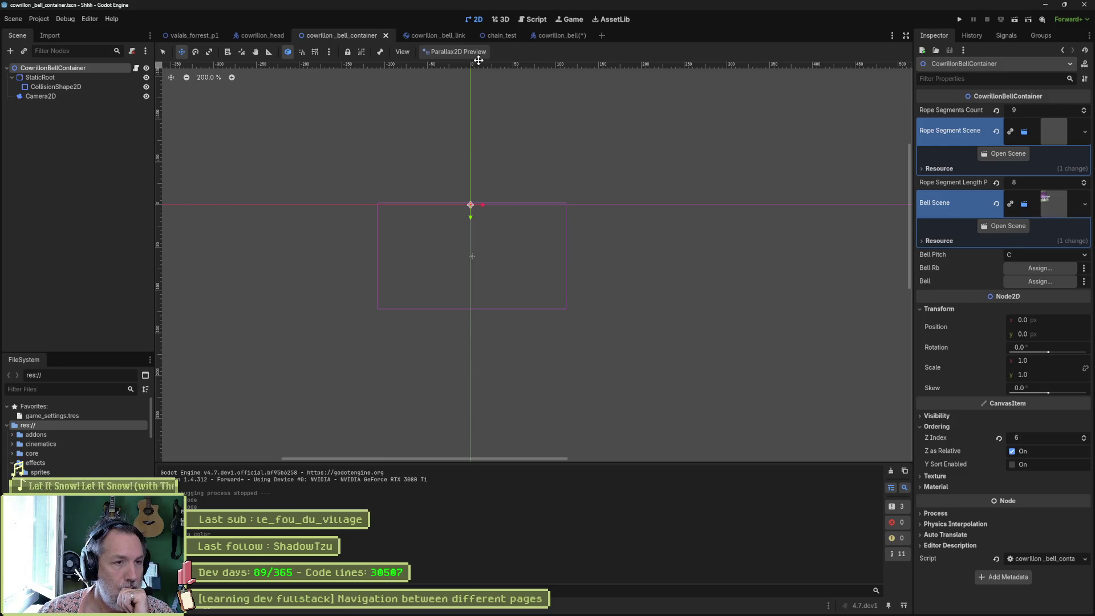
Step: Open the bell scene from the container's Bell Scene property and select the CowrillonBell root
click(551, 38)
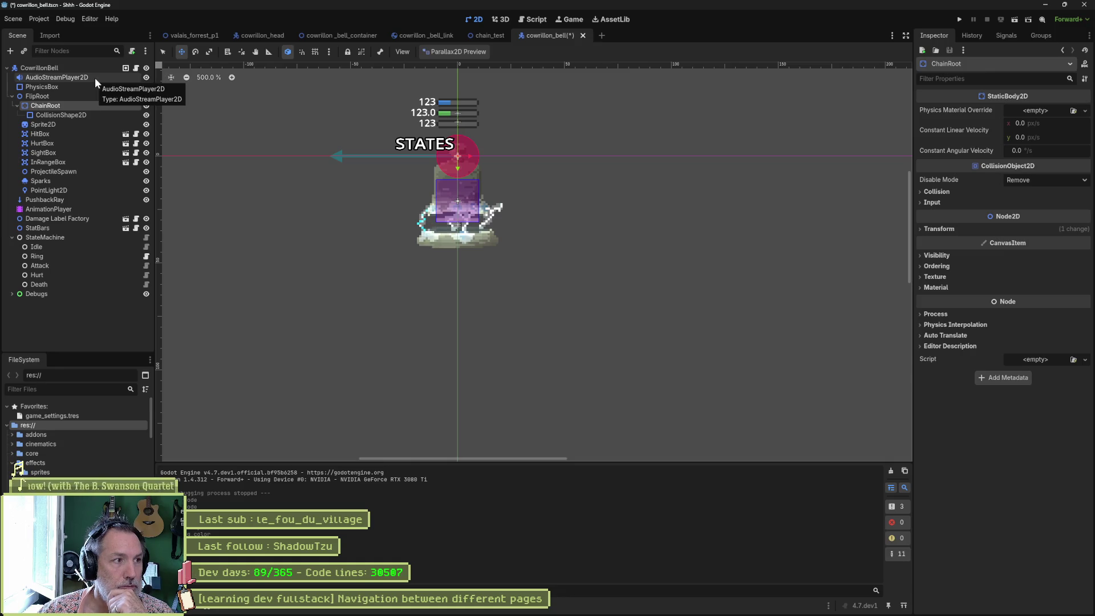
mouse_move(363, 38)
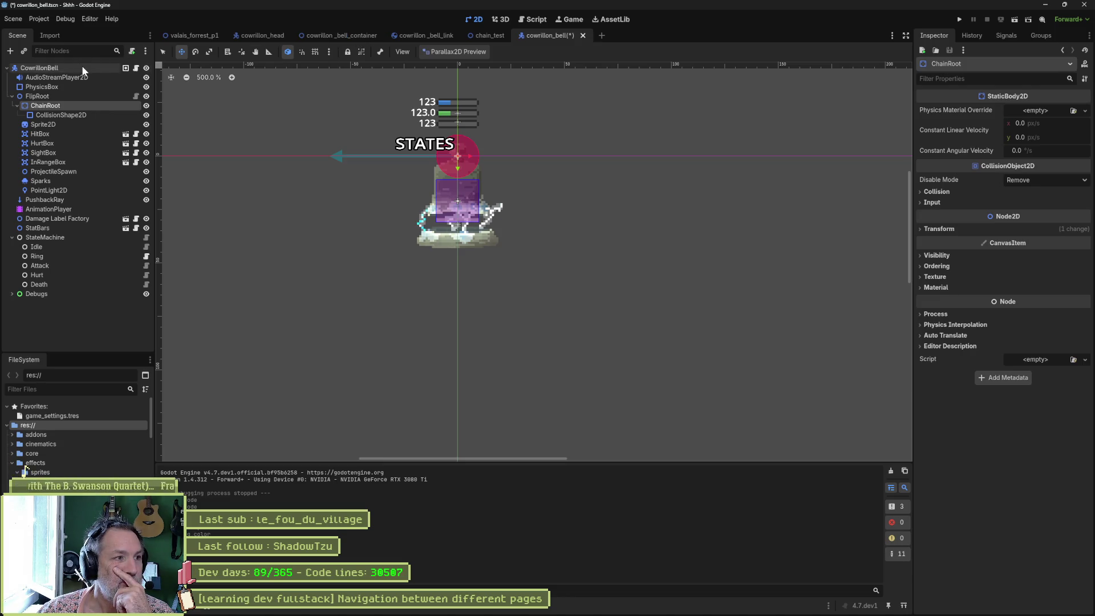
click(341, 37)
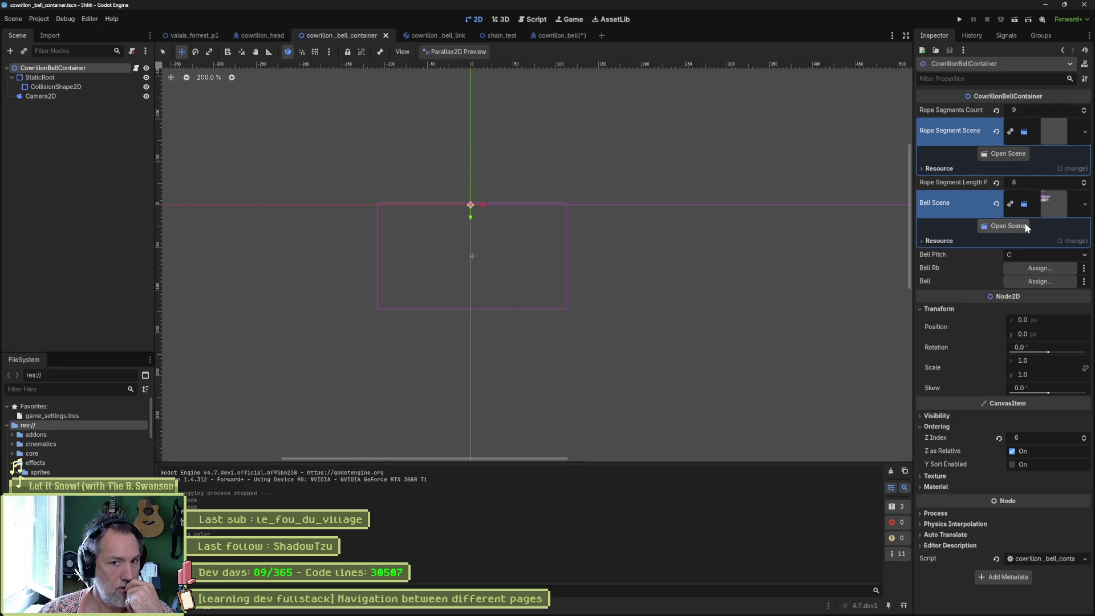
click(1006, 226)
click(51, 68)
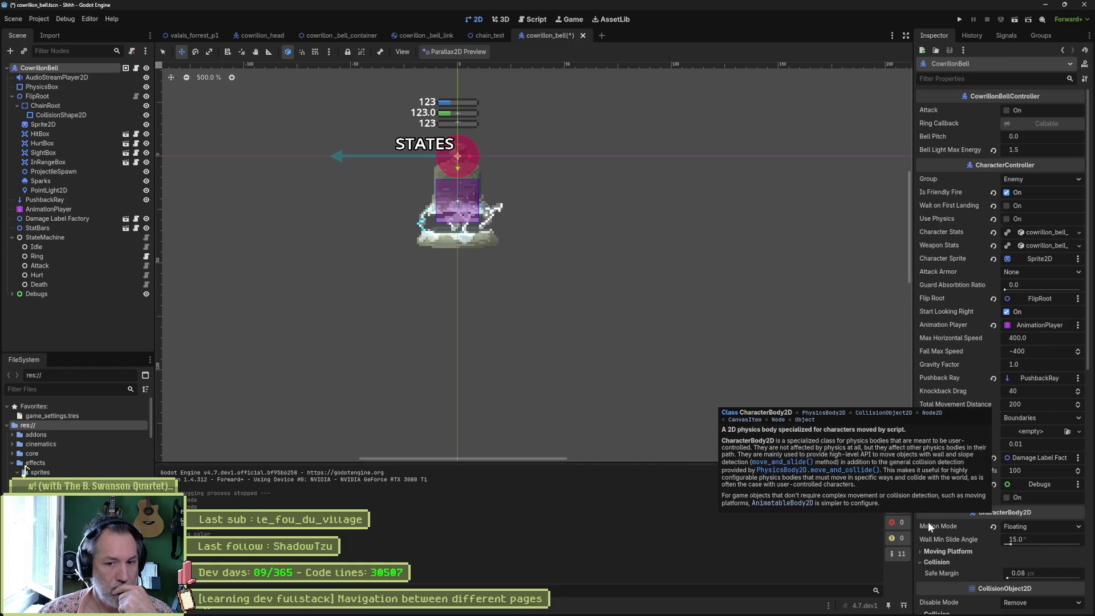
Step: Check CowrillonBell's Motion Mode options, keeping it on Floating
scroll(977, 300, down, 3)
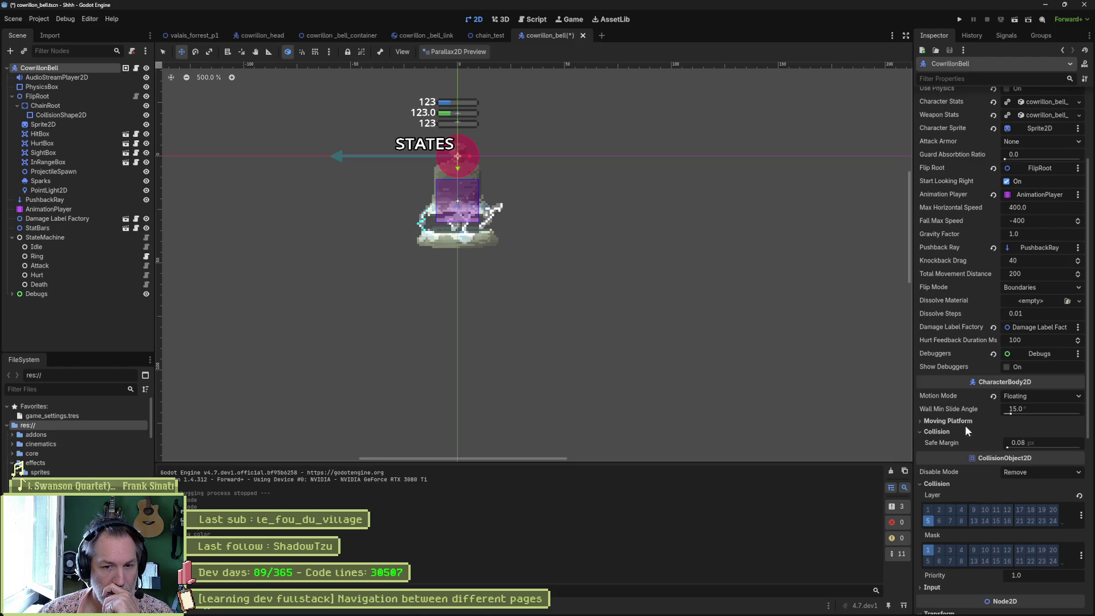
scroll(964, 409, down, 4)
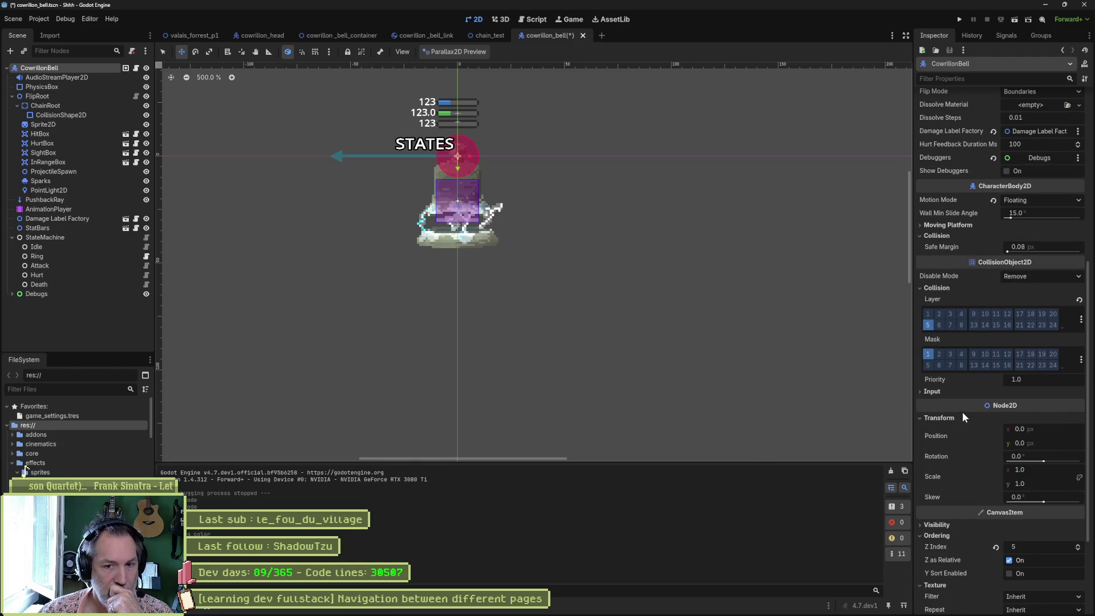
scroll(961, 406, up, 3)
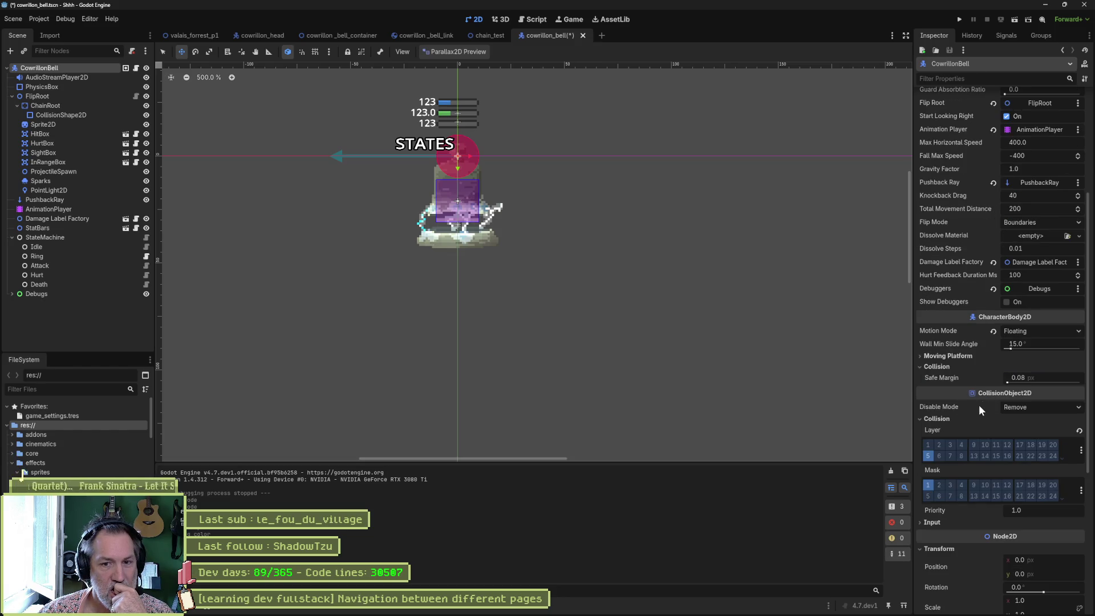
click(1025, 329)
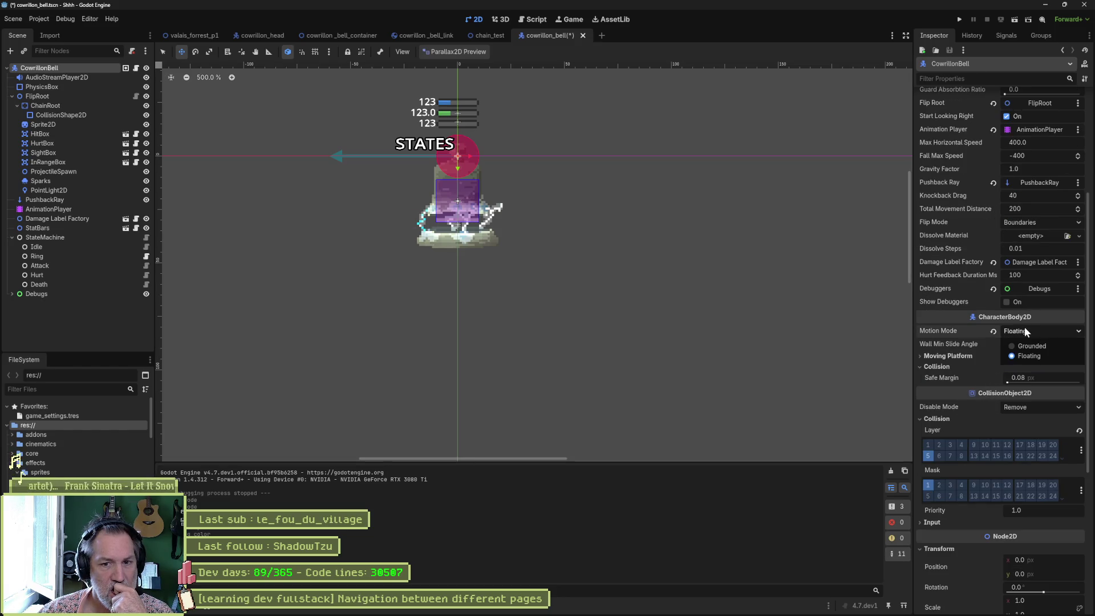
click(1024, 329)
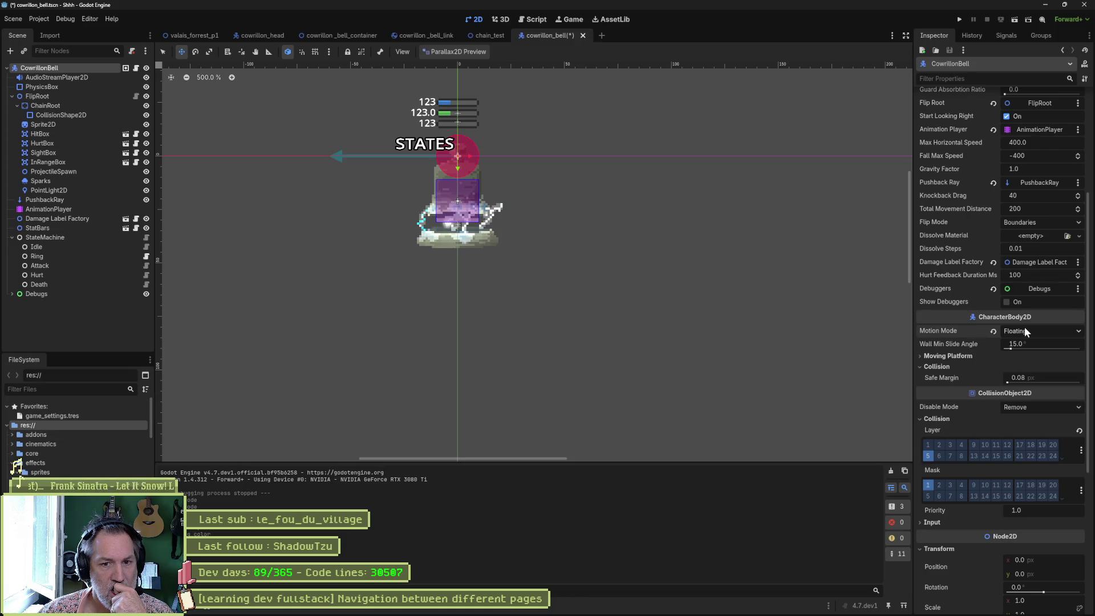
Step: Set Moving Platform On Leave to Do Nothing, then run the bell container scene
click(949, 366)
click(949, 357)
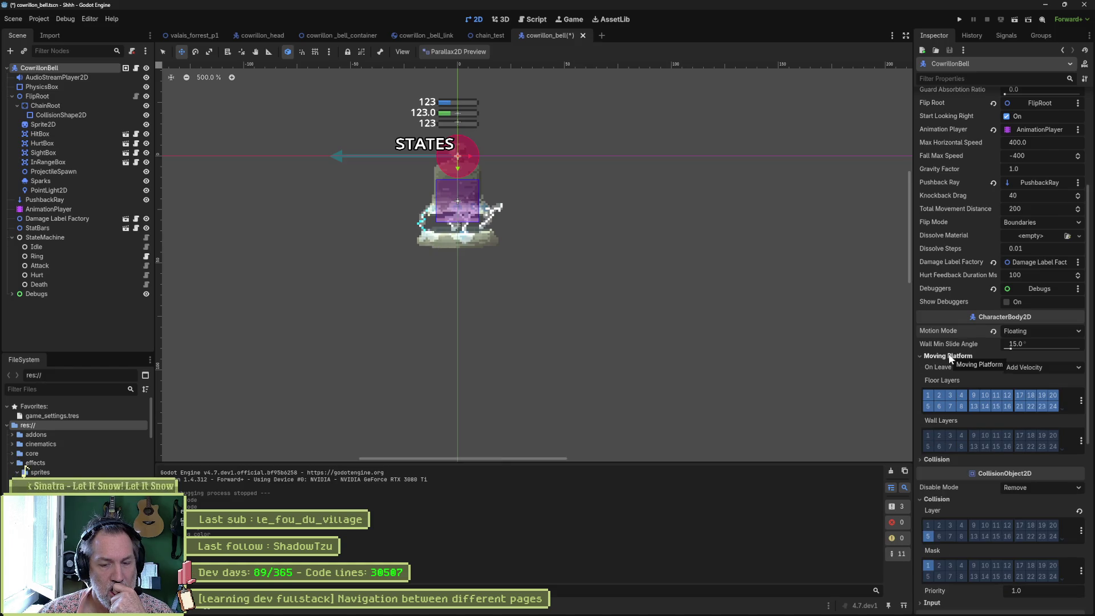
click(950, 357)
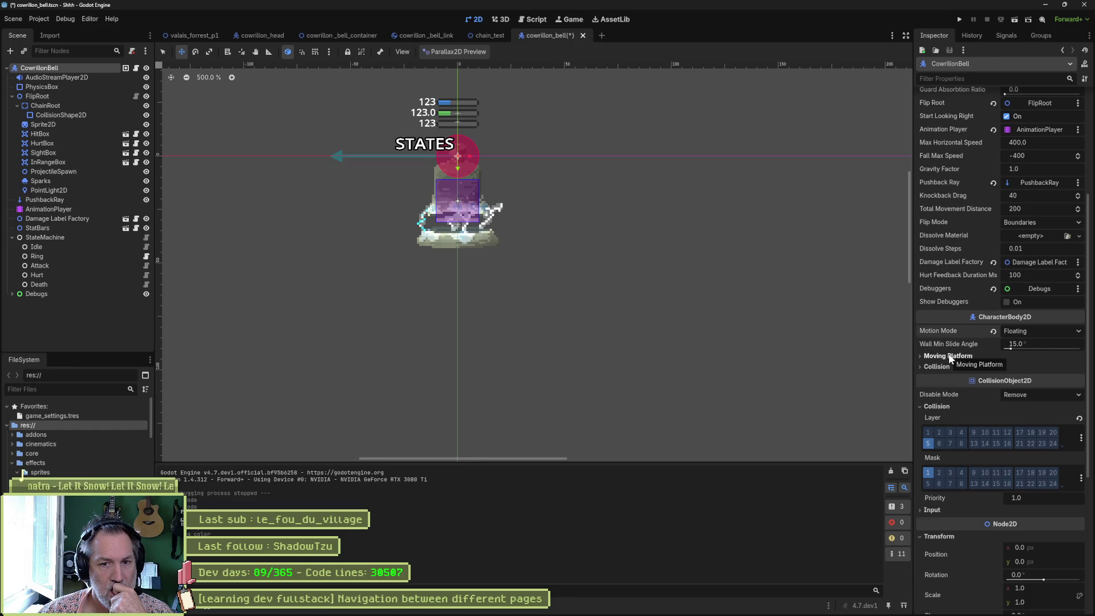
click(950, 356)
click(1031, 368)
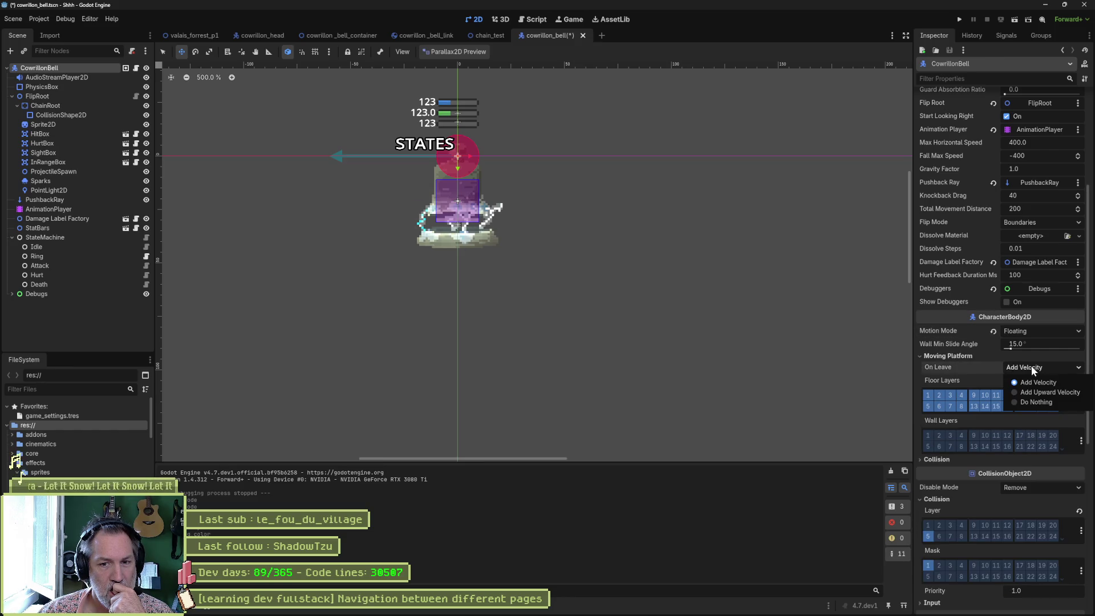
click(1036, 403)
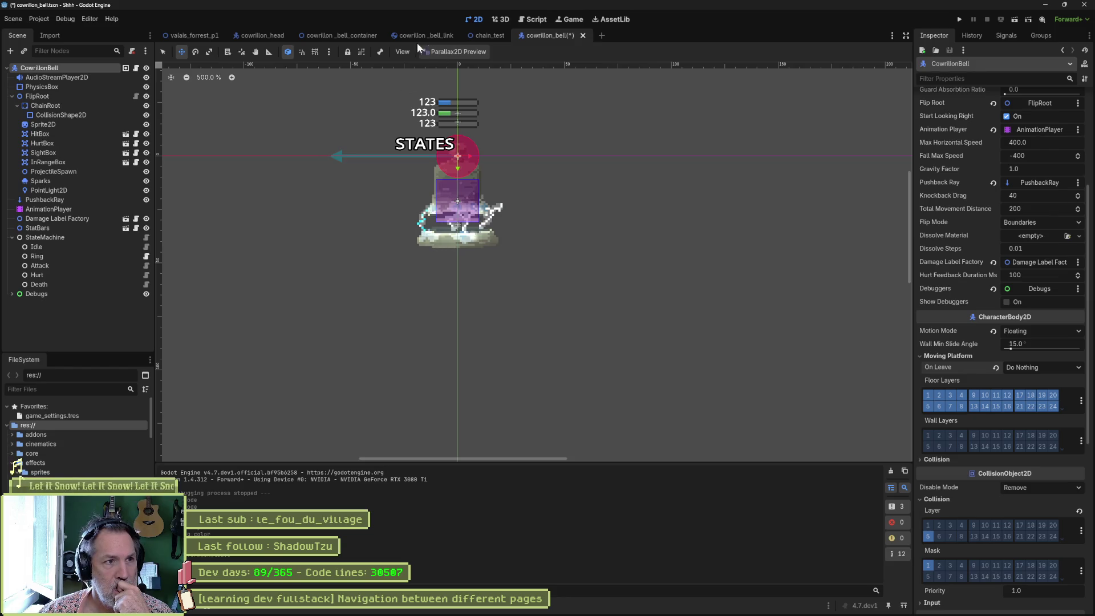
click(319, 36)
key(F6)
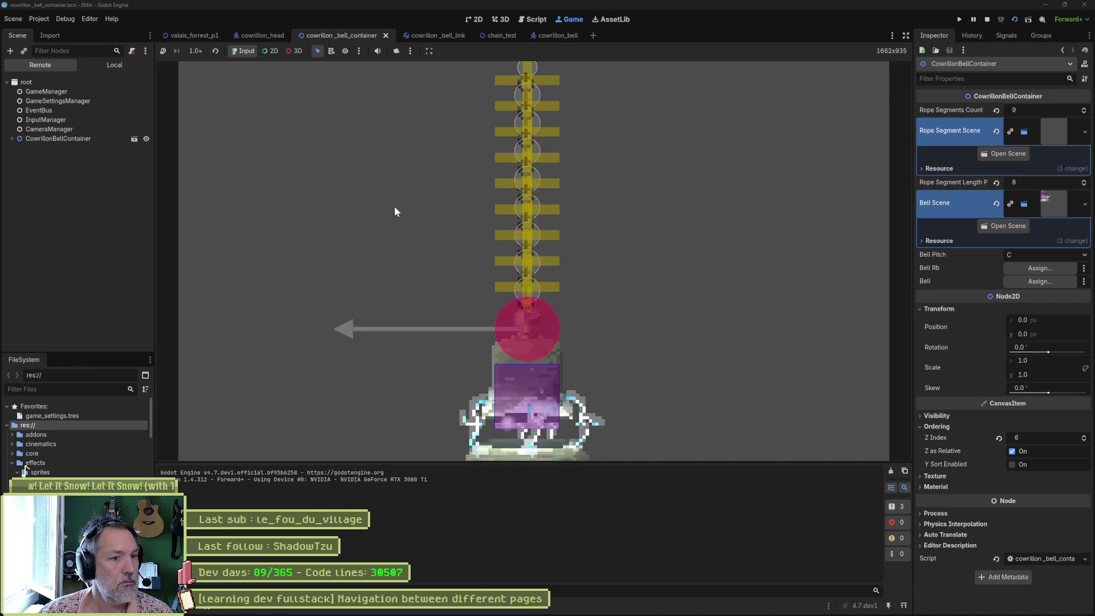
Step: Nudge the running CowrillonBellContainer's Position x, stop the game, and return to cowrillon_bell
click(90, 141)
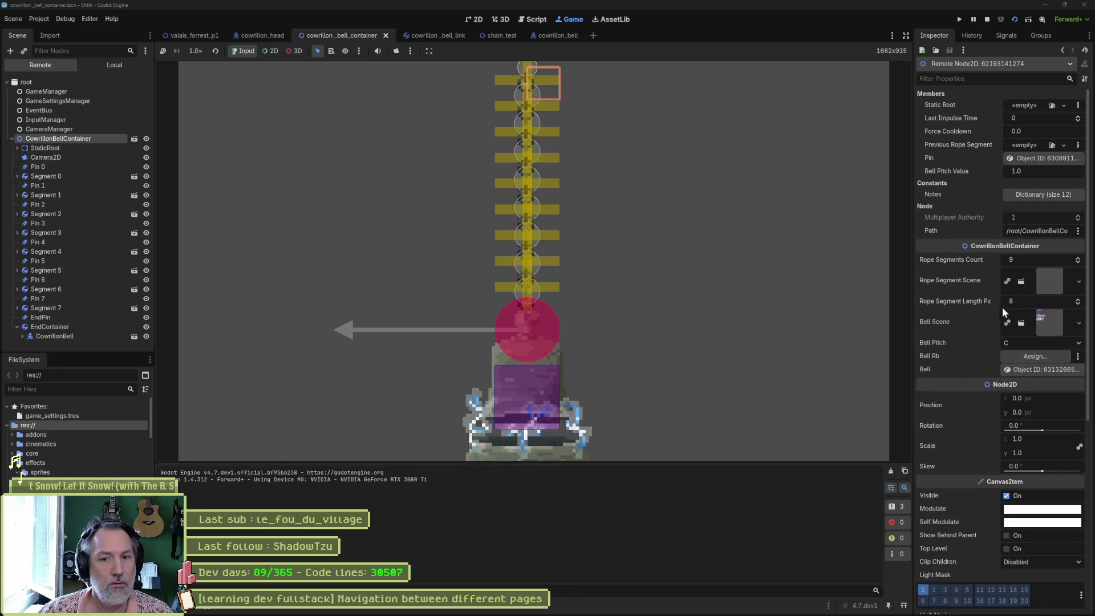
drag(1064, 399, 1058, 399)
key(F8)
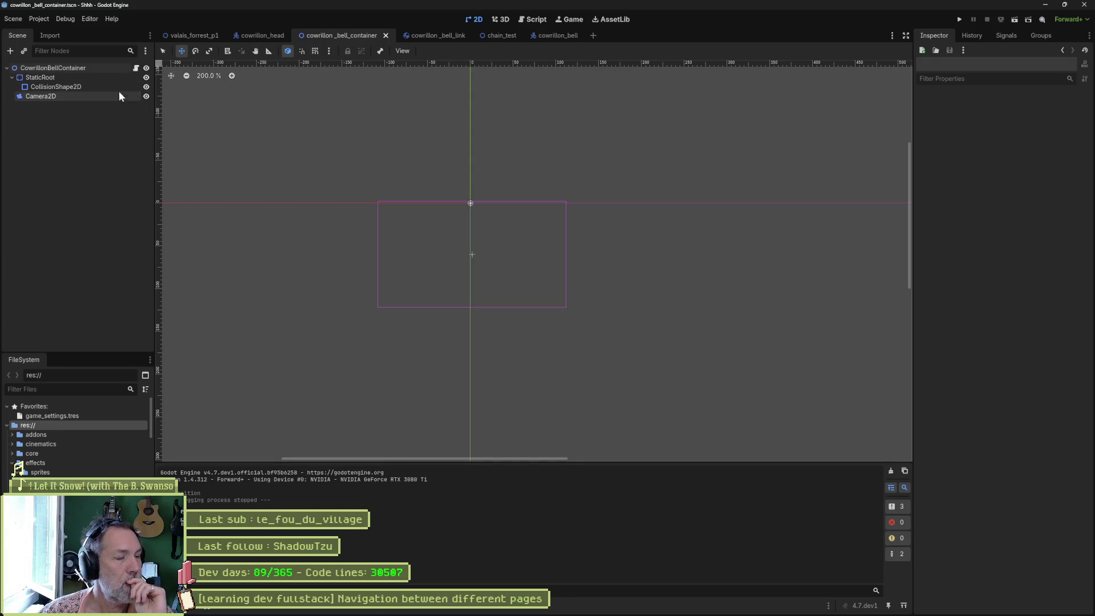
click(545, 36)
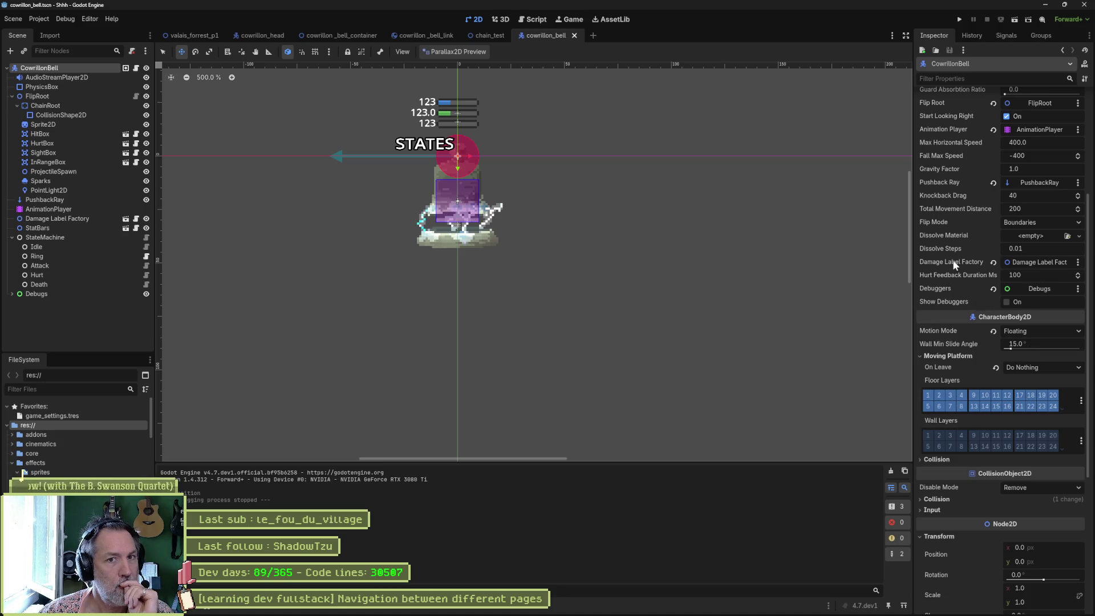
Step: Scroll through the CowrillonBell Inspector to review its body and collision settings
scroll(953, 260, down, 5)
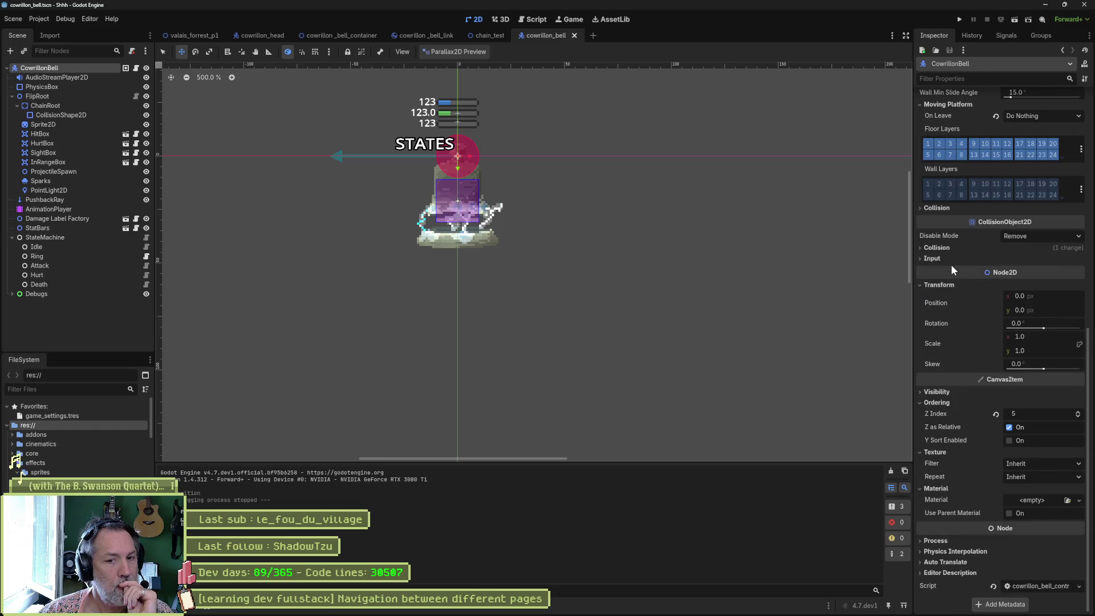
scroll(953, 266, up, 1)
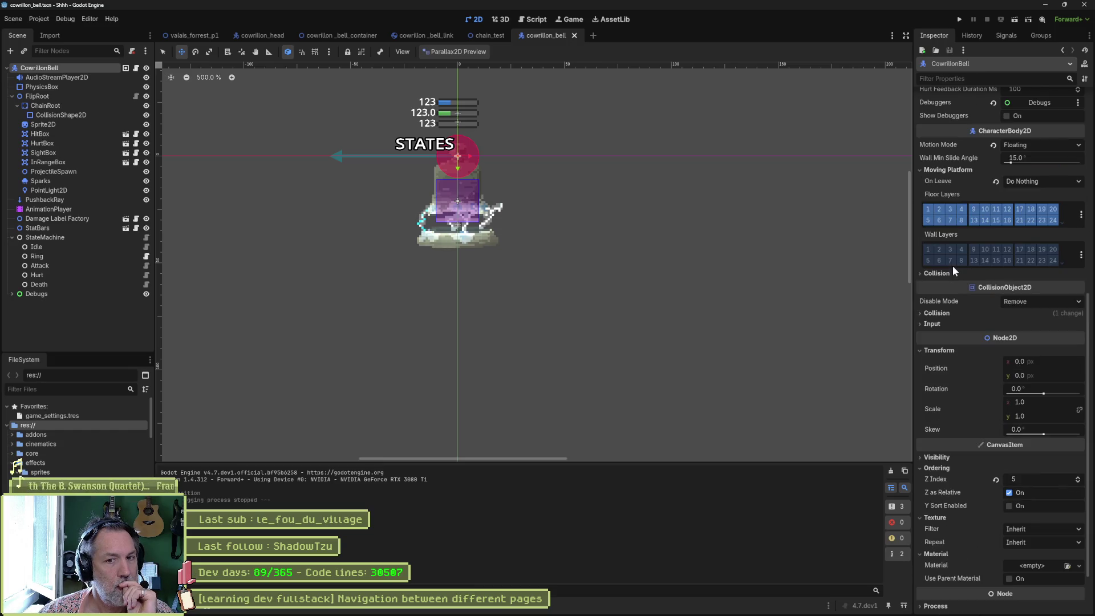
mouse_move(966, 302)
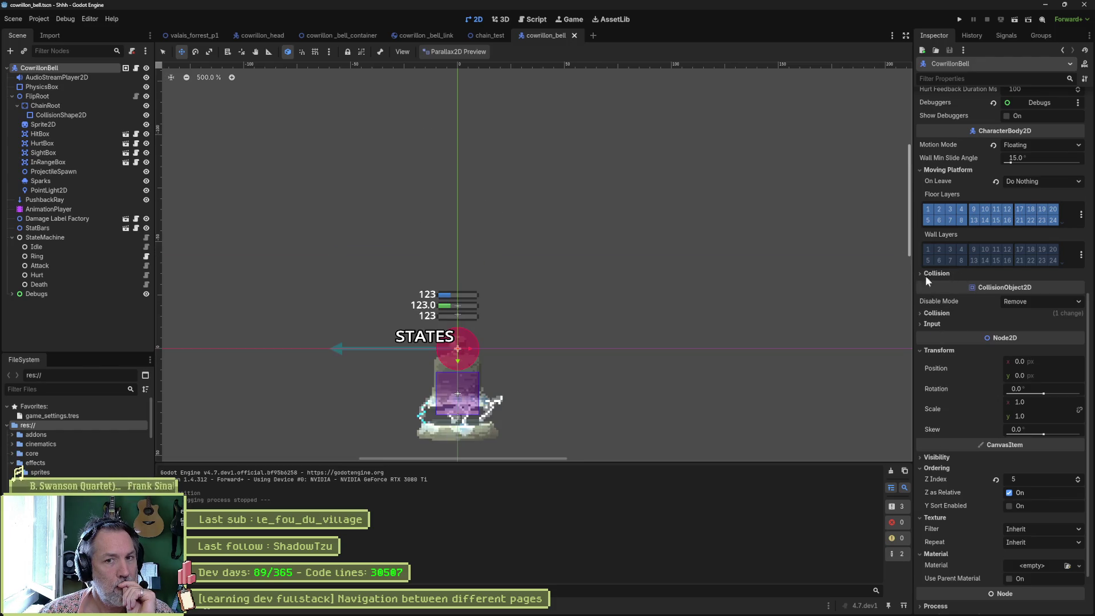
scroll(925, 276, up, 2)
scroll(958, 279, up, 4)
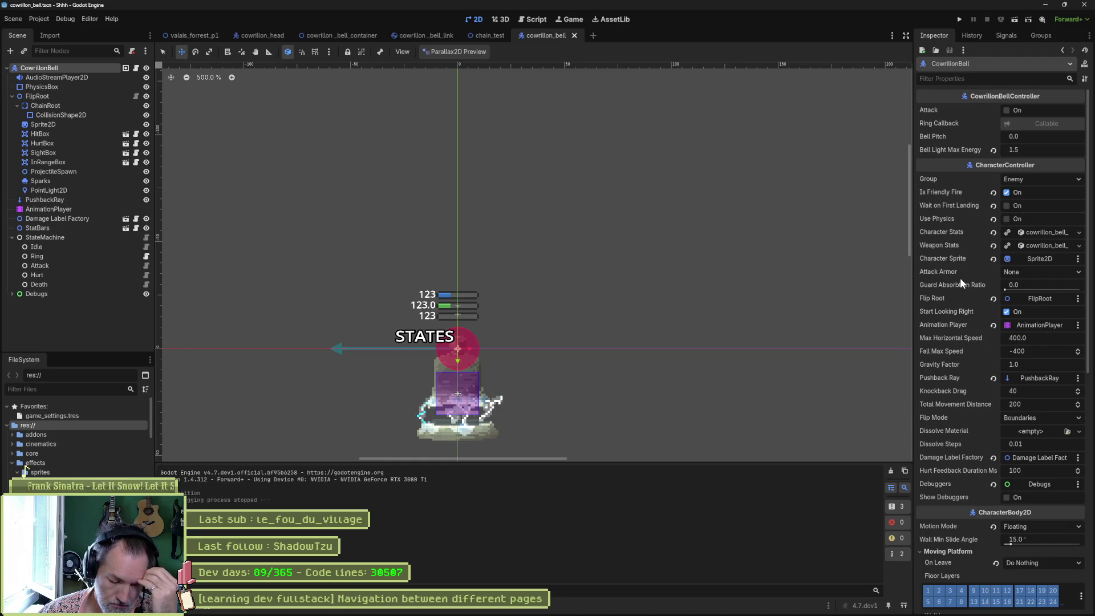
scroll(245, 183, up, 1)
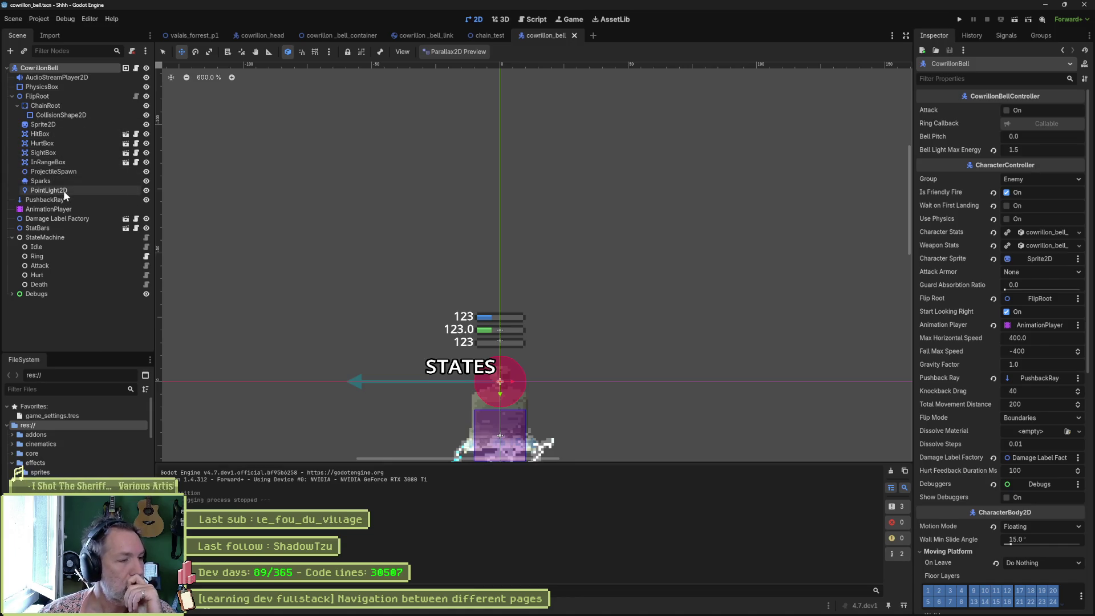
Step: Select HurtBox, hide the Sprite2D, and zoom the canvas out slightly around the bell
click(57, 143)
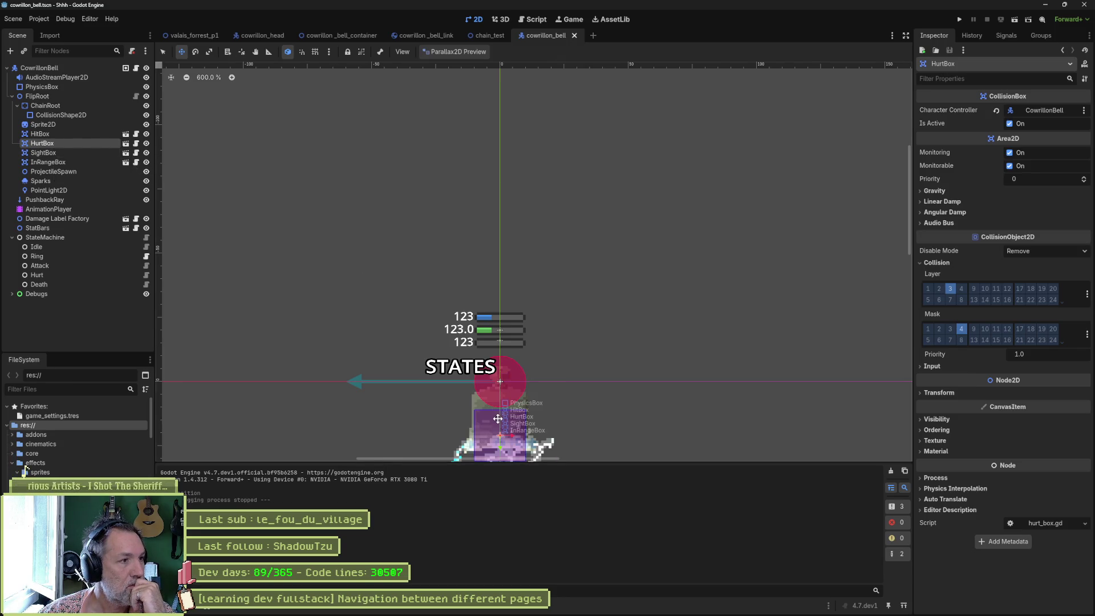
click(146, 124)
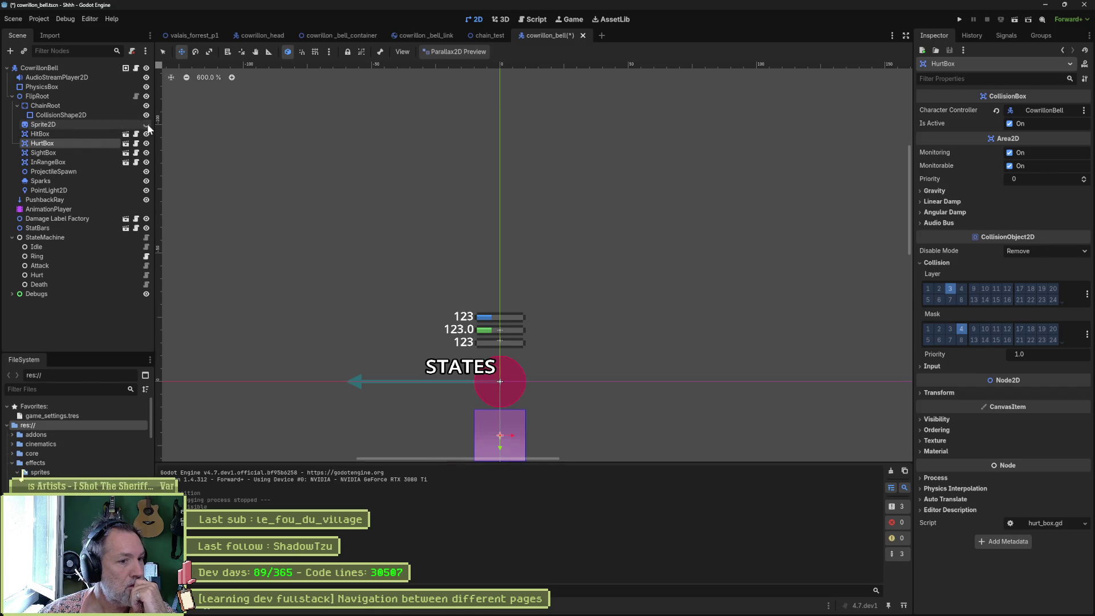
scroll(389, 233, down, 1)
drag(389, 232, 369, 168)
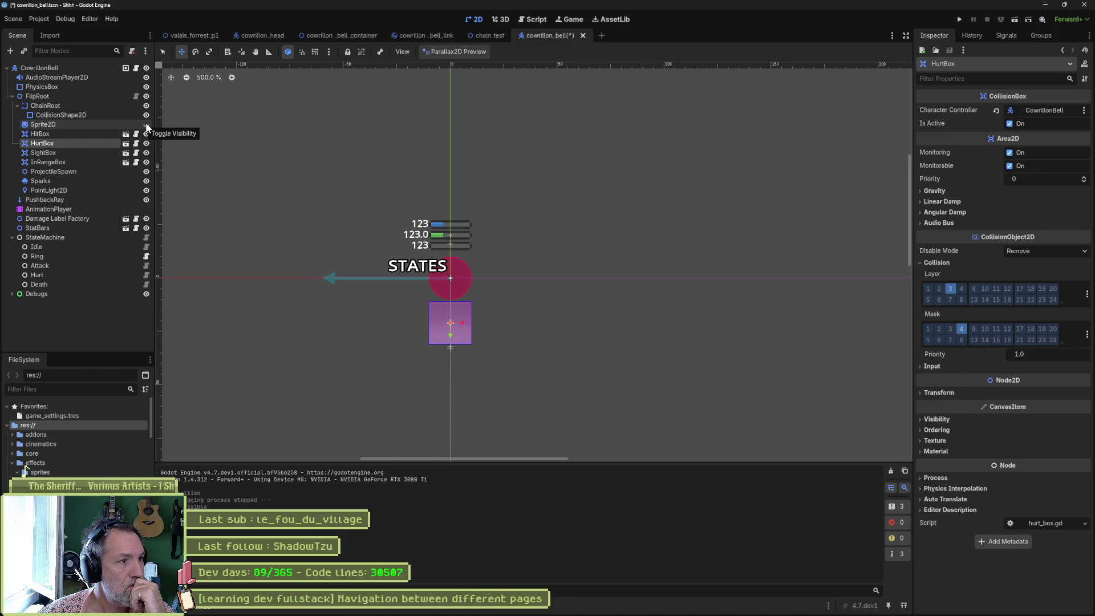
Step: Unhide the bell Sprite2D and reparent HitBox, HurtBox, SightBox, InRangeBox, ProjectileSpawn, Sparks and PointLight2D under ChainRoot
click(147, 126)
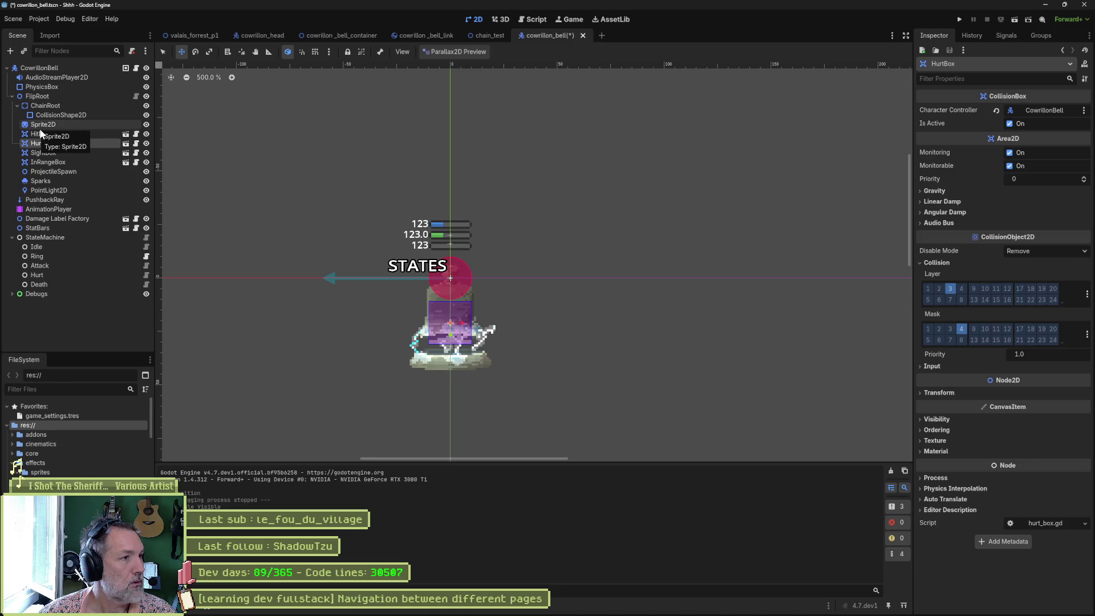
click(40, 133)
shift+click(54, 189)
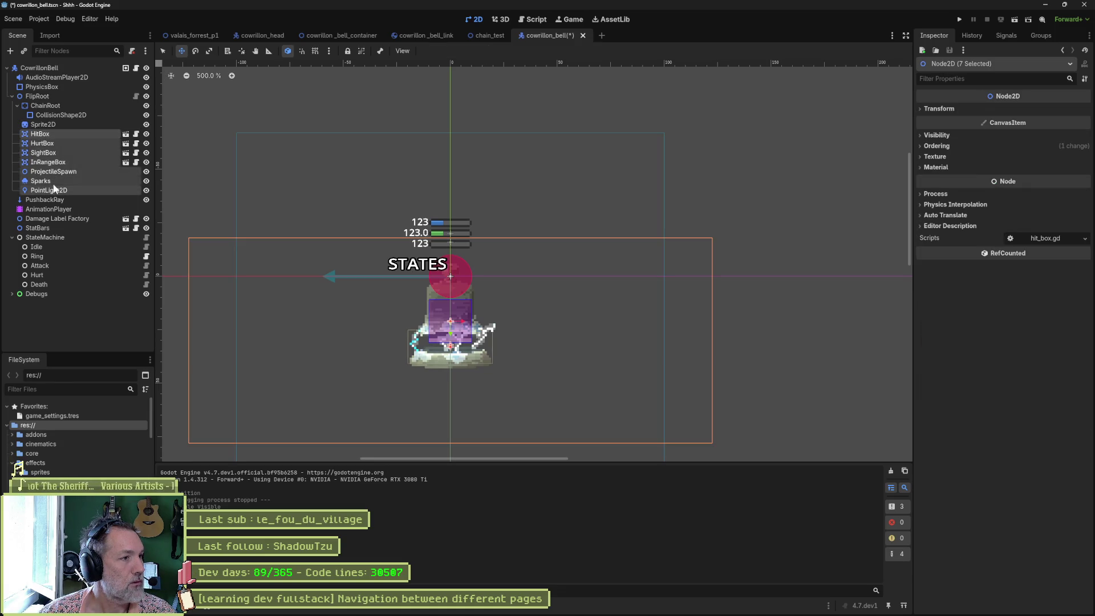
mouse_move(38, 137)
mouse_down()
mouse_move(52, 145)
mouse_move(74, 116)
mouse_up()
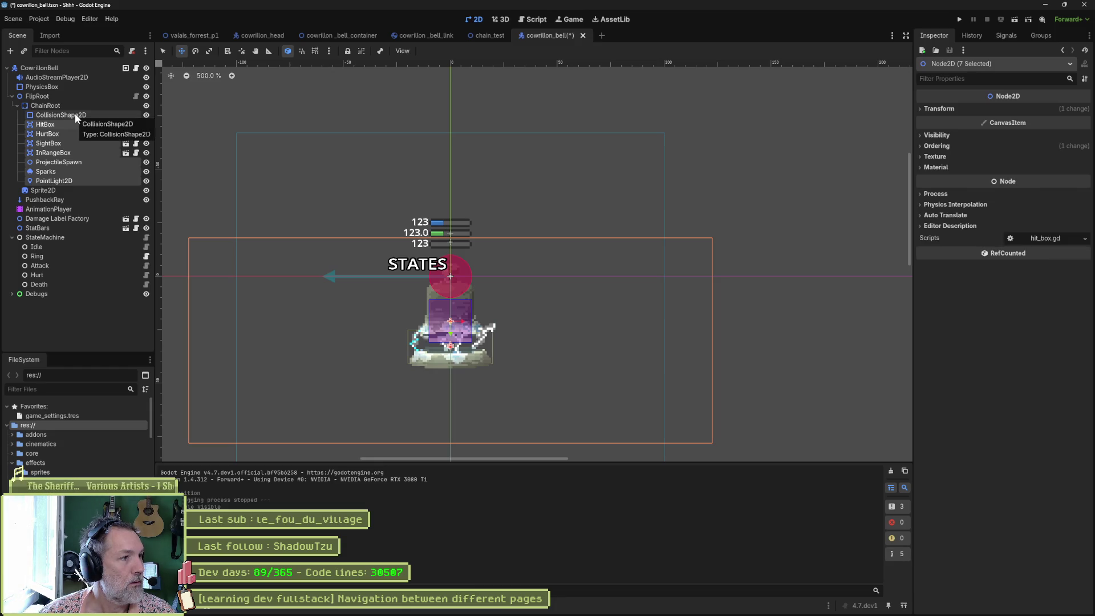
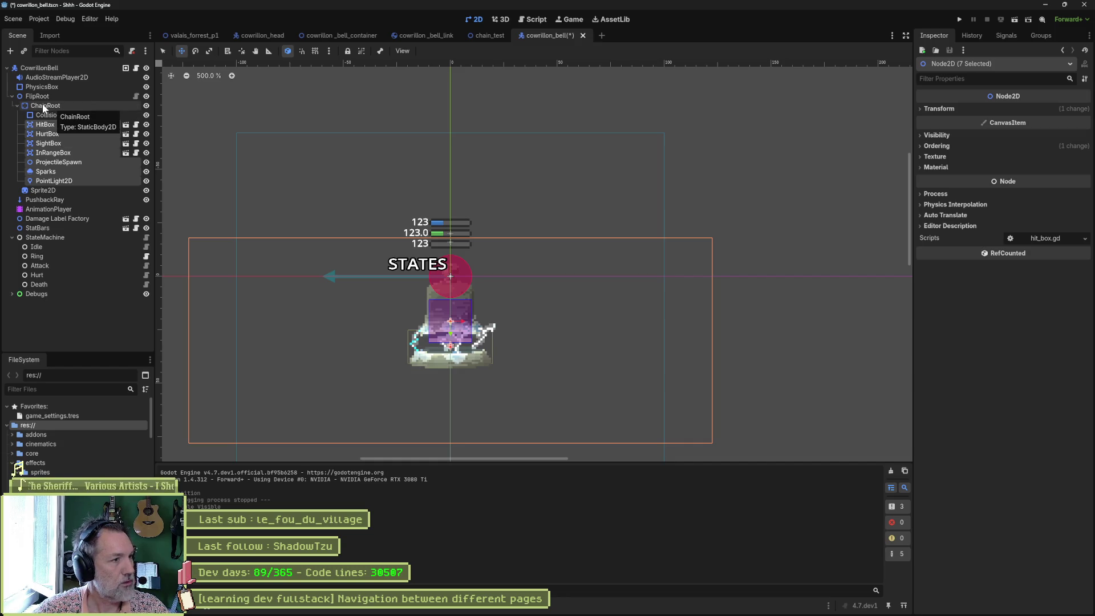
Step: Add a RigidBody2D child under FlipRoot and name it Bell
click(15, 105)
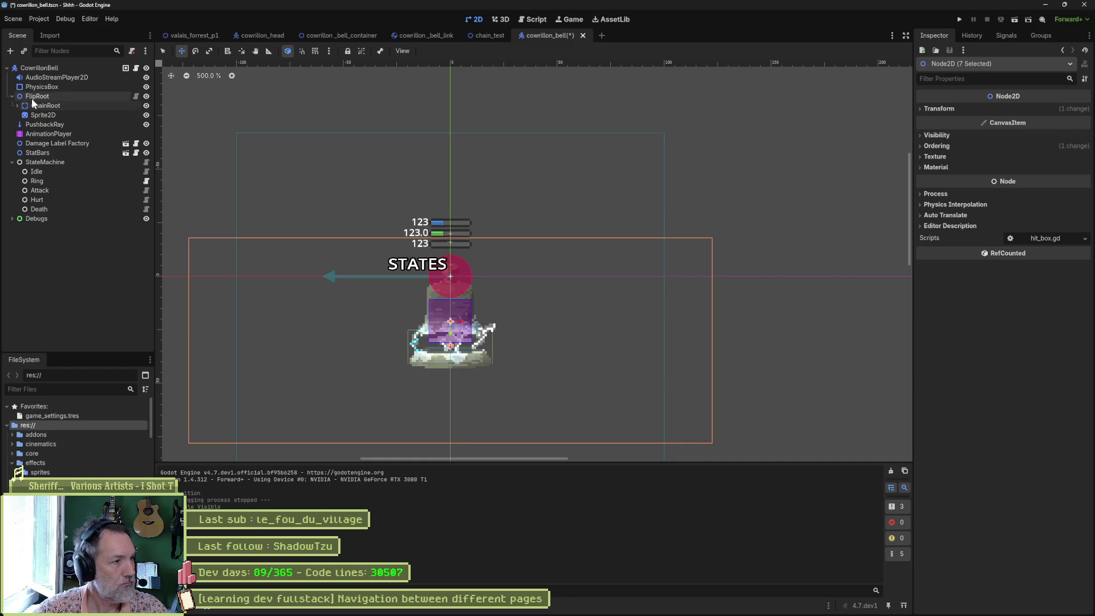
click(33, 99)
key(ctrl+a)
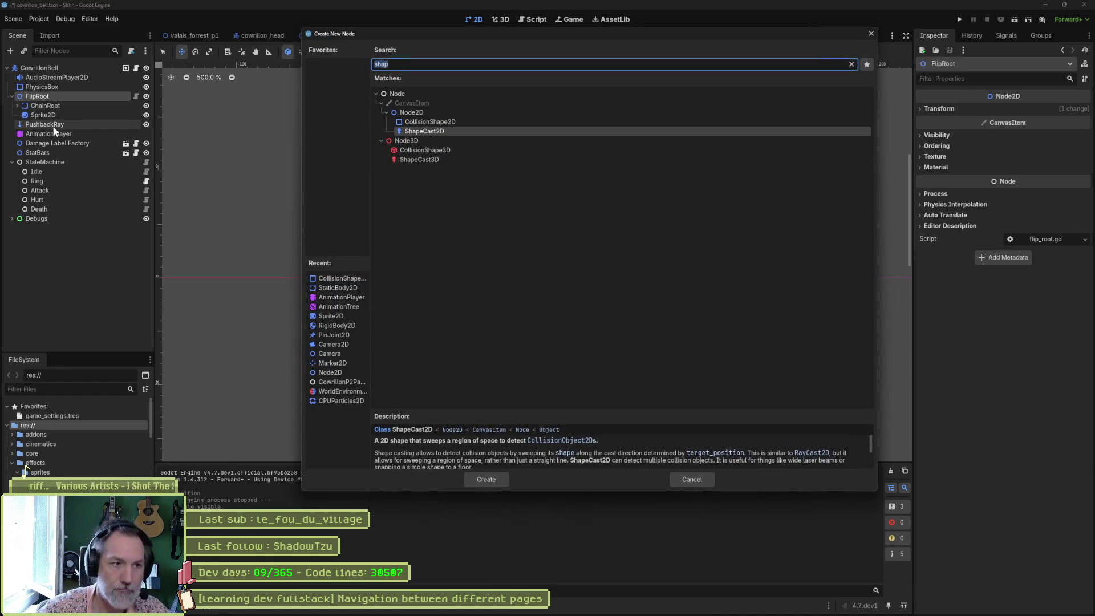
text(rigi)
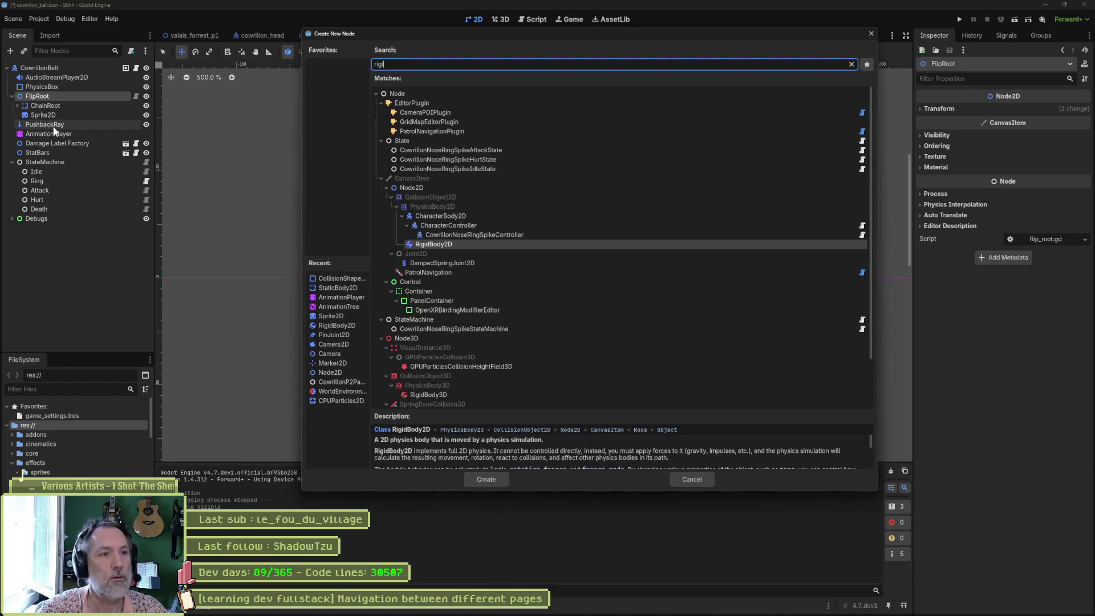
key(Return)
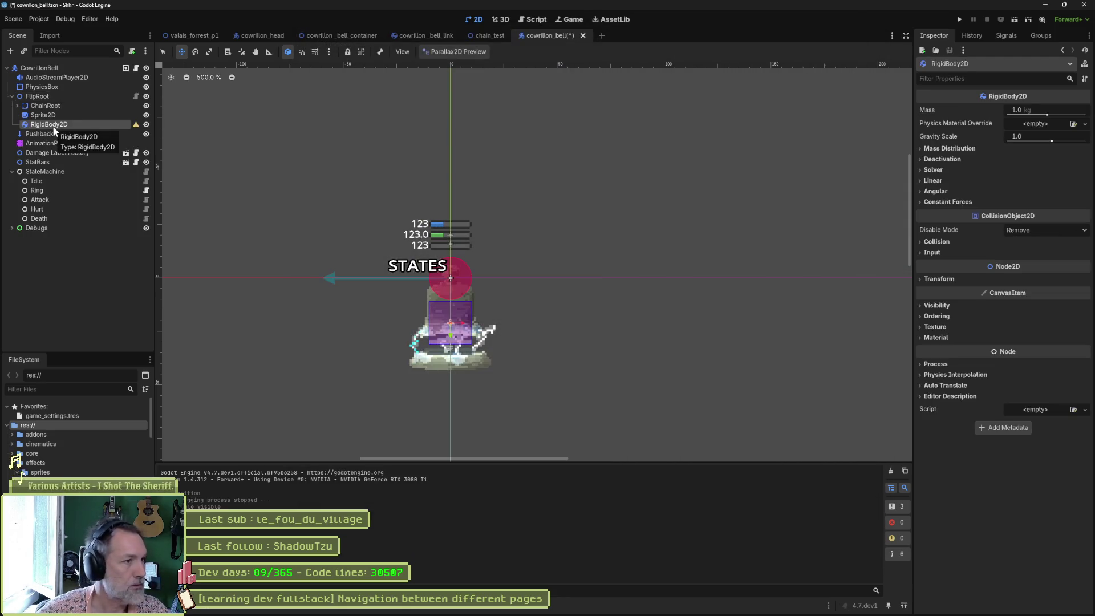
click(53, 126)
text(Bell)
key(Return)
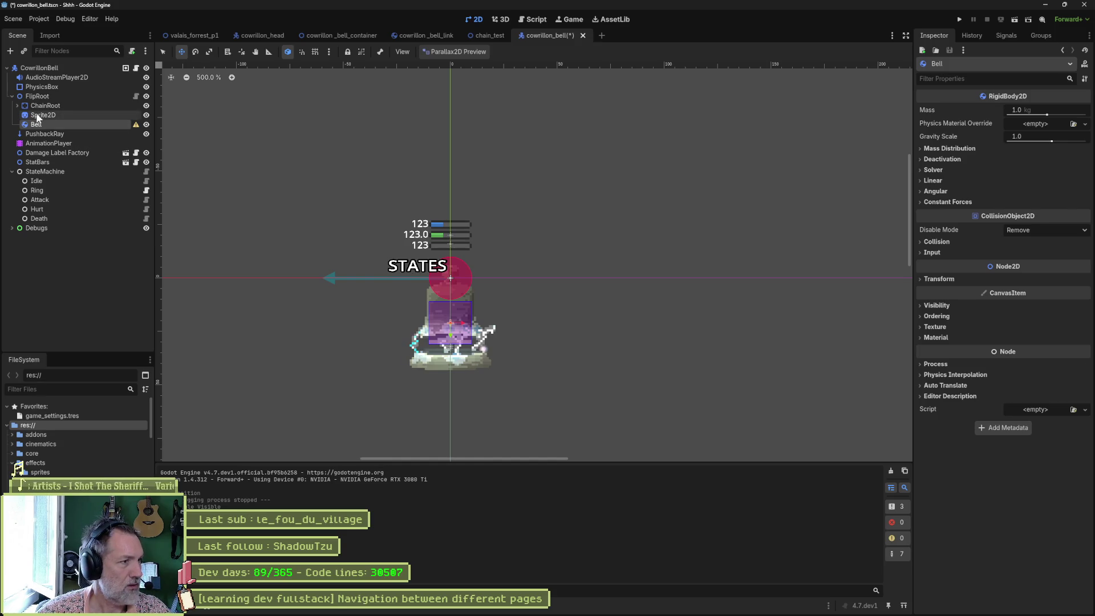
Step: Move the seven nodes from HitBox through PointLight2D under Bell
click(18, 106)
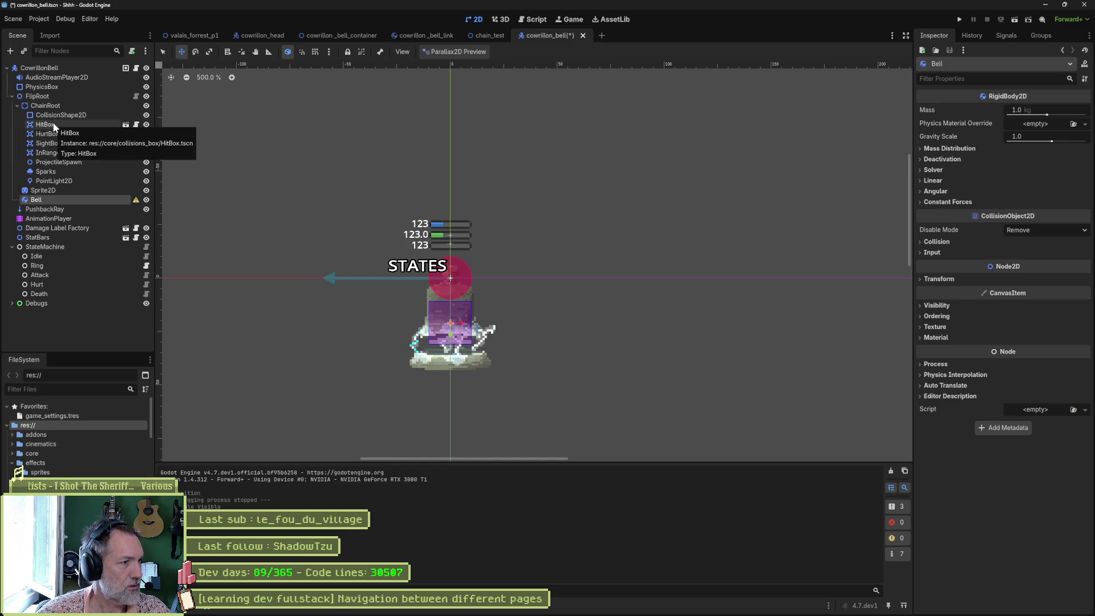
click(54, 127)
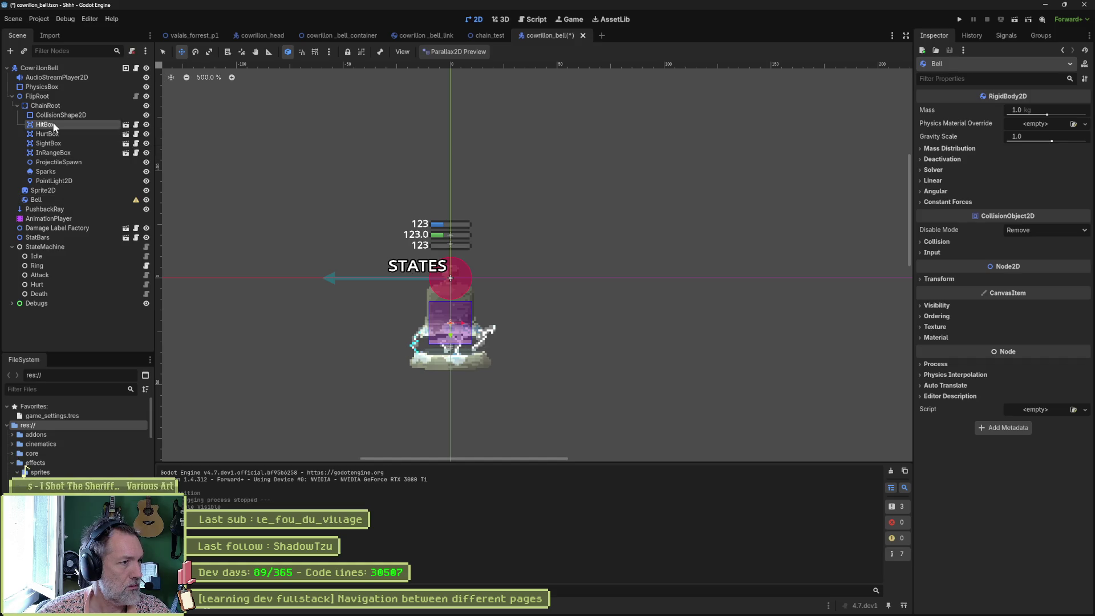
shift+click(63, 181)
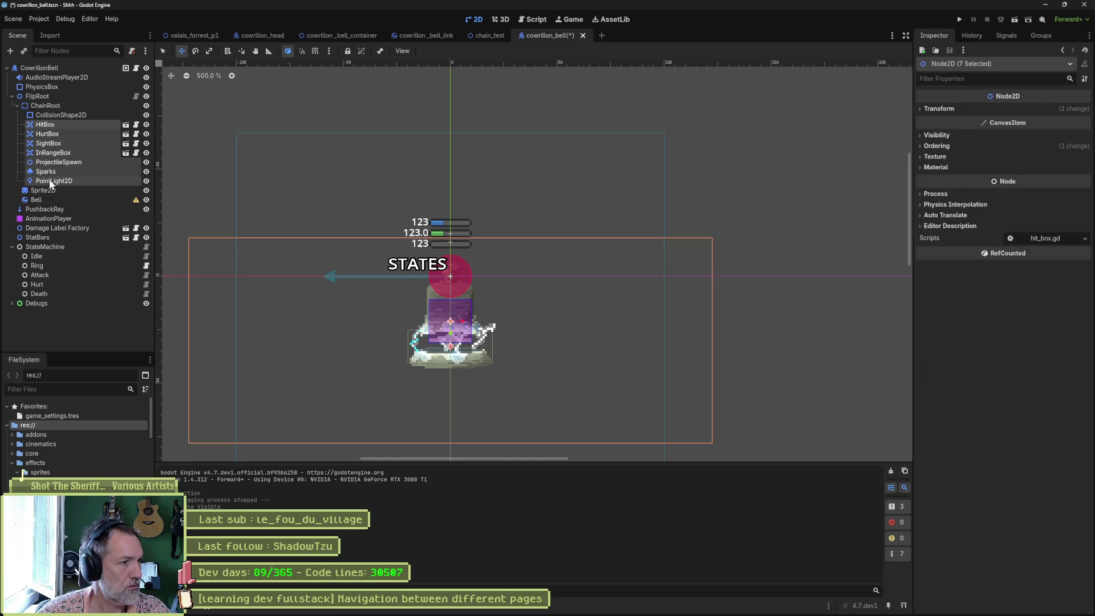
drag(62, 182, 36, 198)
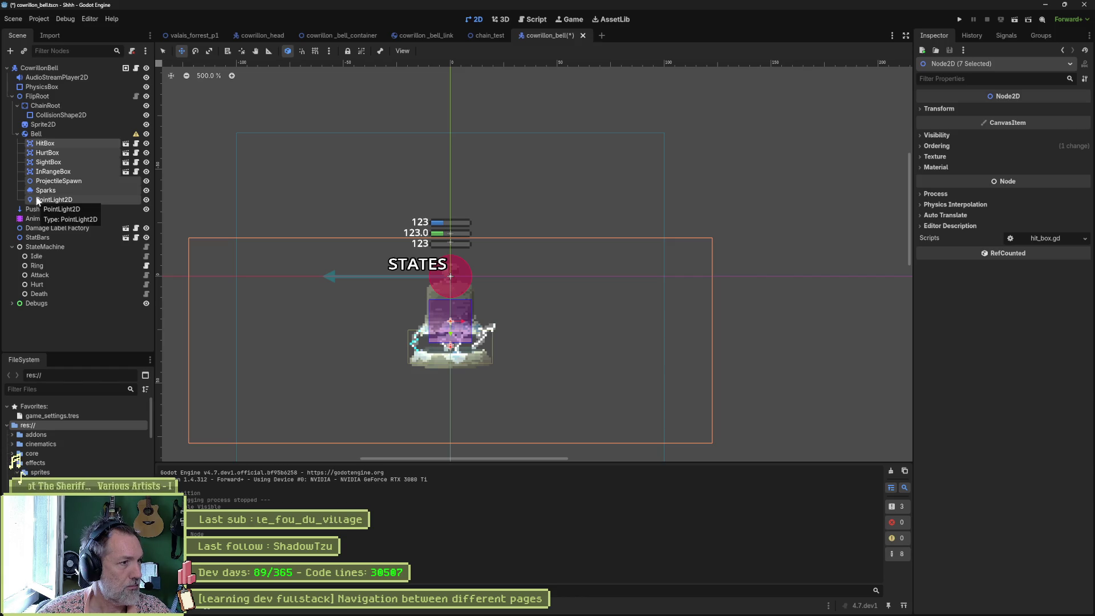
Step: Move Sprite2D under Bell as well
click(57, 133)
key(ctrl+a)
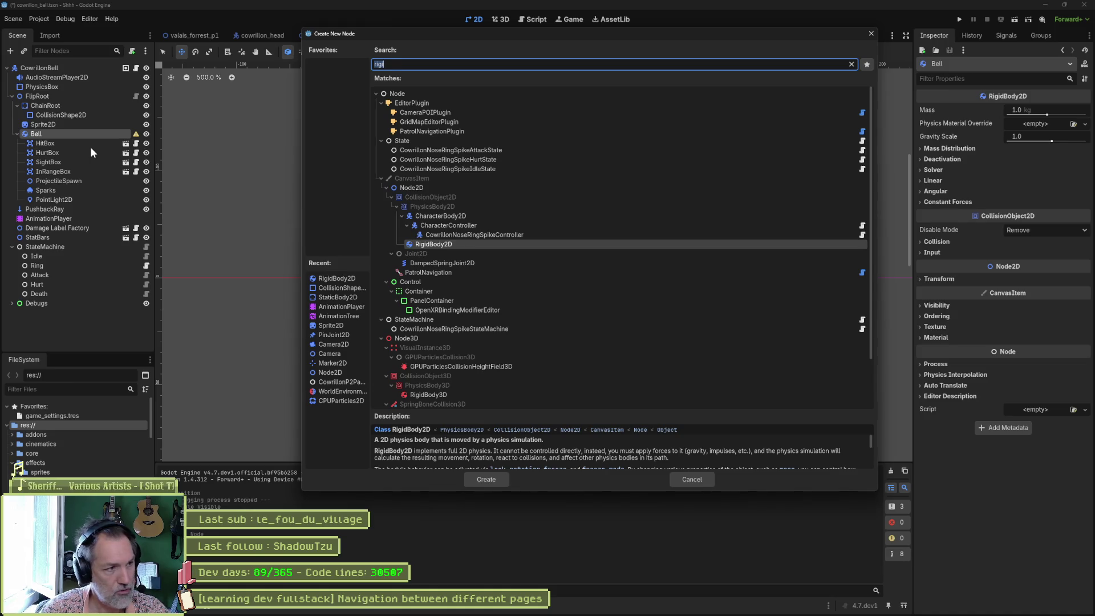
key(Escape)
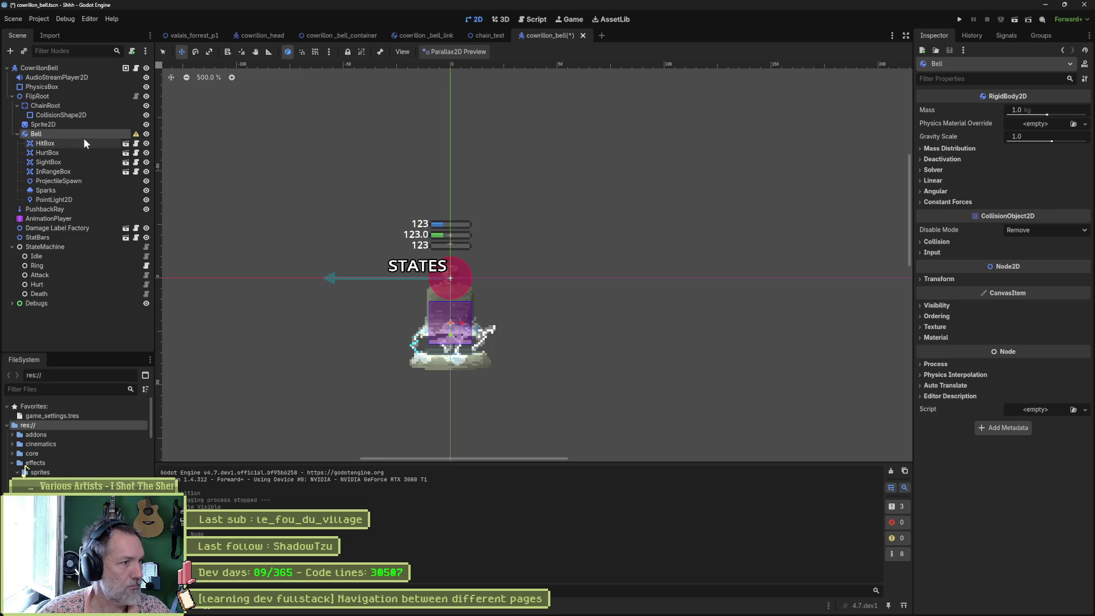
click(17, 133)
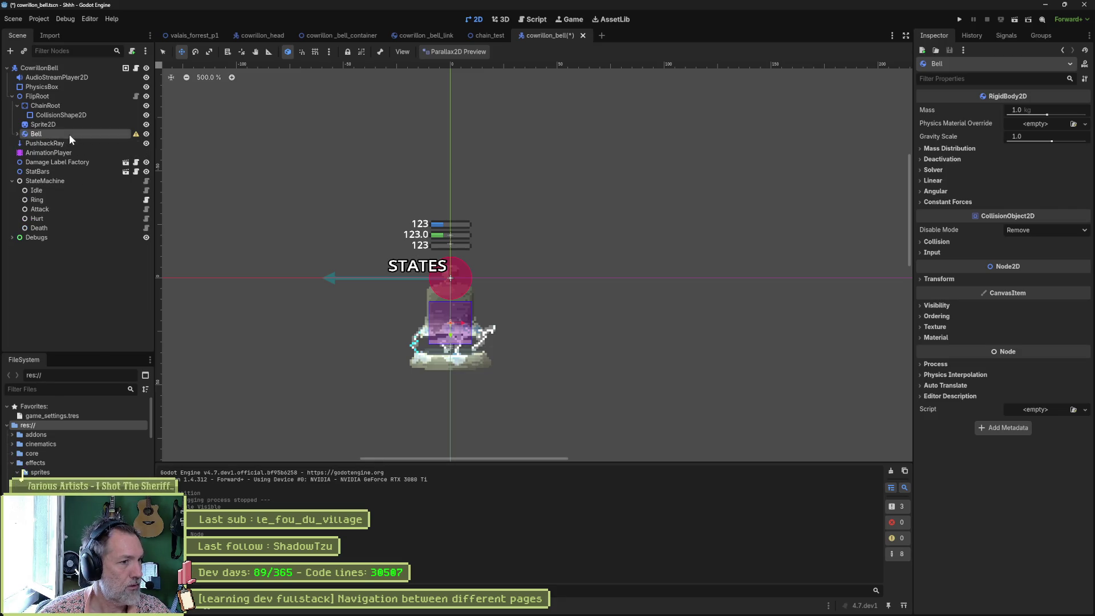
drag(454, 326, 489, 355)
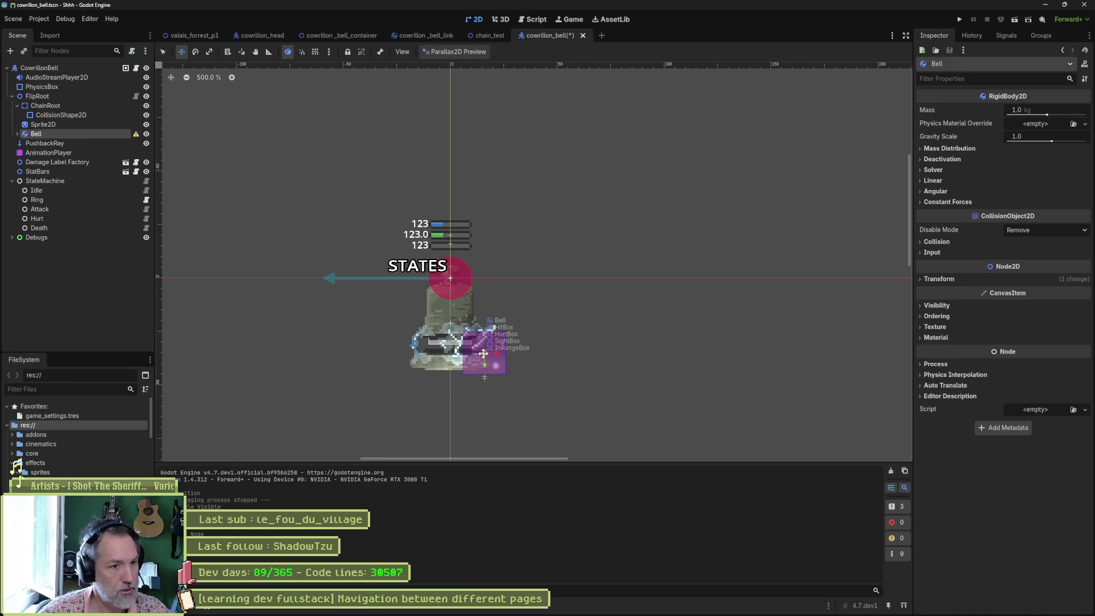
key(ctrl+z)
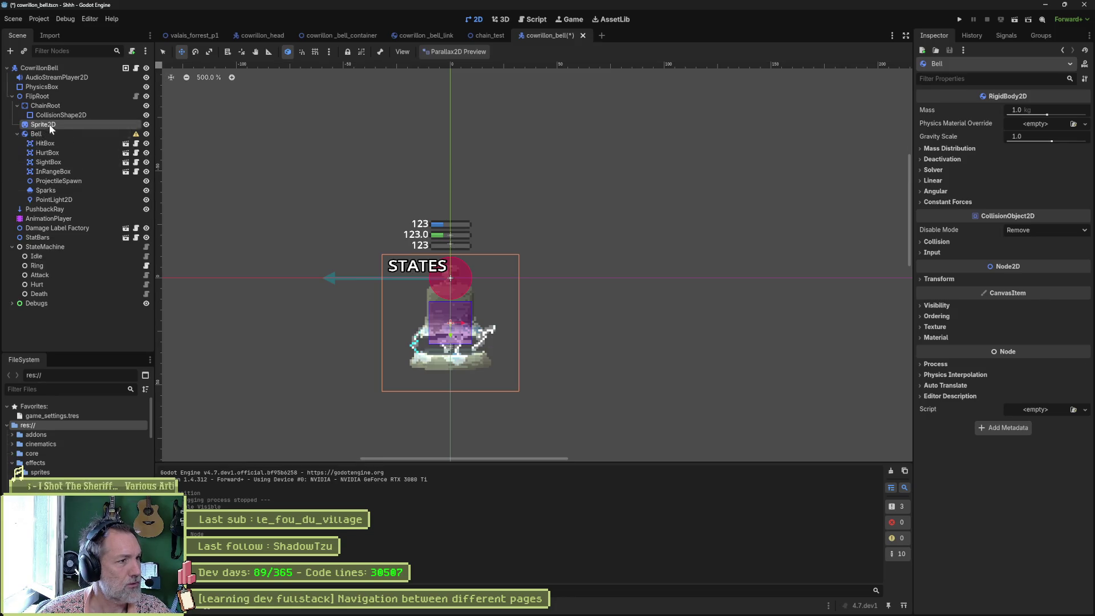
drag(49, 125, 52, 136)
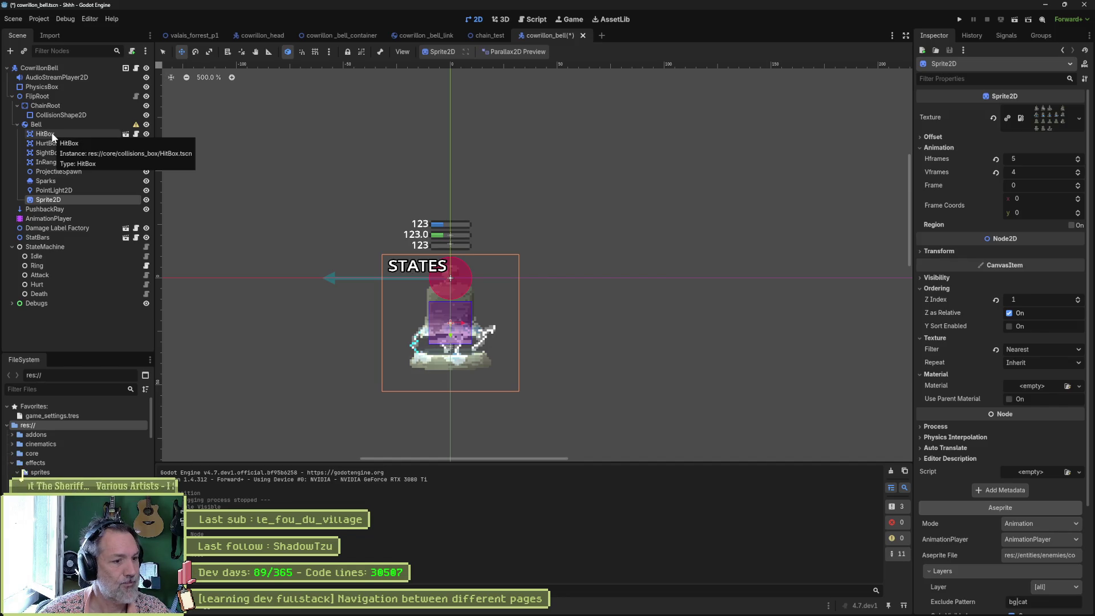
Step: Review the CowrillonBell controller script and its CharacterController base script
click(137, 68)
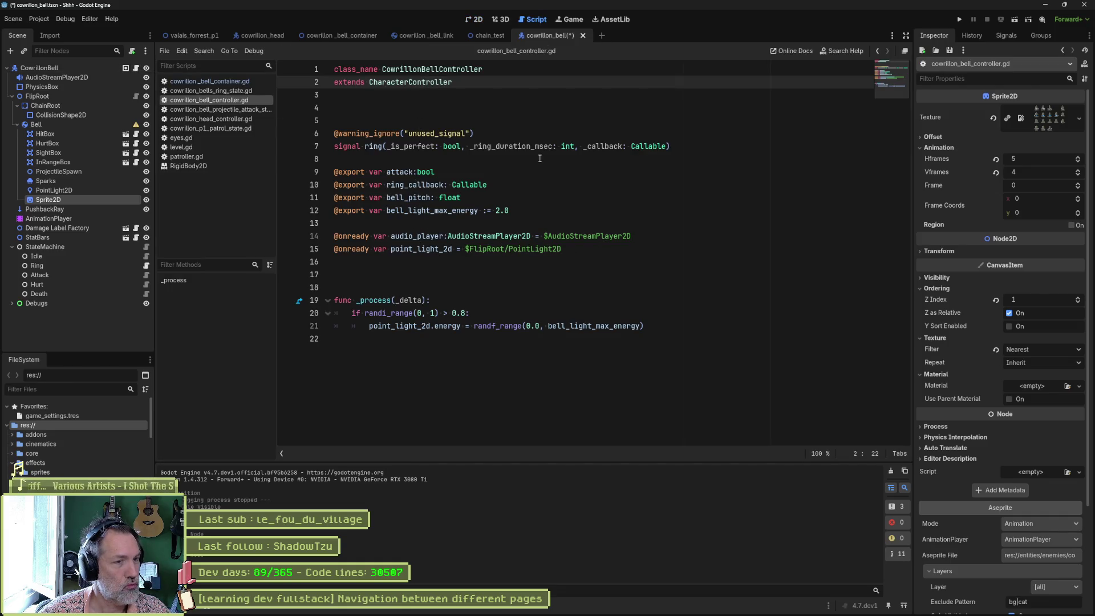
ctrl+click(405, 82)
mouse_move(884, 141)
mouse_down()
mouse_move(883, 103)
mouse_move(872, 157)
mouse_move(878, 76)
mouse_move(878, 95)
mouse_up()
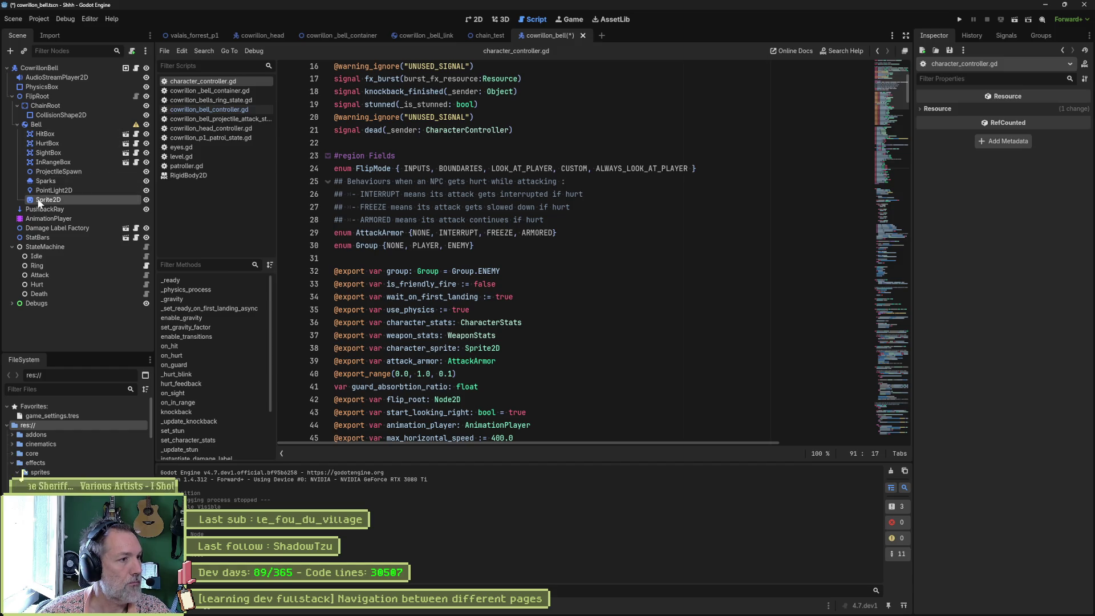
Step: Make Sprite2D Bell's first child, then save and run the bell scene
drag(41, 201, 52, 128)
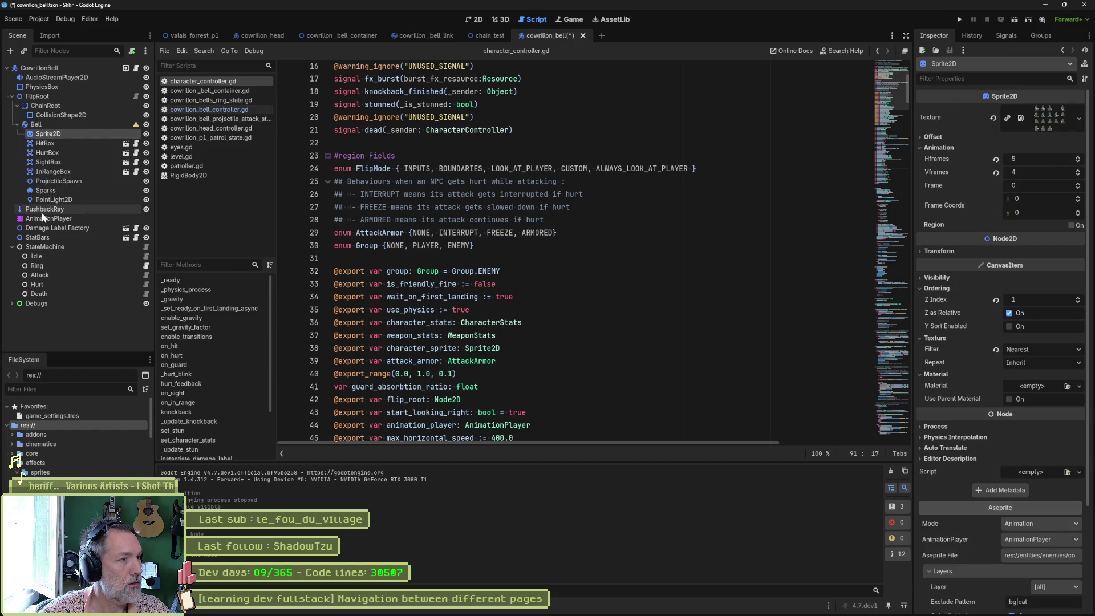
scroll(981, 285, down, 3)
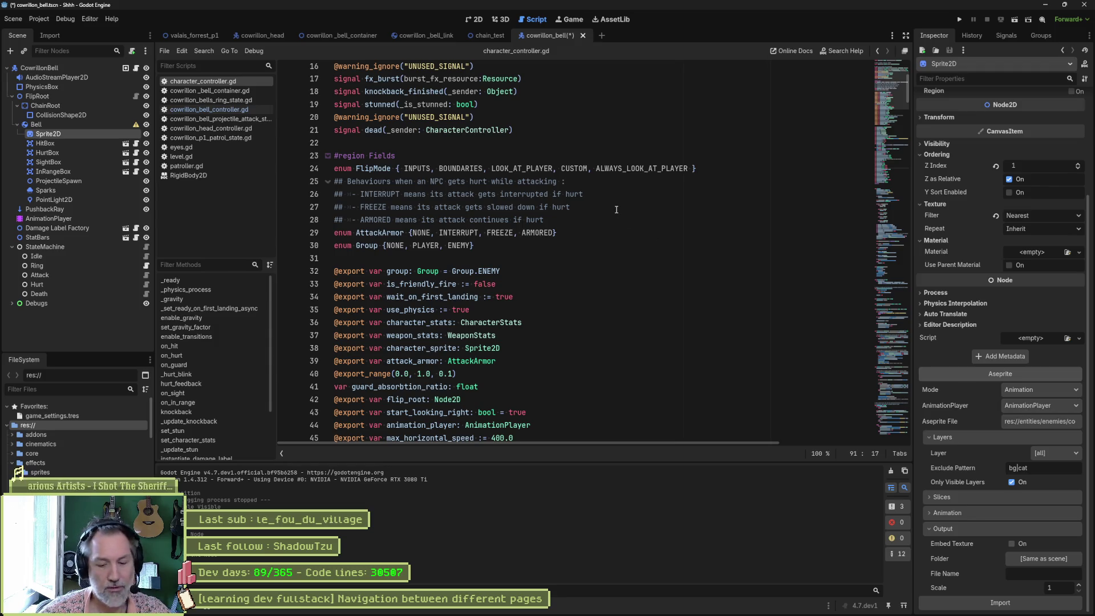
key(F6)
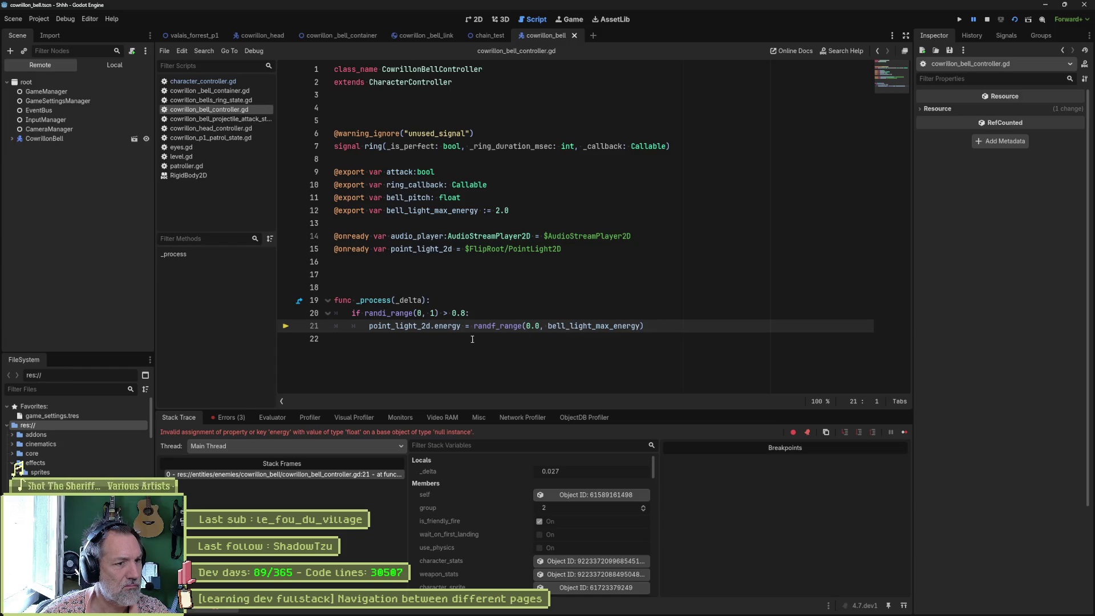
Step: Change the light path to FlipRoot/Bell/PointLight2D and save the controller script
key(F8)
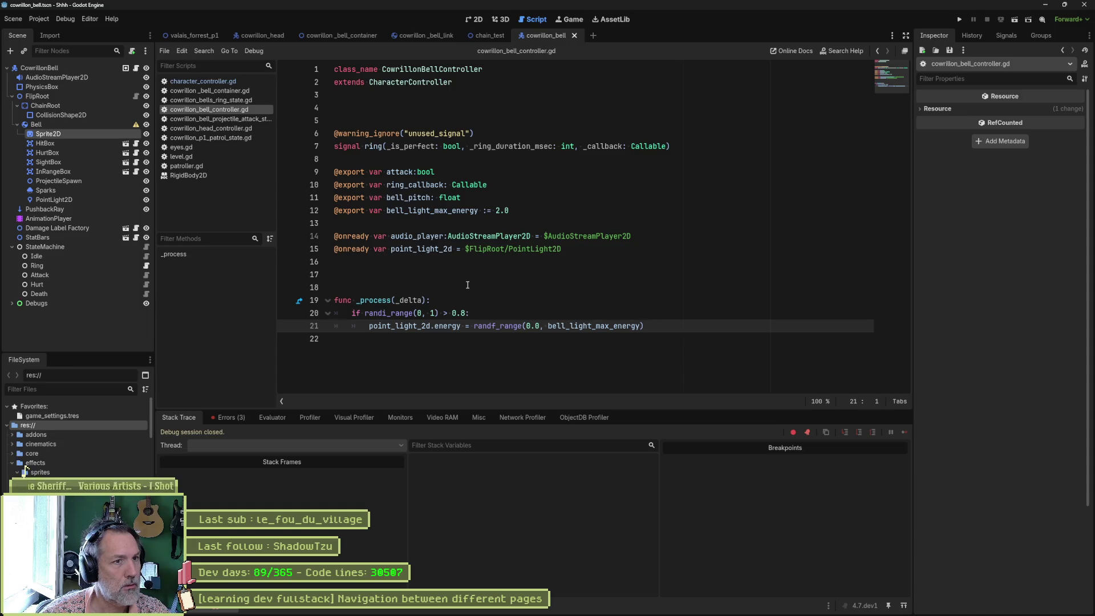
click(507, 250)
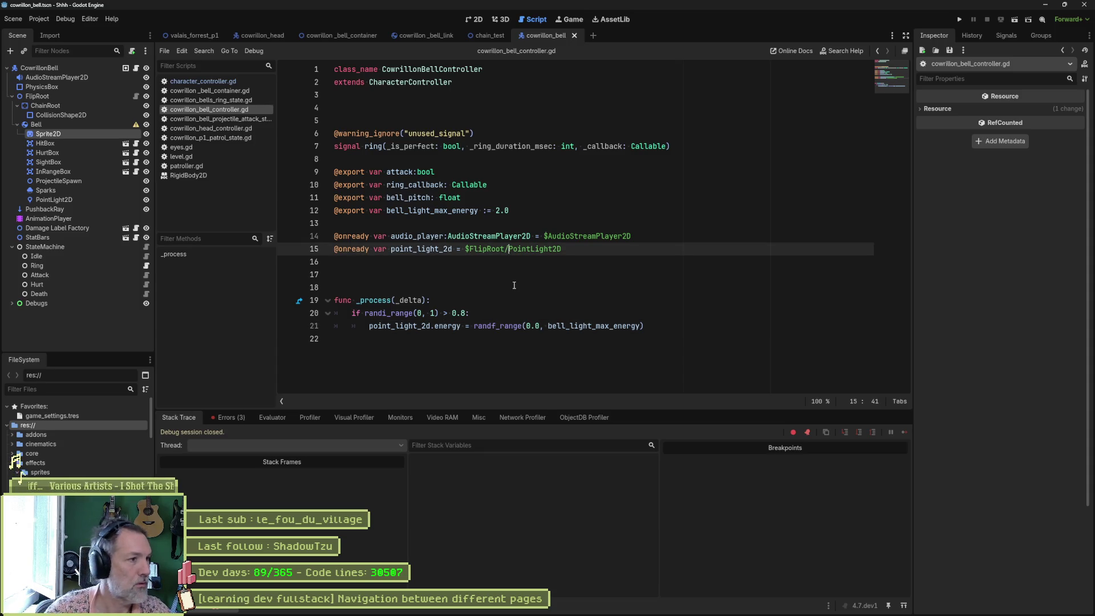
text(Bell/)
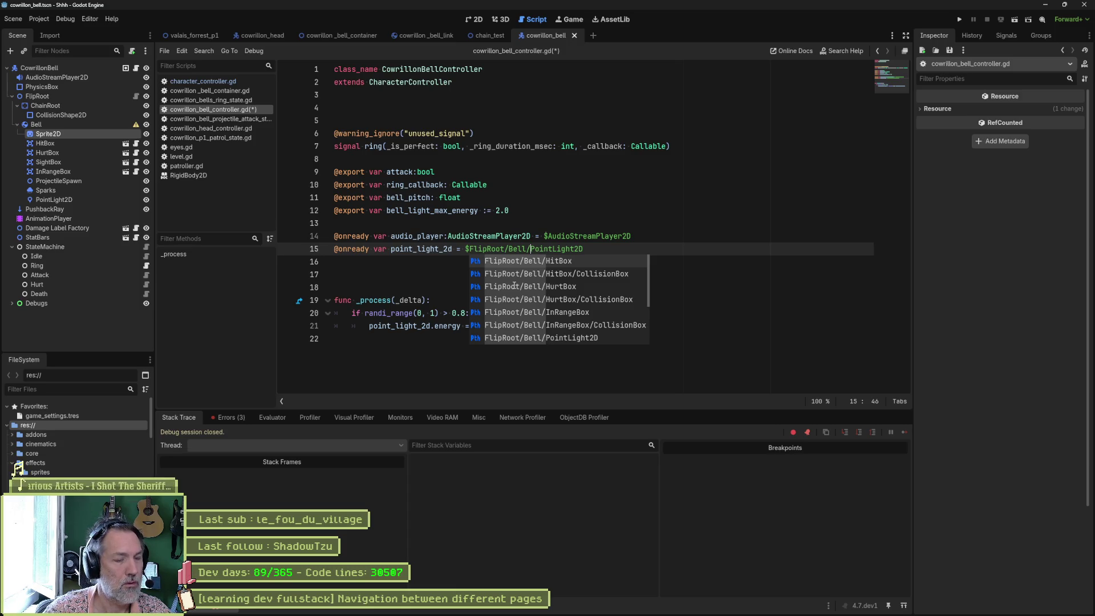
key(Escape)
key(Up)
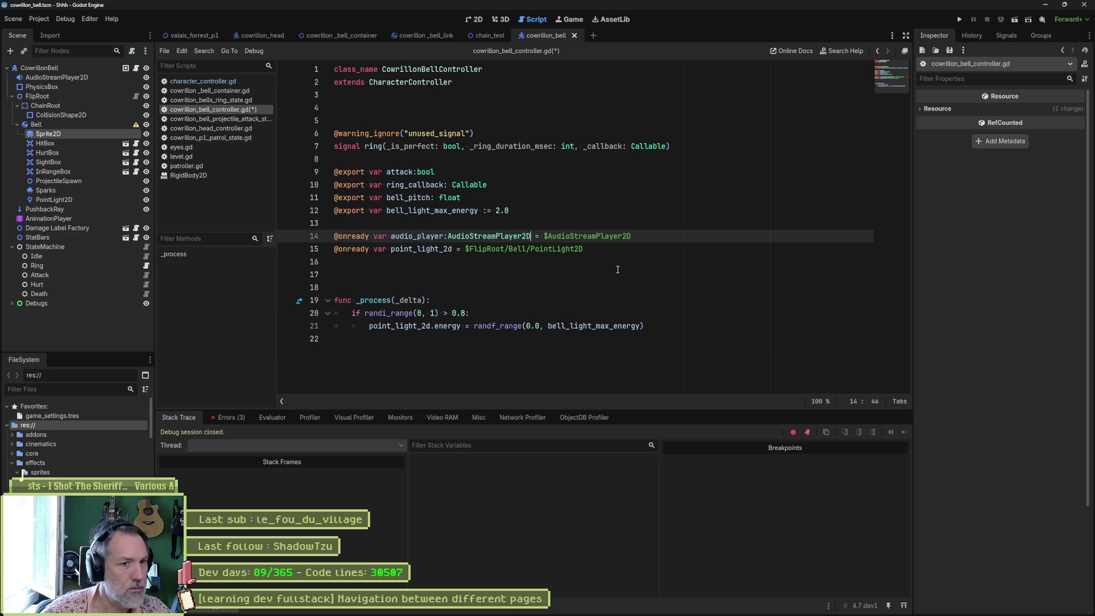
key(ctrl+s)
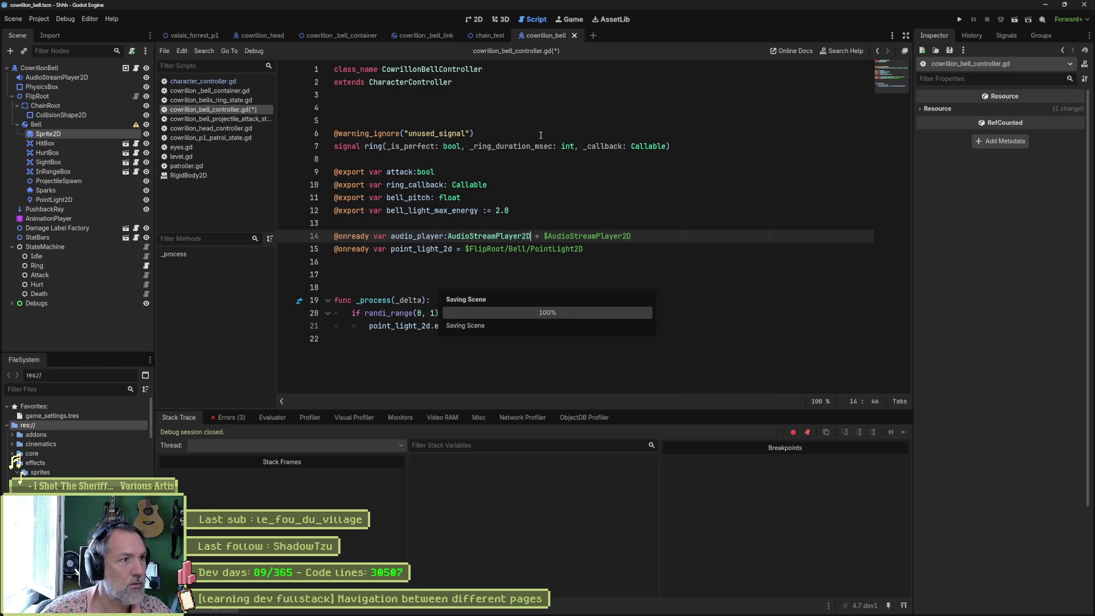
Step: Rerun the cowrillon_bell scene and open the script flagged in the Errors list
click(341, 36)
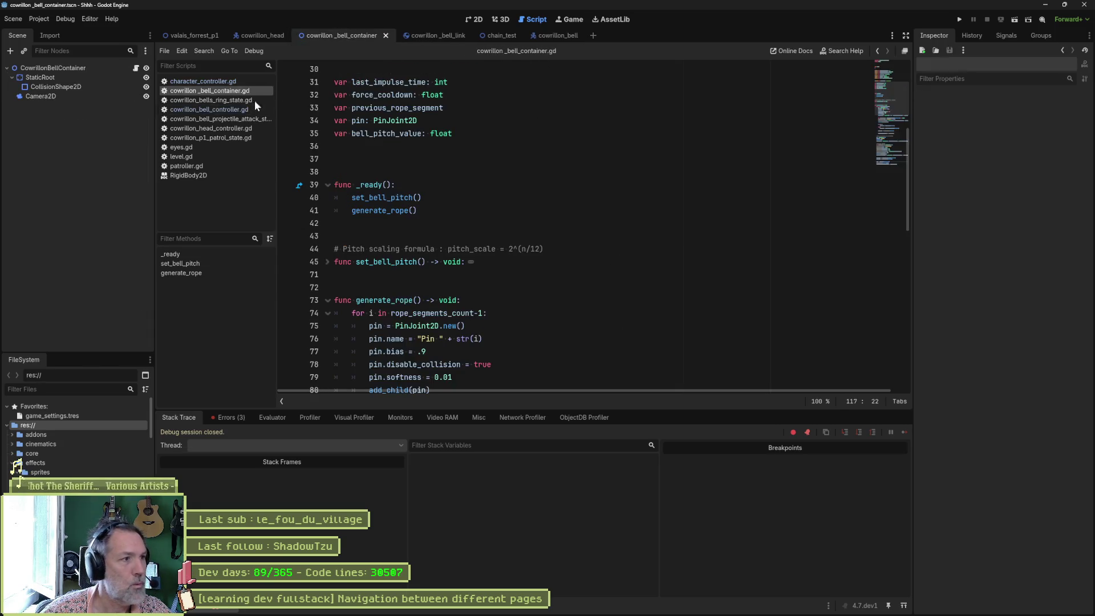
click(437, 36)
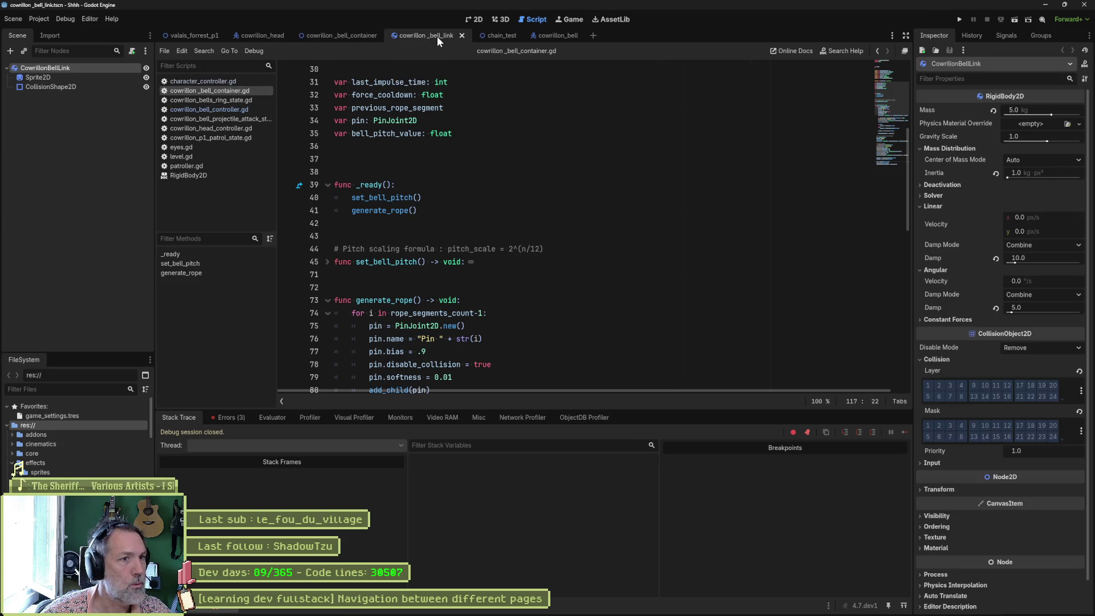
click(504, 33)
click(564, 36)
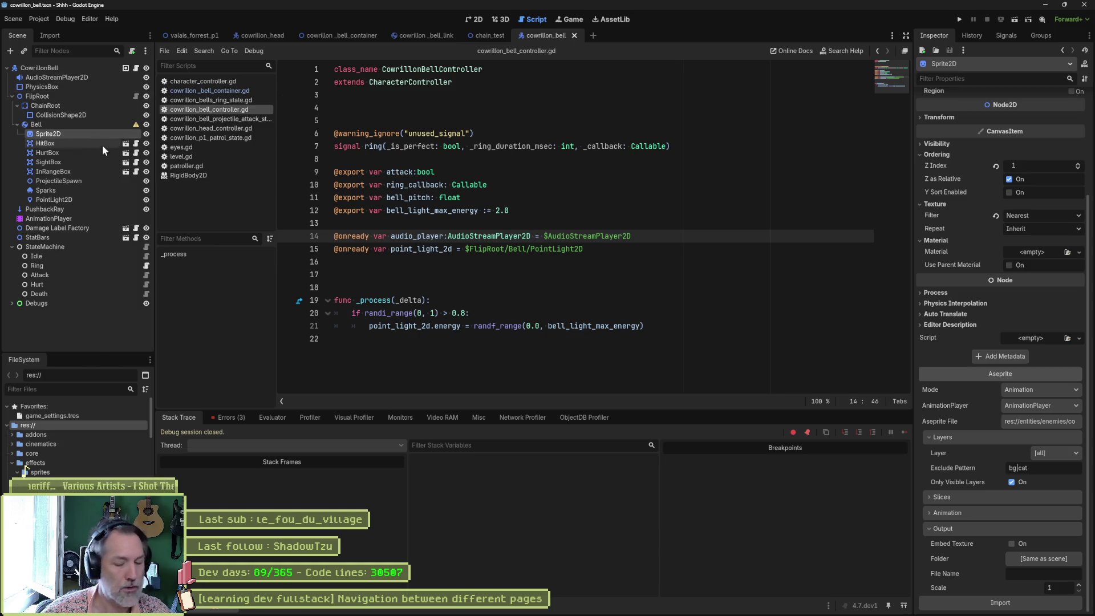
key(F6)
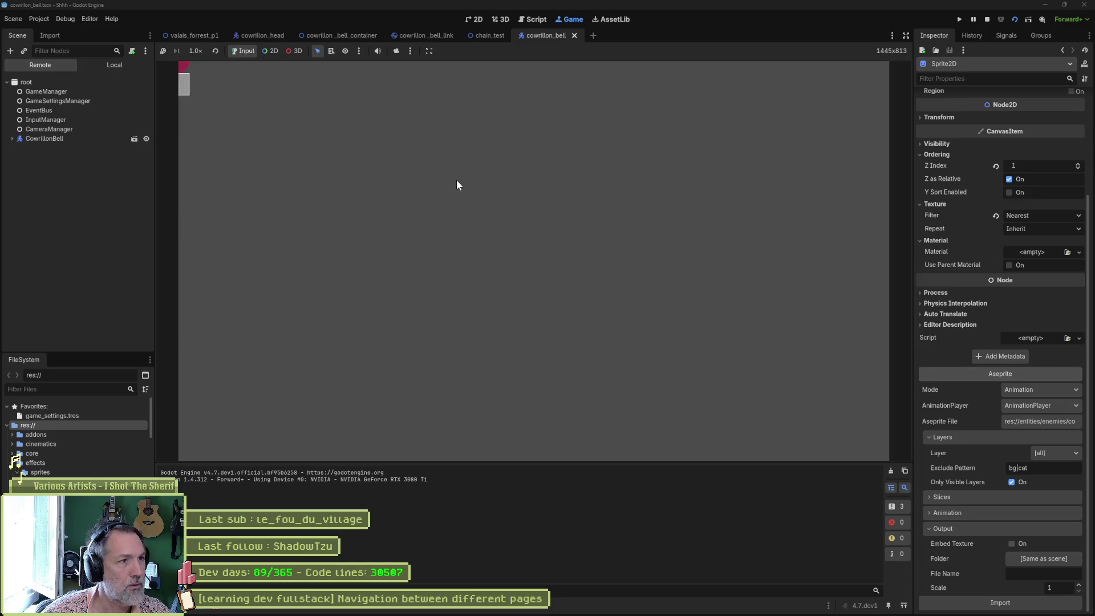
click(224, 608)
click(231, 418)
click(281, 450)
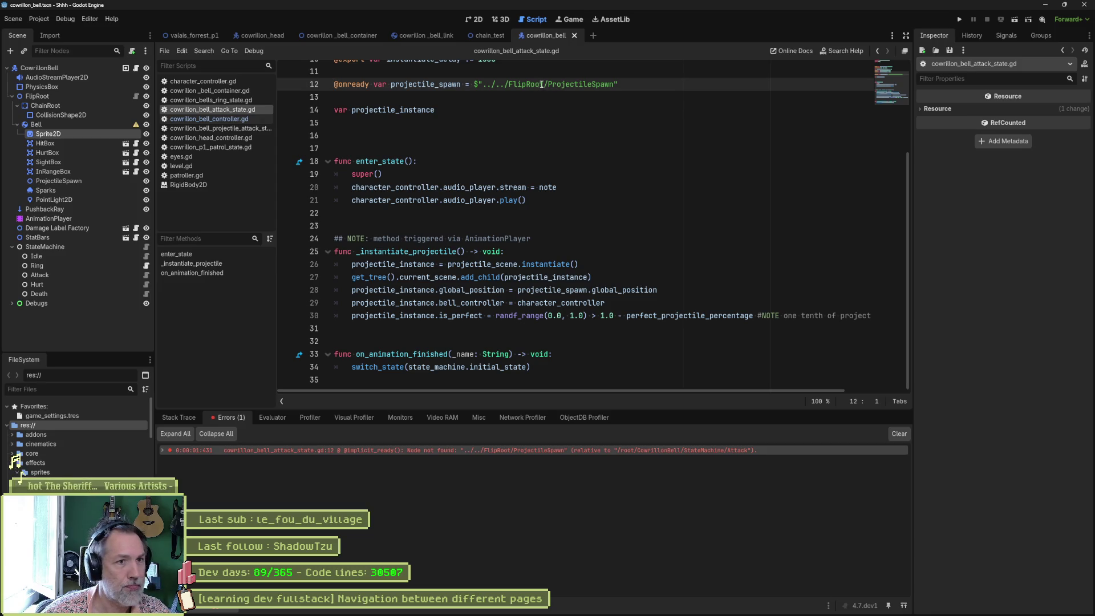
Step: Fix the spawn path to ../../FlipRoot/Bell/ProjectileSpawn and test-run the scene
click(546, 85)
text(Bell/)
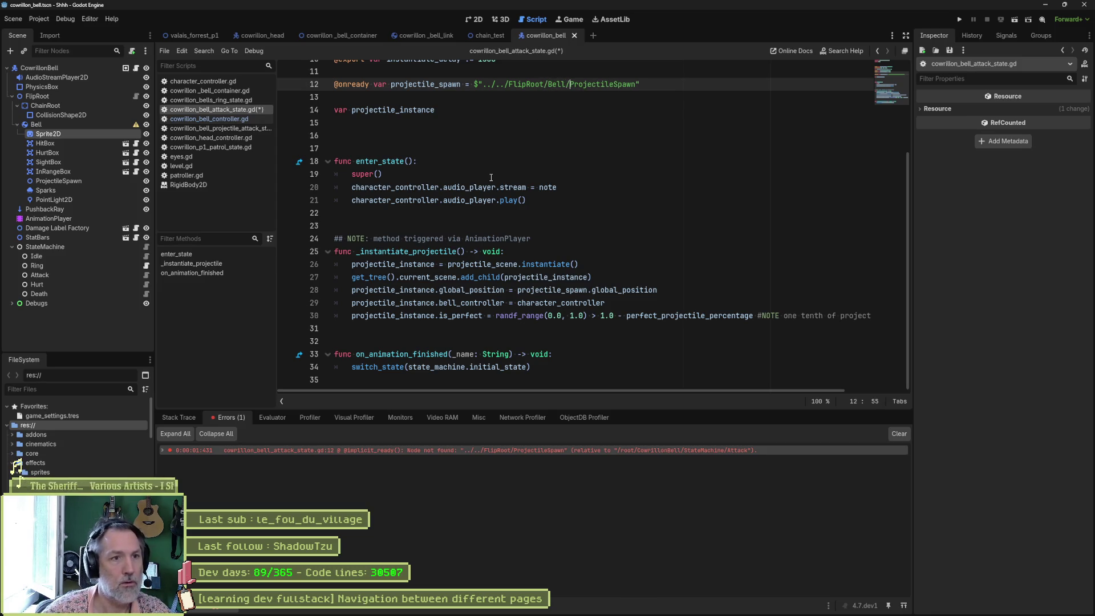
key(F6)
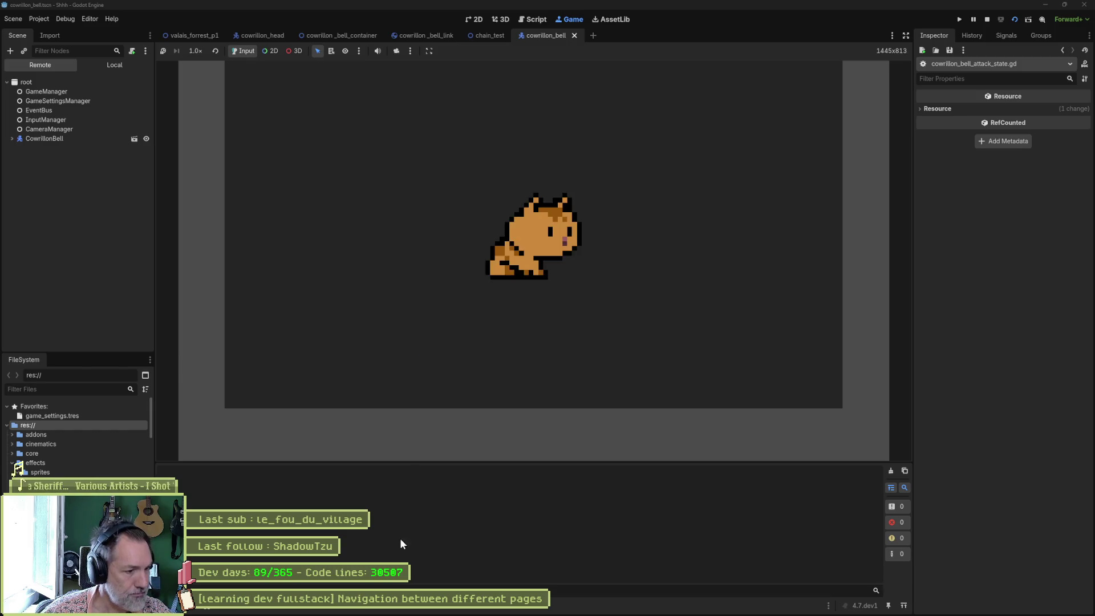
key(F8)
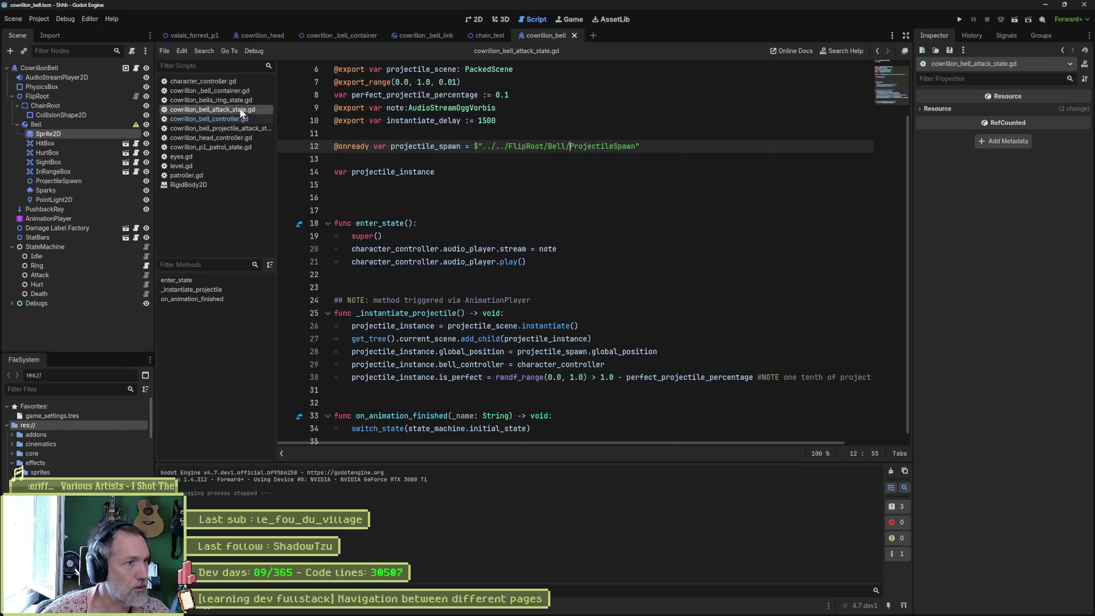
Step: Back in the 2D view, collapse Bell and ChainRoot and reopen the CowrillonBell controller script
click(474, 20)
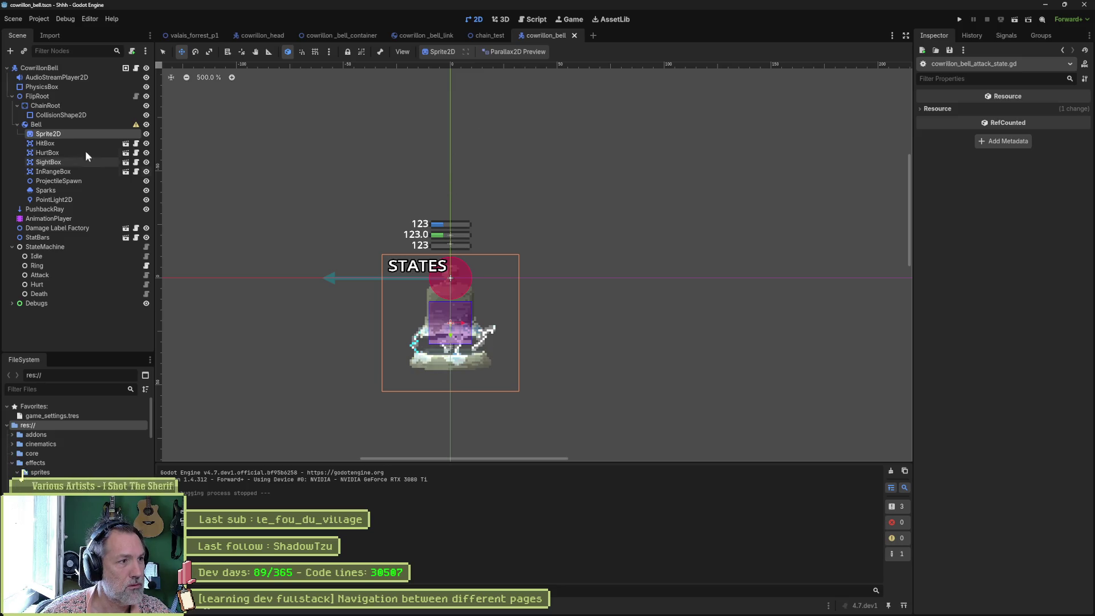
click(18, 125)
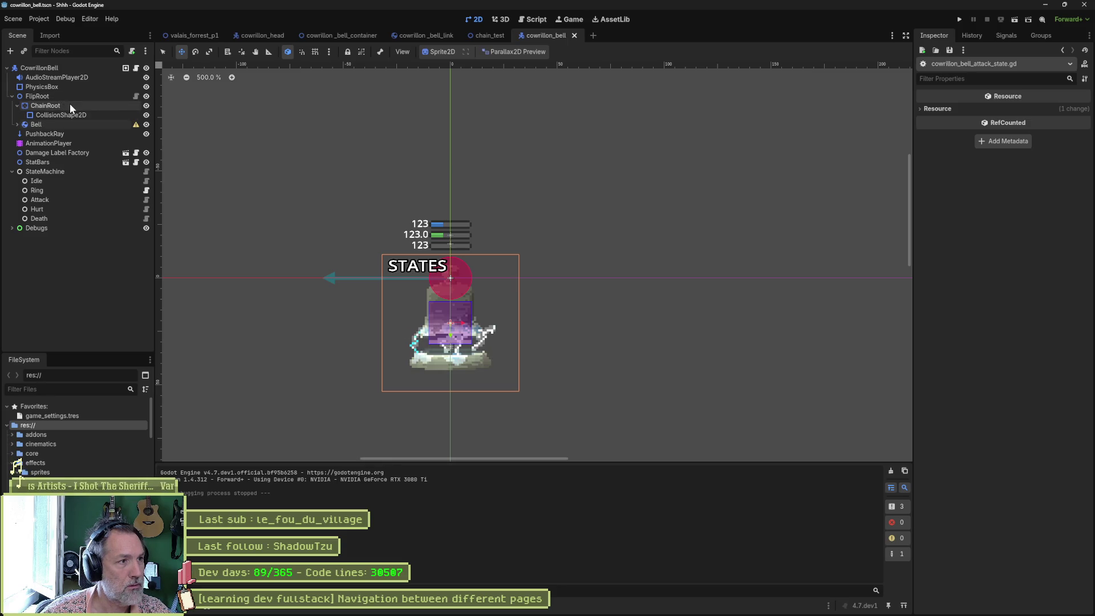
click(18, 105)
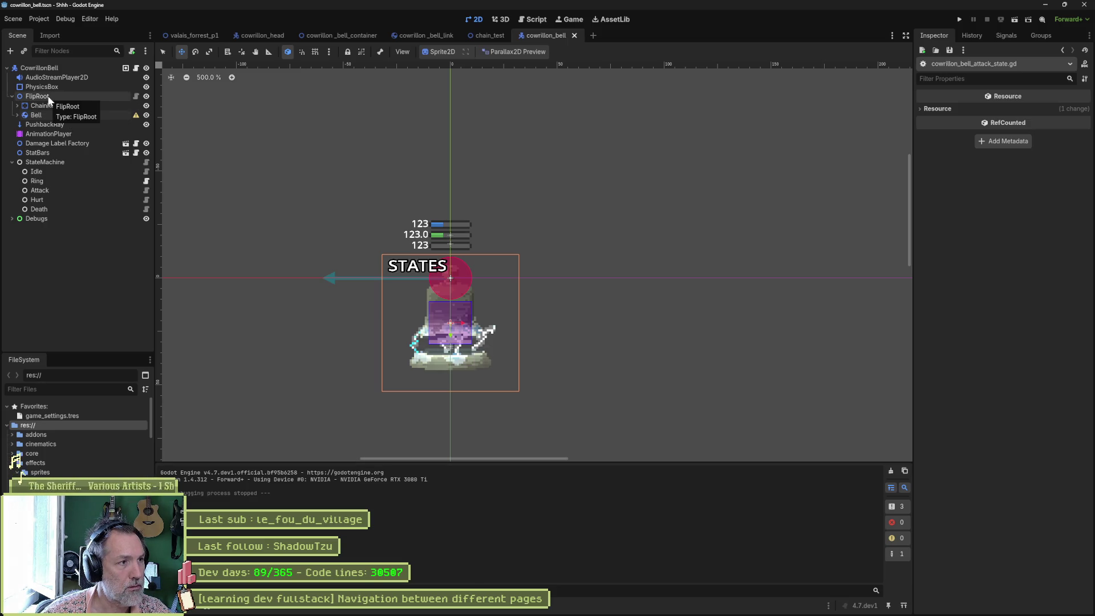
click(49, 97)
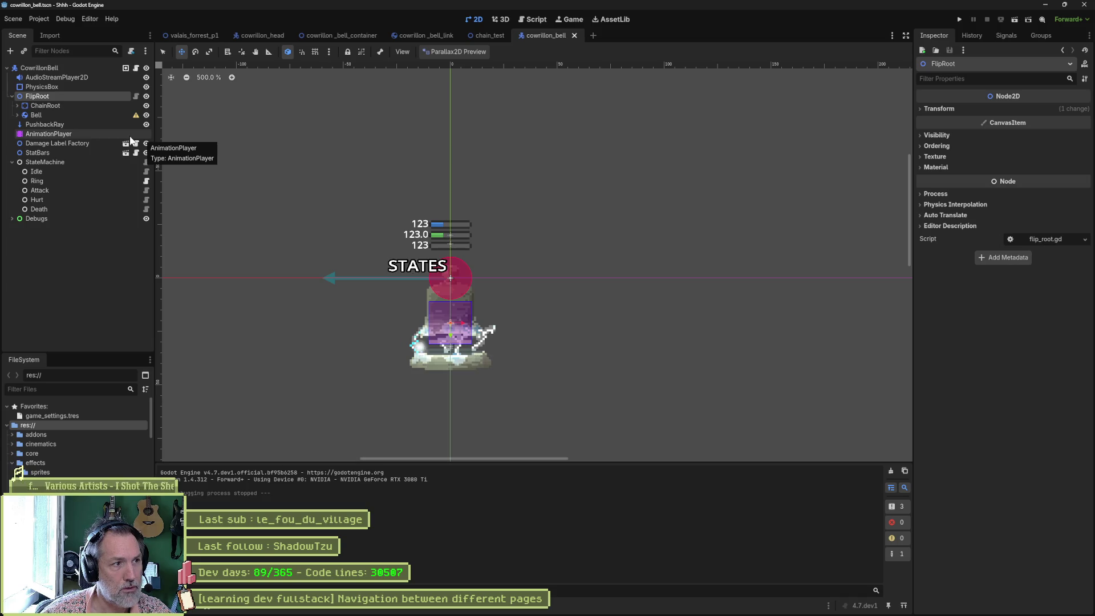
click(137, 68)
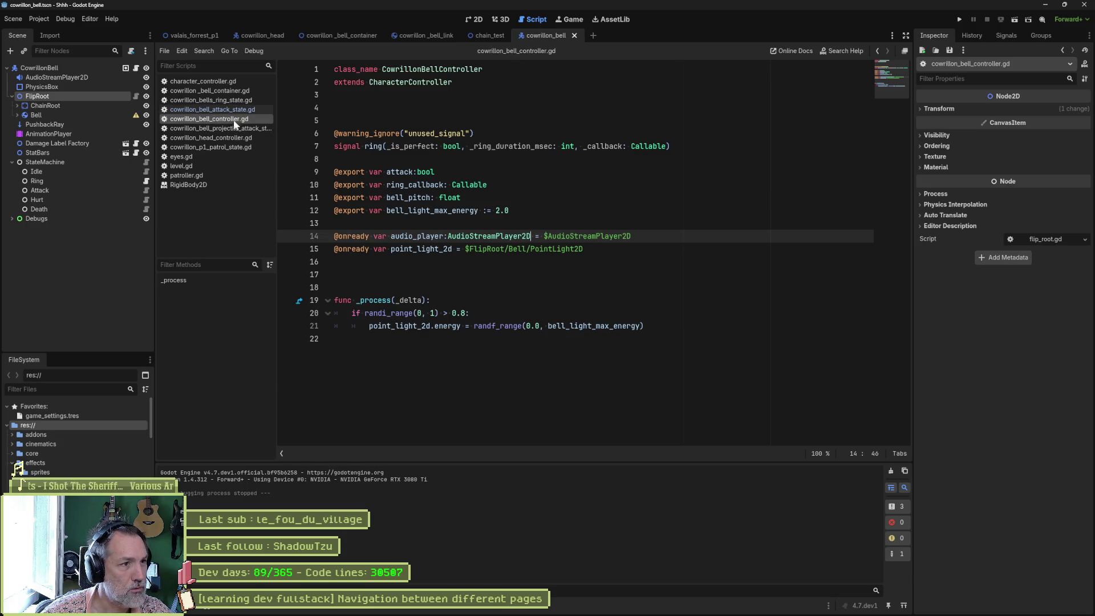
Step: Review cowrillon_bell_container.gd, select its code from line 4 down, and start adding a node
click(208, 91)
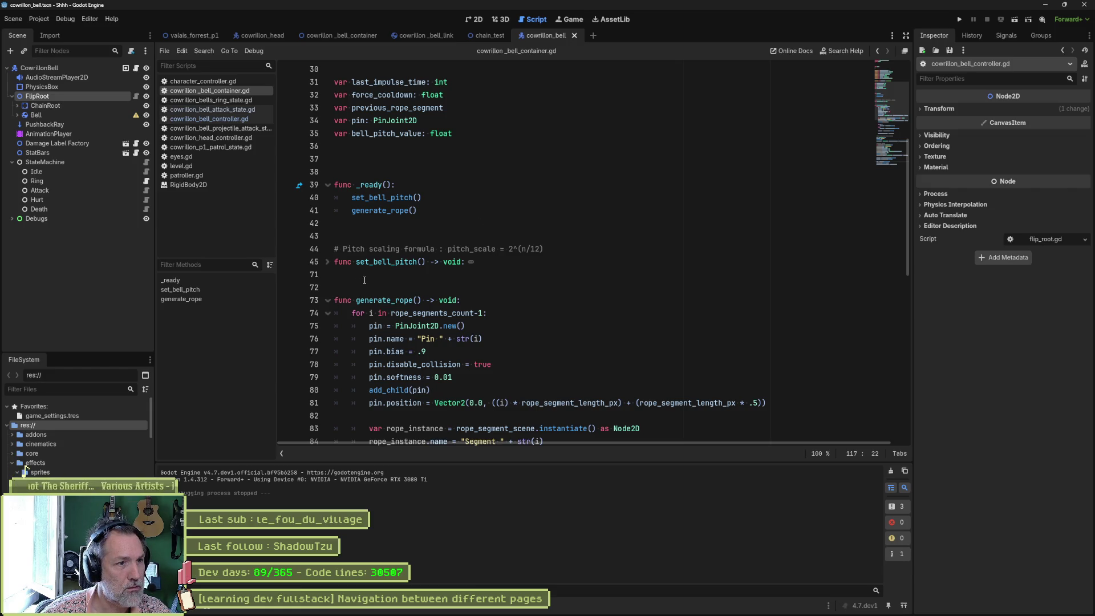
scroll(365, 280, down, 20)
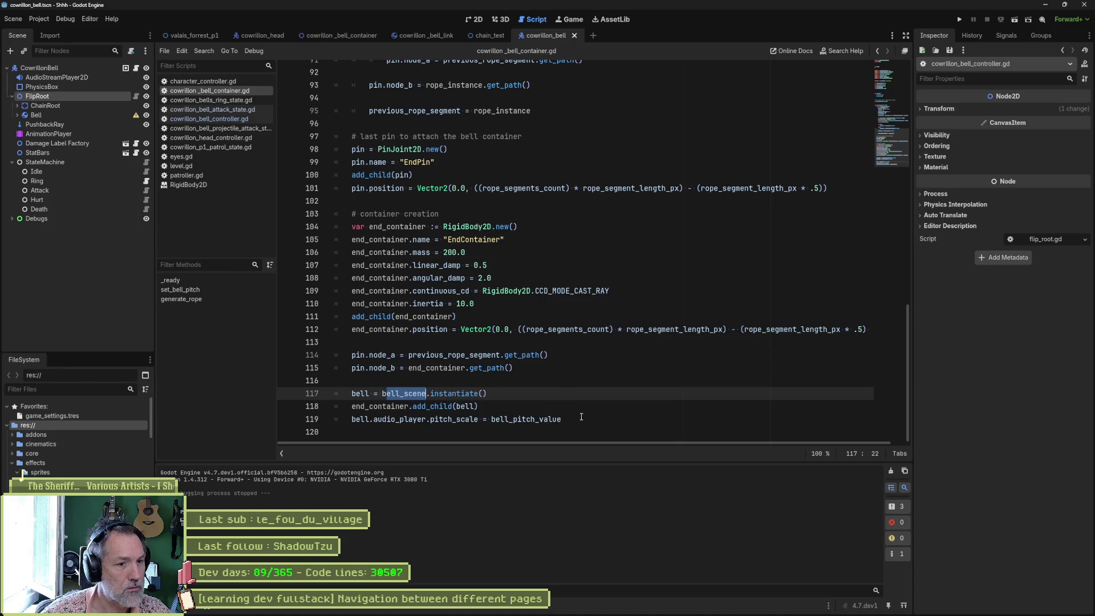
click(581, 416)
scroll(582, 417, up, 20)
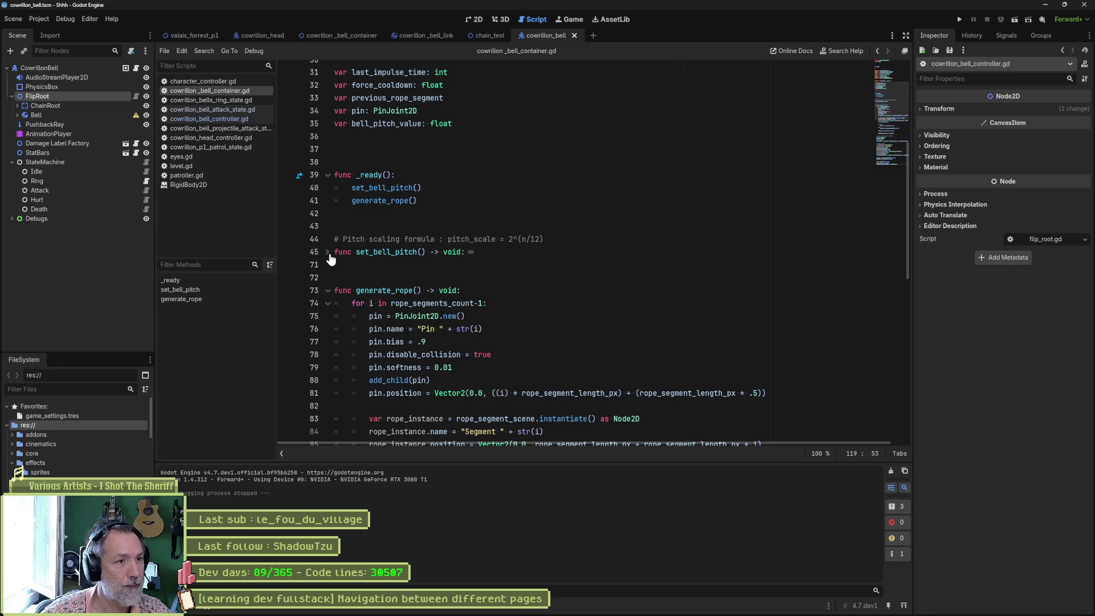
scroll(396, 247, up, 3)
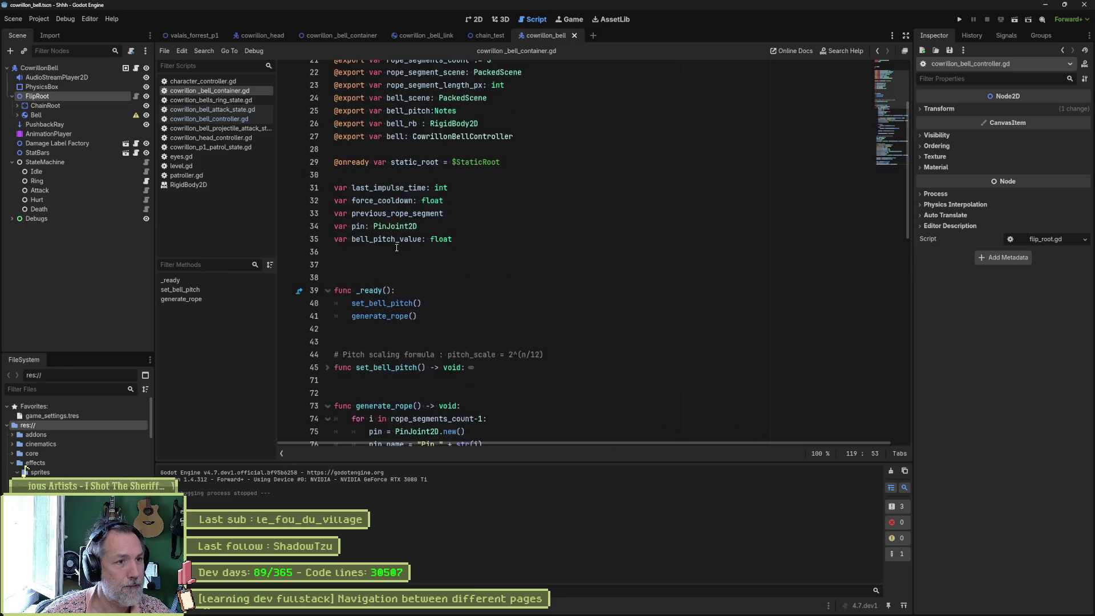
scroll(397, 247, up, 2)
scroll(377, 158, up, 5)
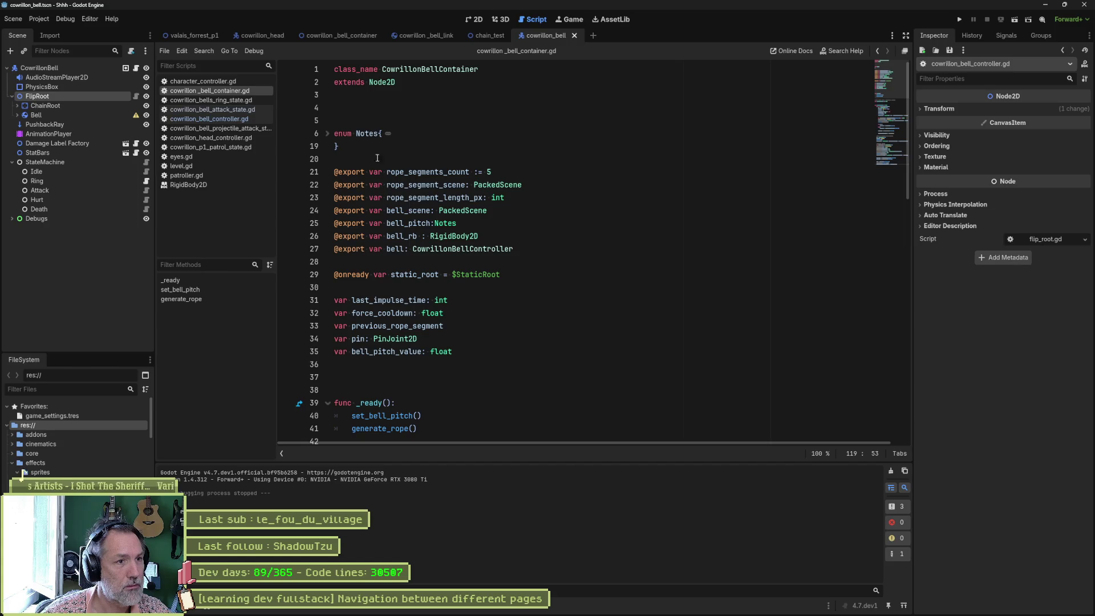
shift+click(391, 109)
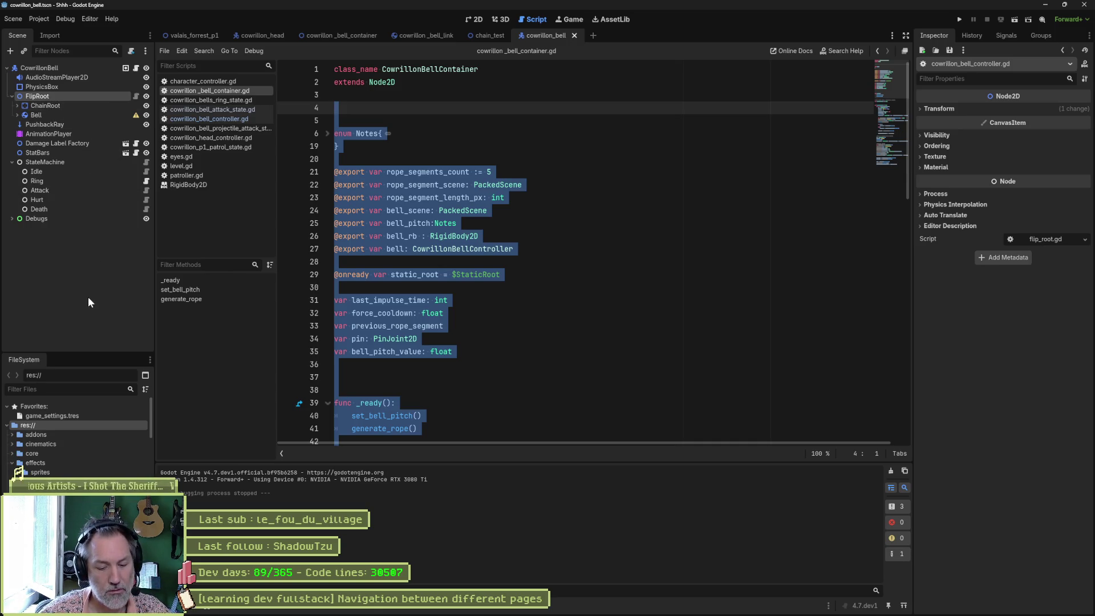
key(ctrl+a)
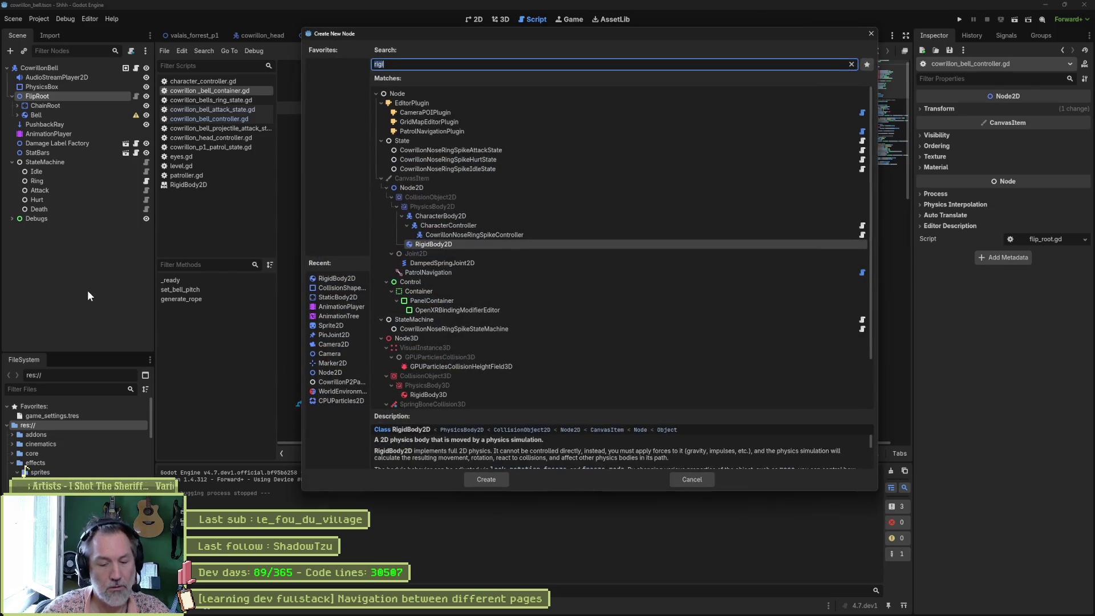
Step: Create a CowrillonBellContainer node and nest ChainRoot and Bell inside it
text(bellcont)
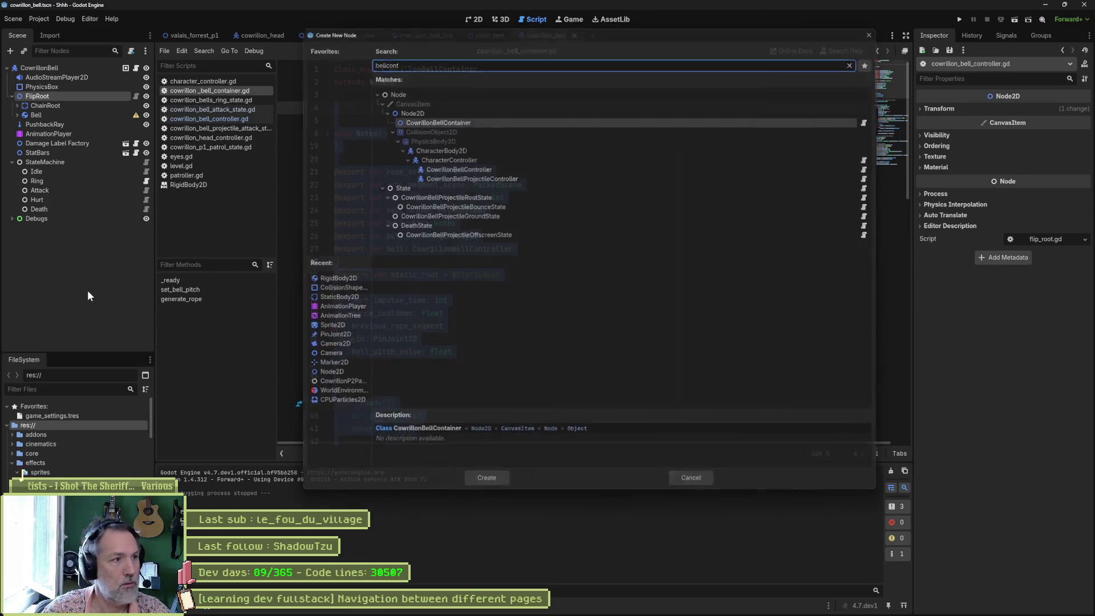
key(Return)
click(49, 106)
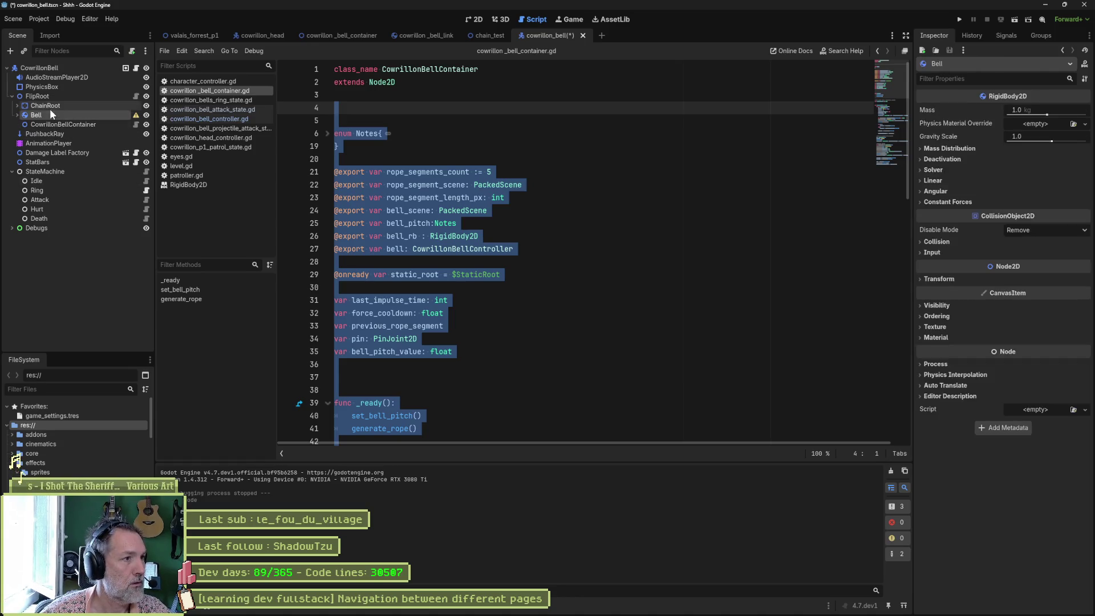
shift+click(38, 114)
drag(38, 115, 46, 126)
Step: Set the container's Rope Segment Scene to chain_link.tscn via Quick Load
click(49, 106)
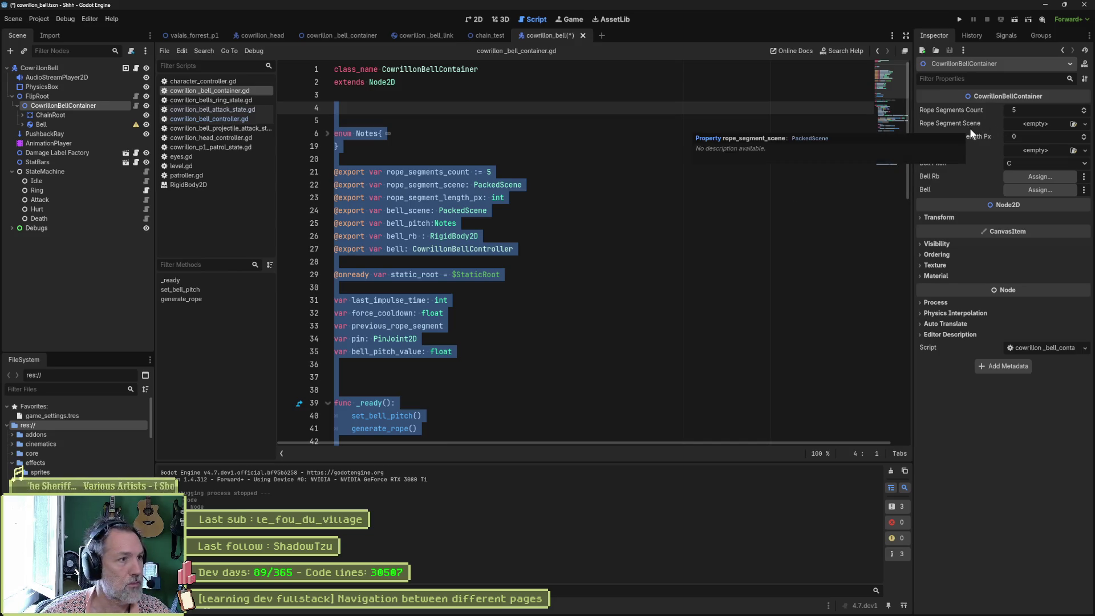
click(1084, 124)
click(1048, 124)
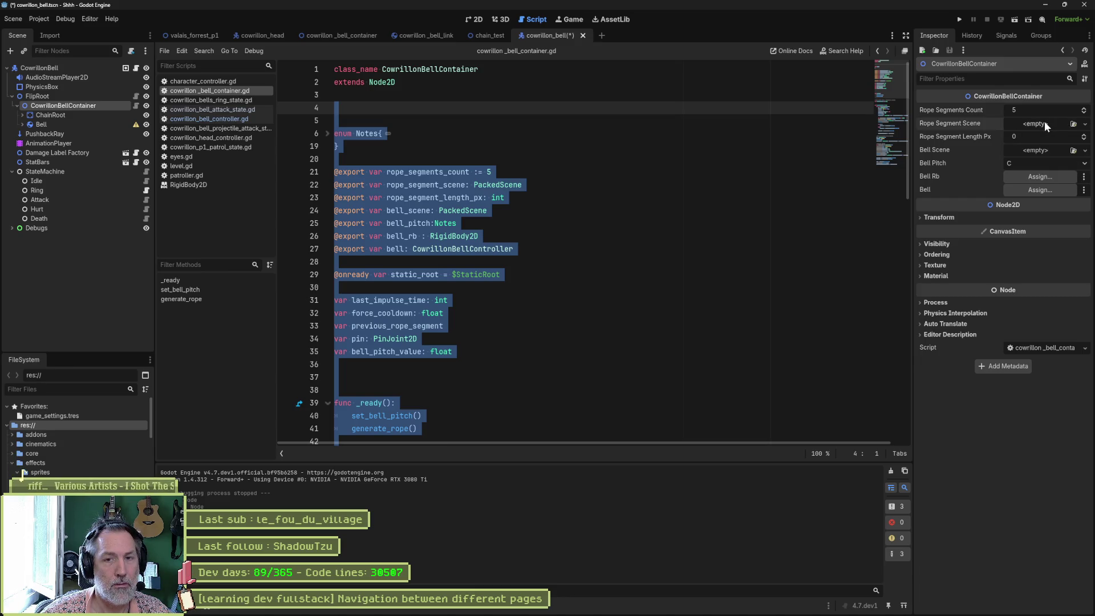
click(1047, 123)
click(1052, 162)
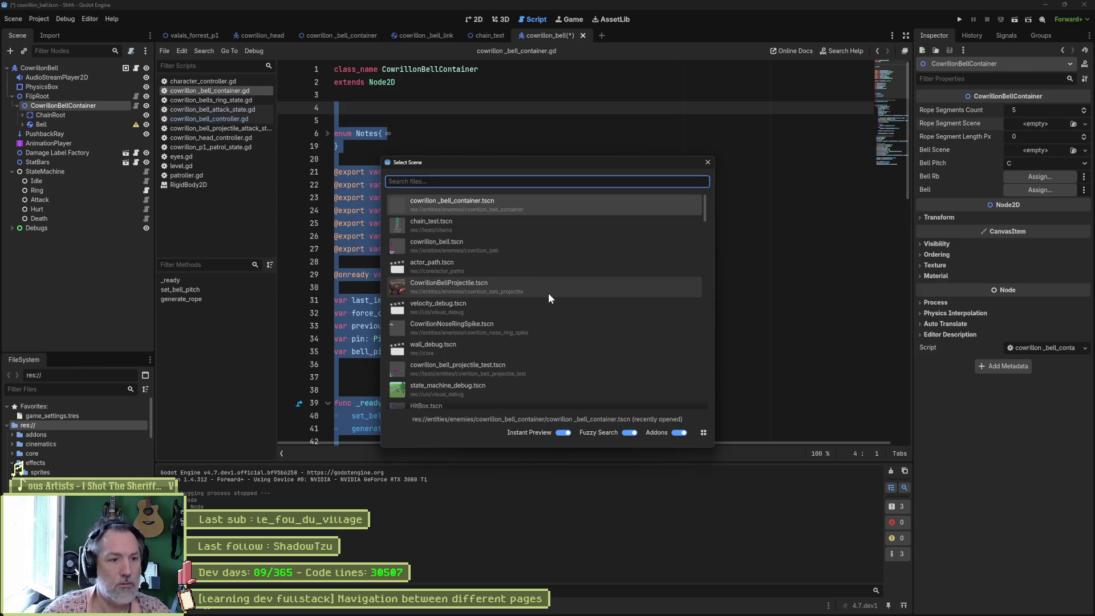
text(link)
key(Return)
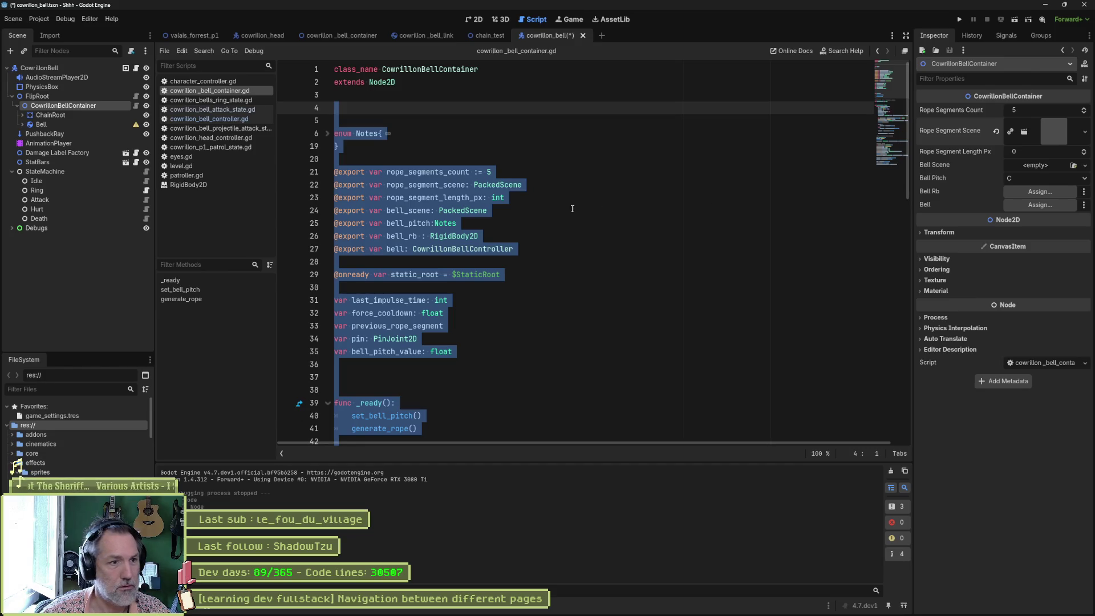
double_click(409, 211)
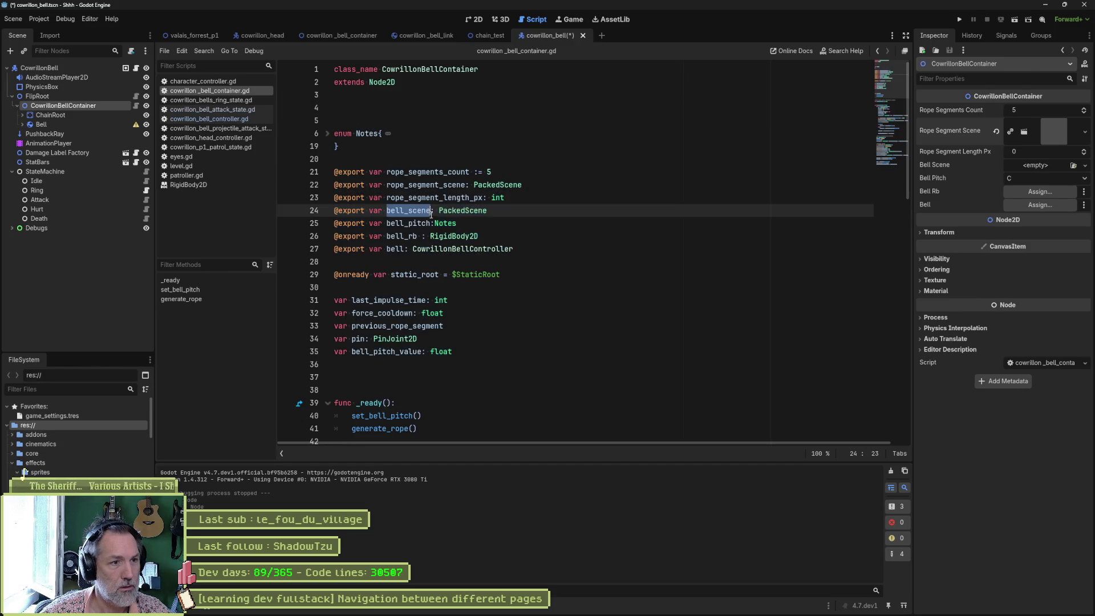
Step: Comment out the exported bell_scene declaration on line 24
click(334, 210)
text(#)
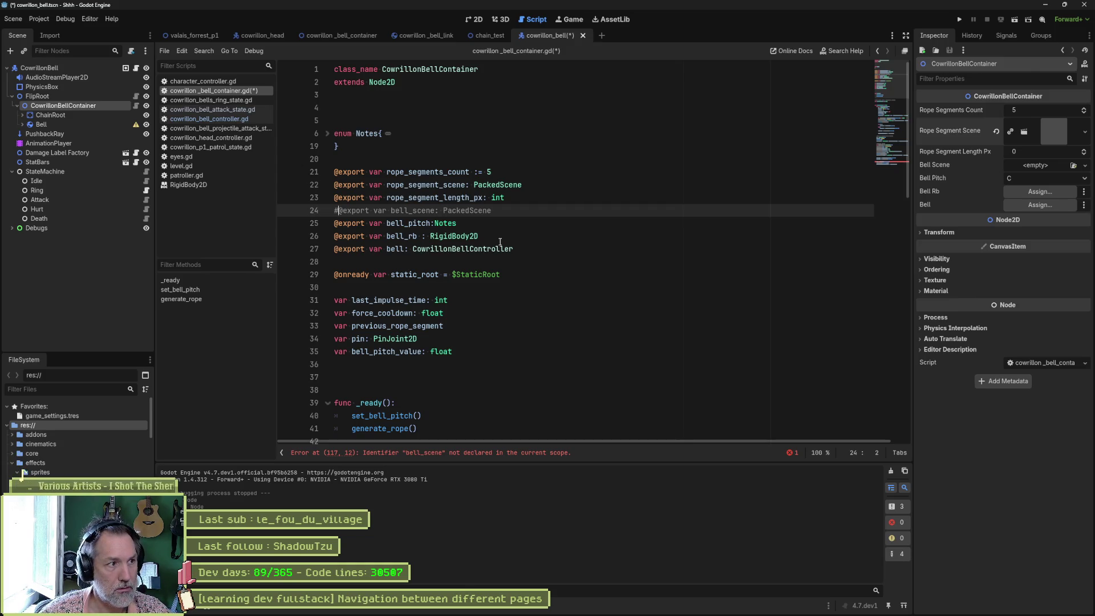
key(ctrl+k)
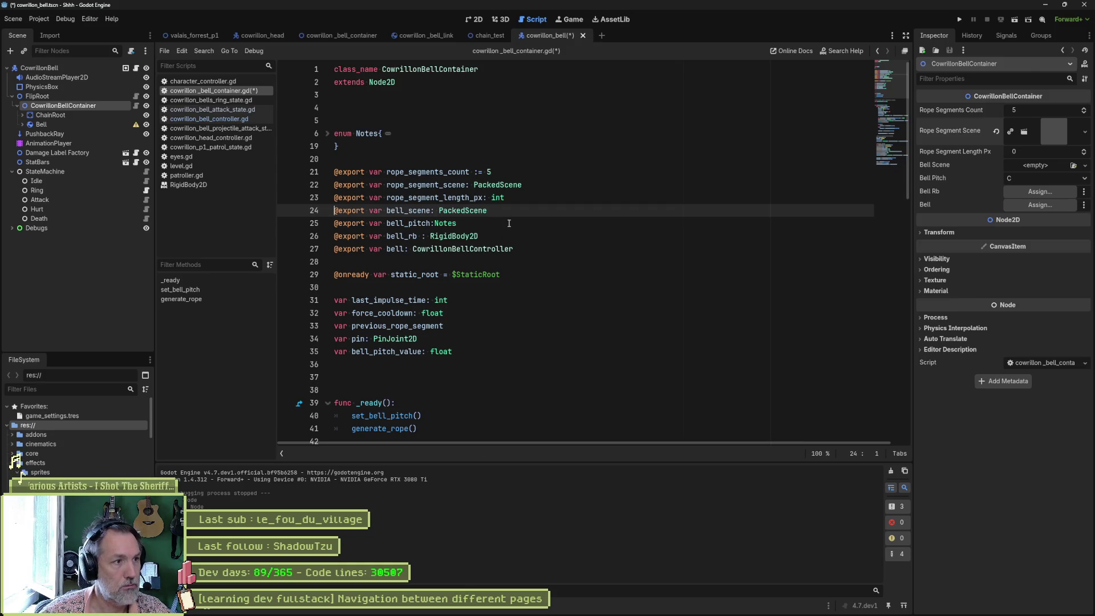
click(22, 125)
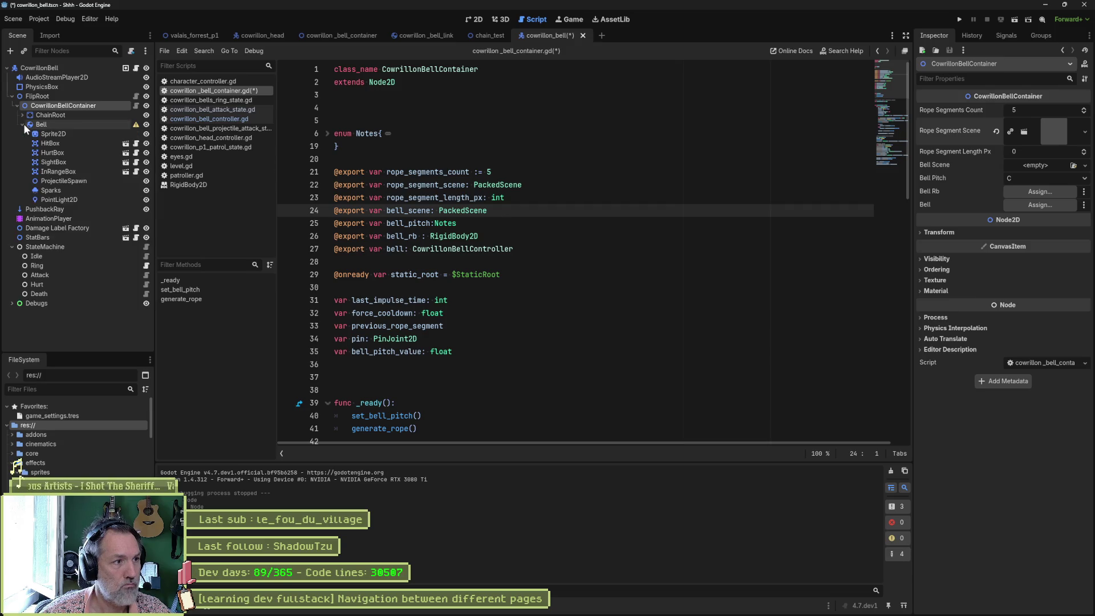
click(23, 124)
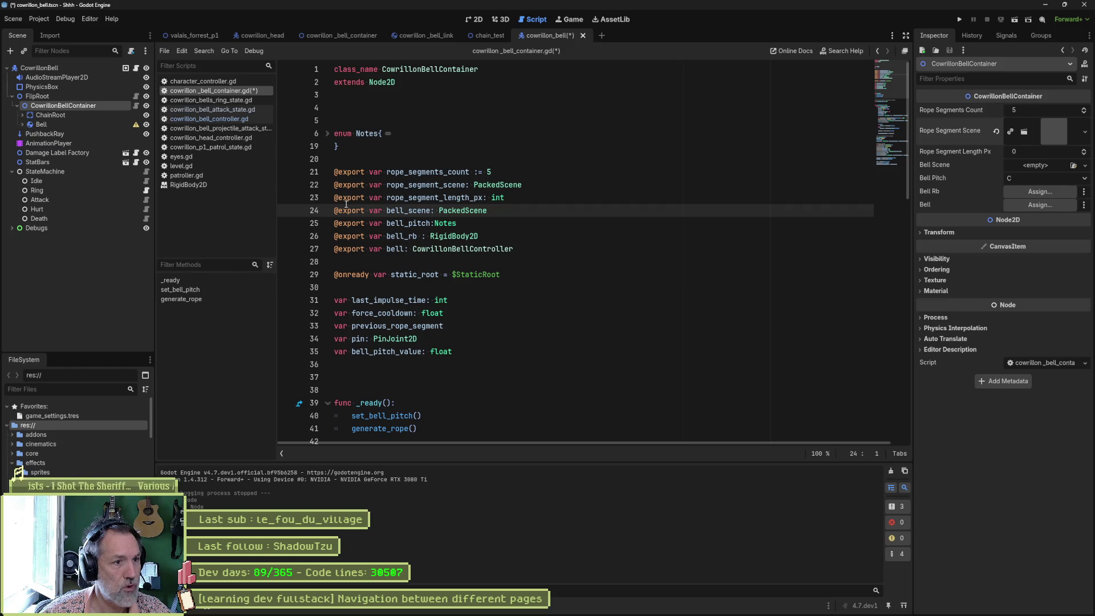
drag(336, 210, 362, 210)
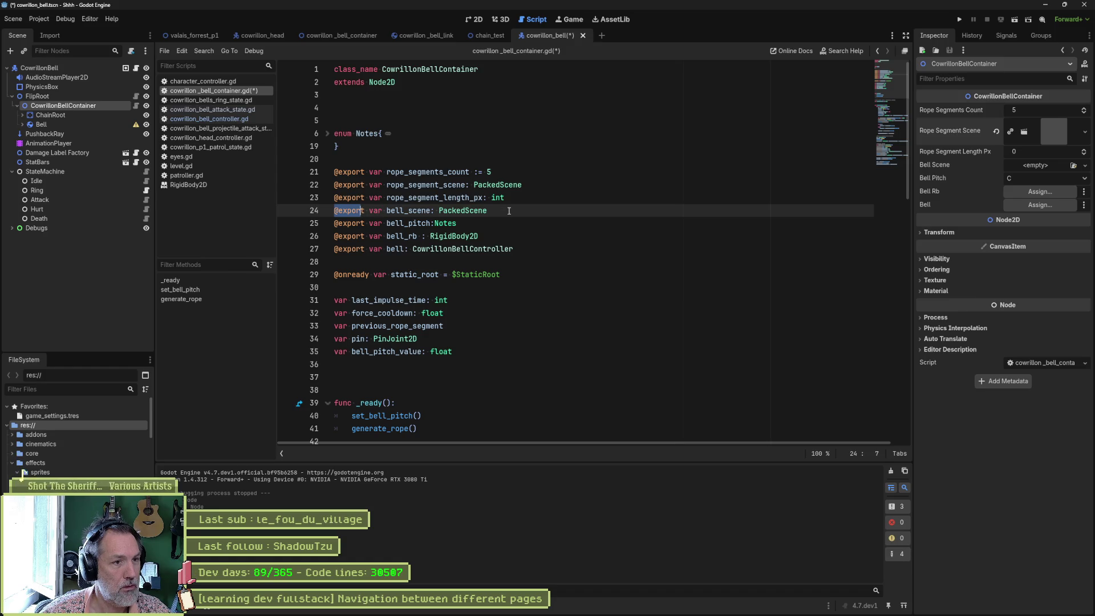
double_click(412, 211)
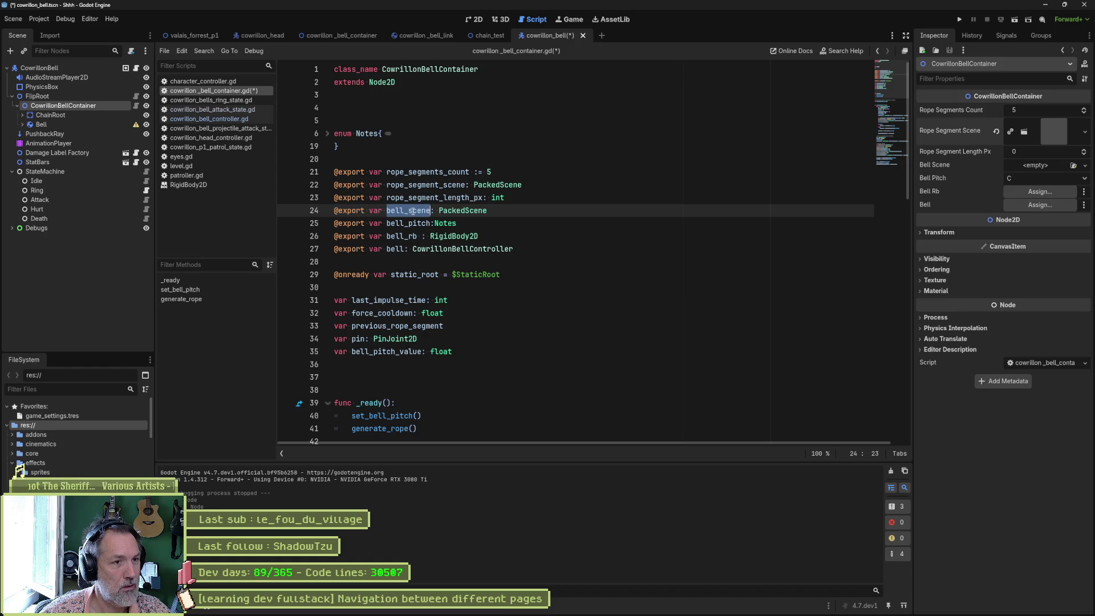
click(335, 211)
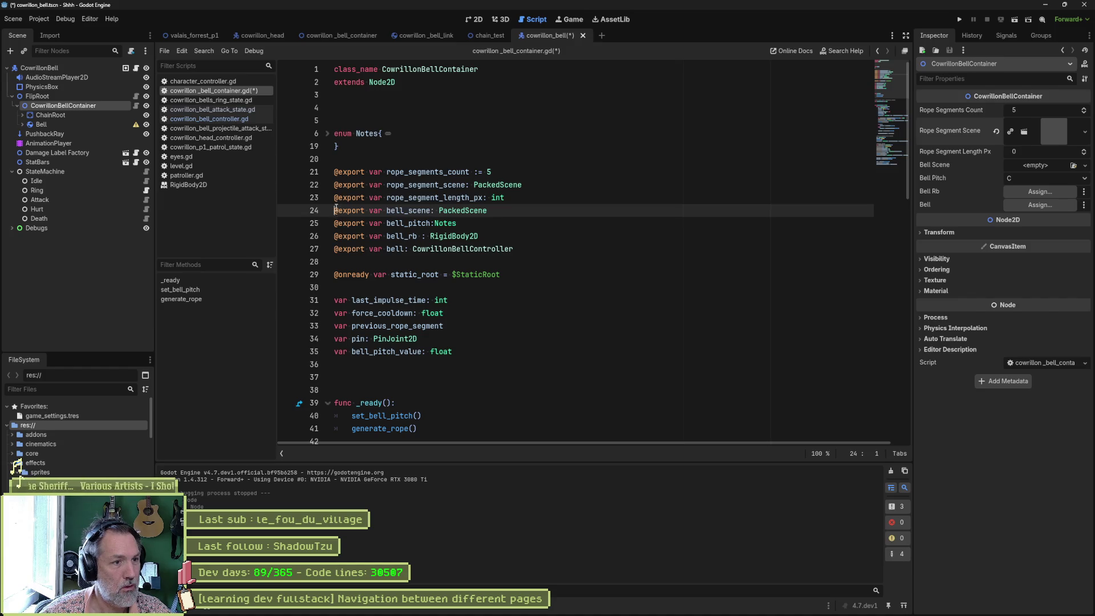
text(#)
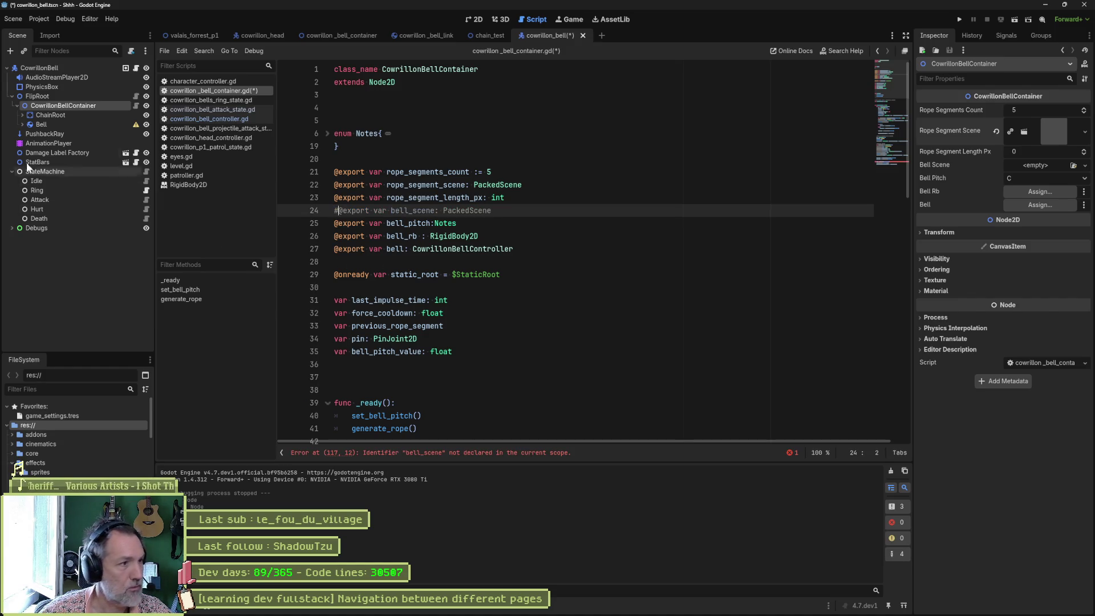
mouse_move(39, 124)
mouse_down()
mouse_move(88, 130)
mouse_move(354, 285)
mouse_up()
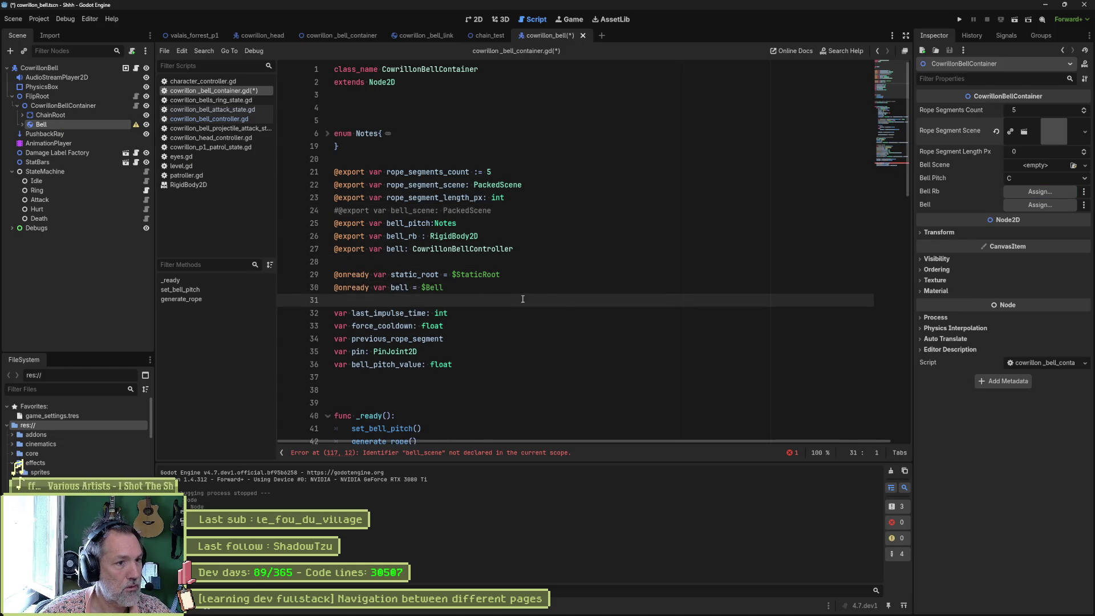
double_click(398, 288)
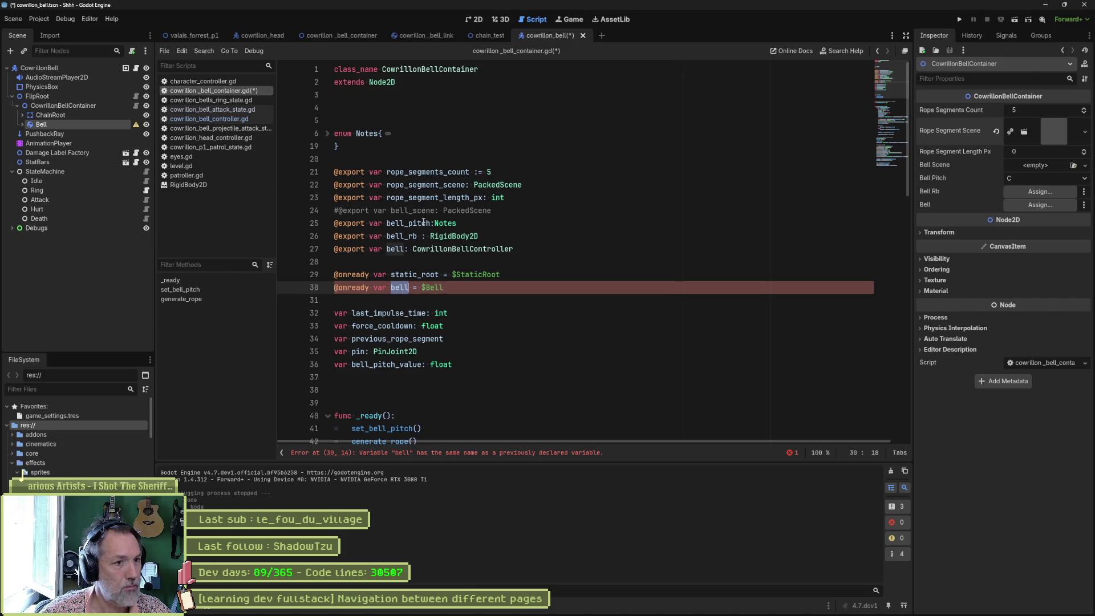
scroll(456, 371, down, 2)
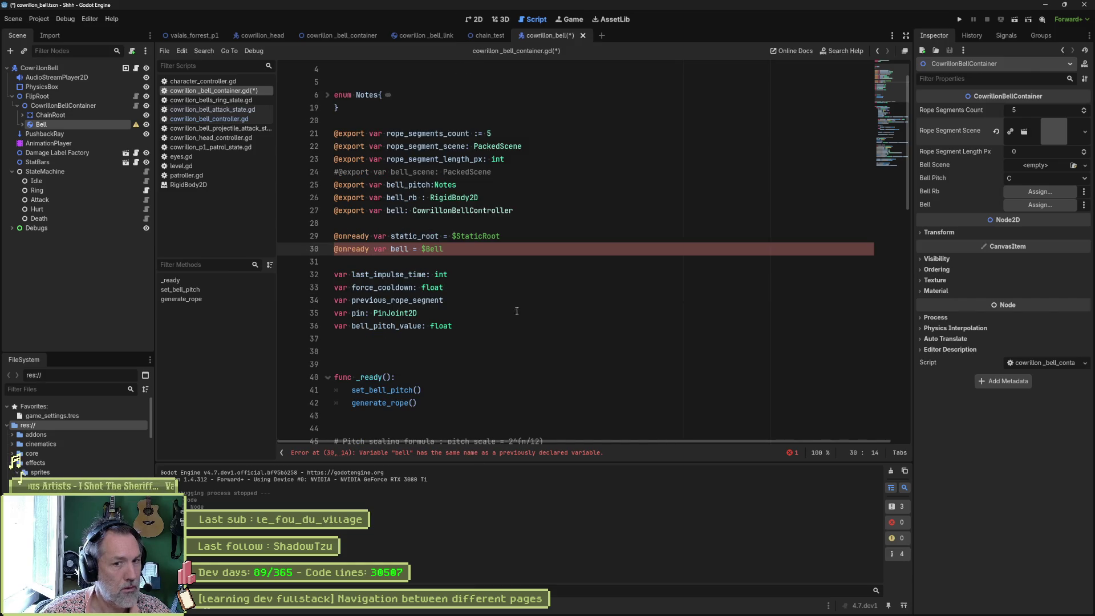
key(Left)
Step: Comment out the line instancing bell_scene and save the script
double_click(407, 137)
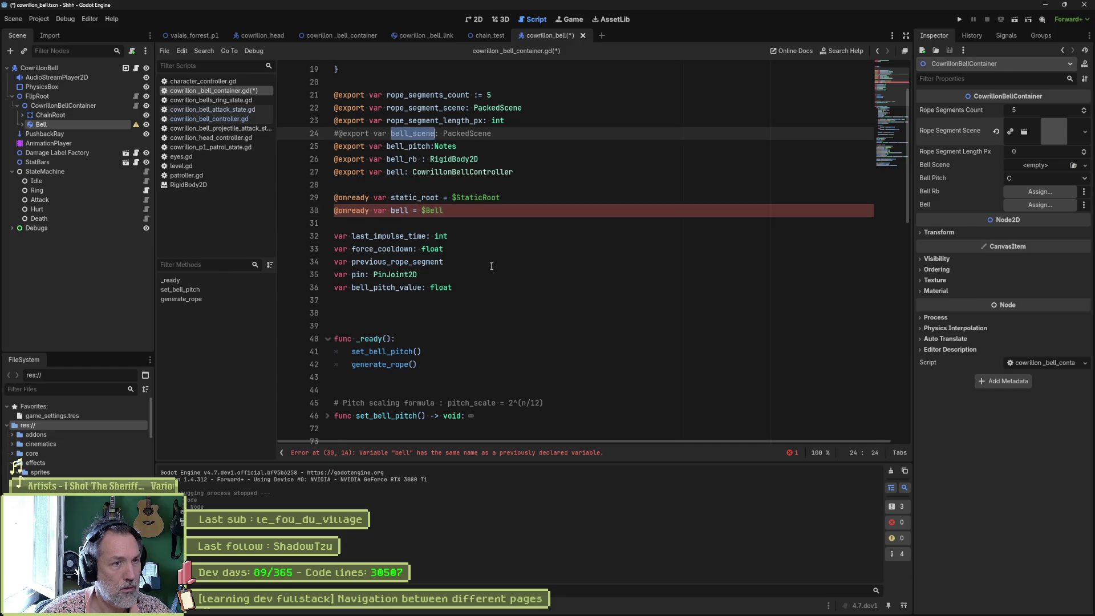
scroll(610, 307, down, 20)
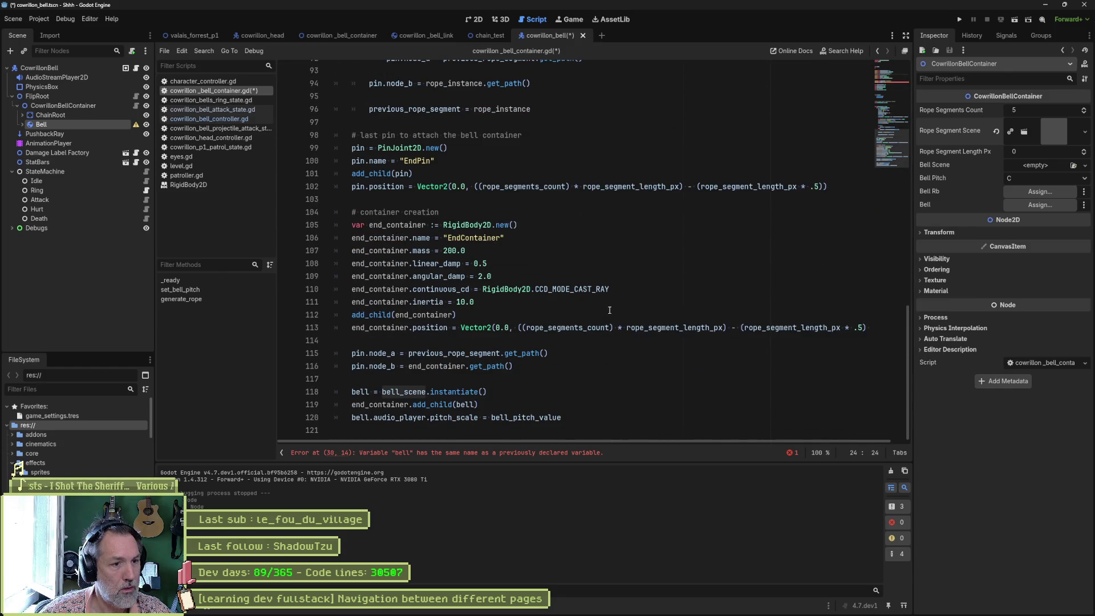
click(428, 391)
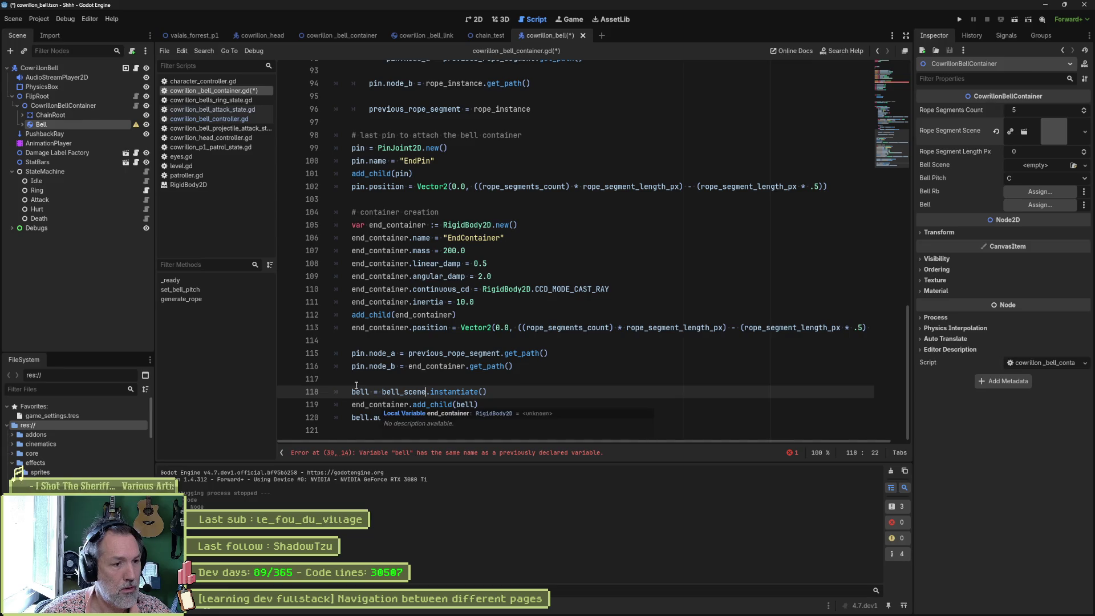
key(Home)
text(#)
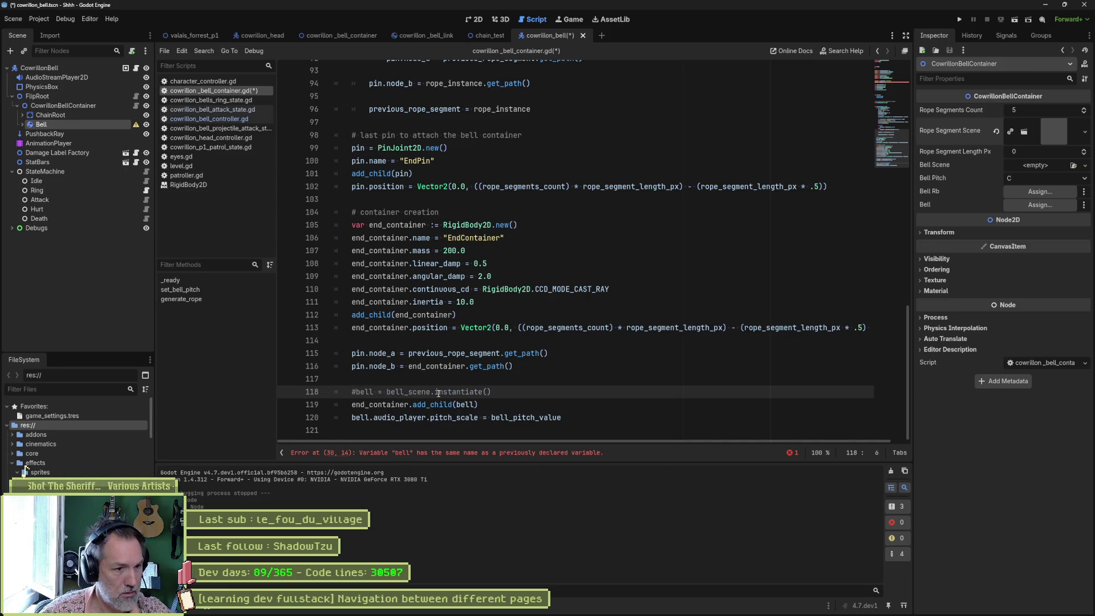
key(ctrl+s)
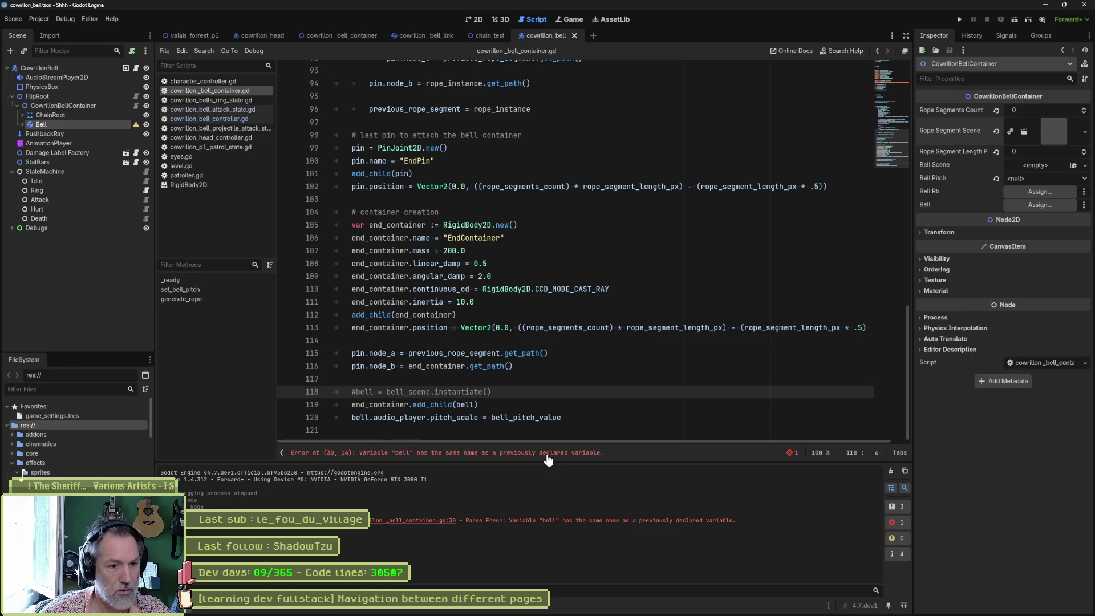
Step: Comment out the exported bell declaration on line 27 to clear the duplicate-variable error
click(546, 454)
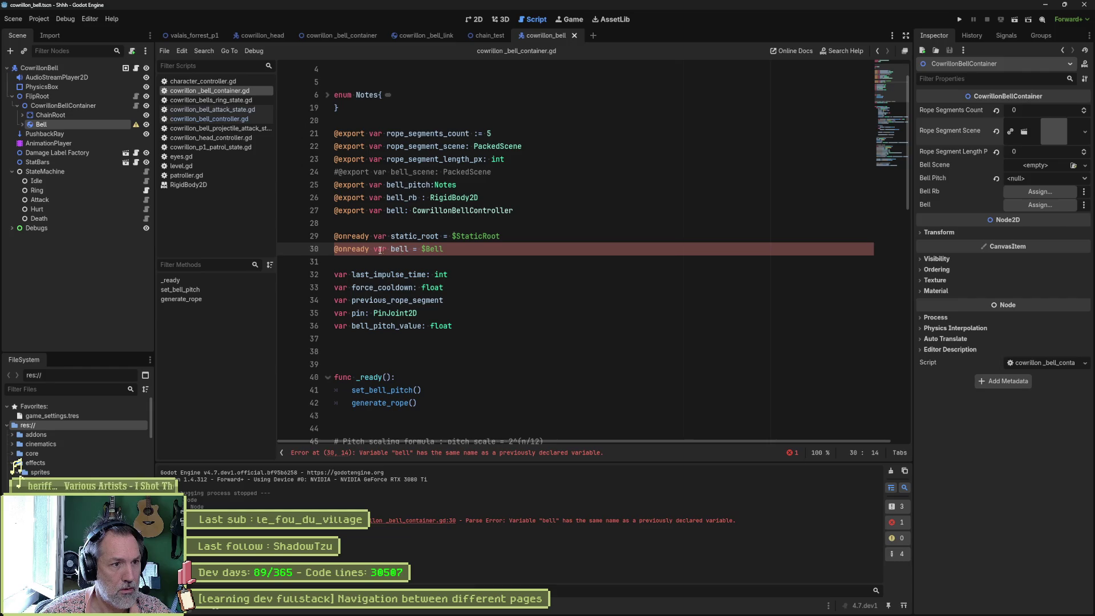
double_click(393, 249)
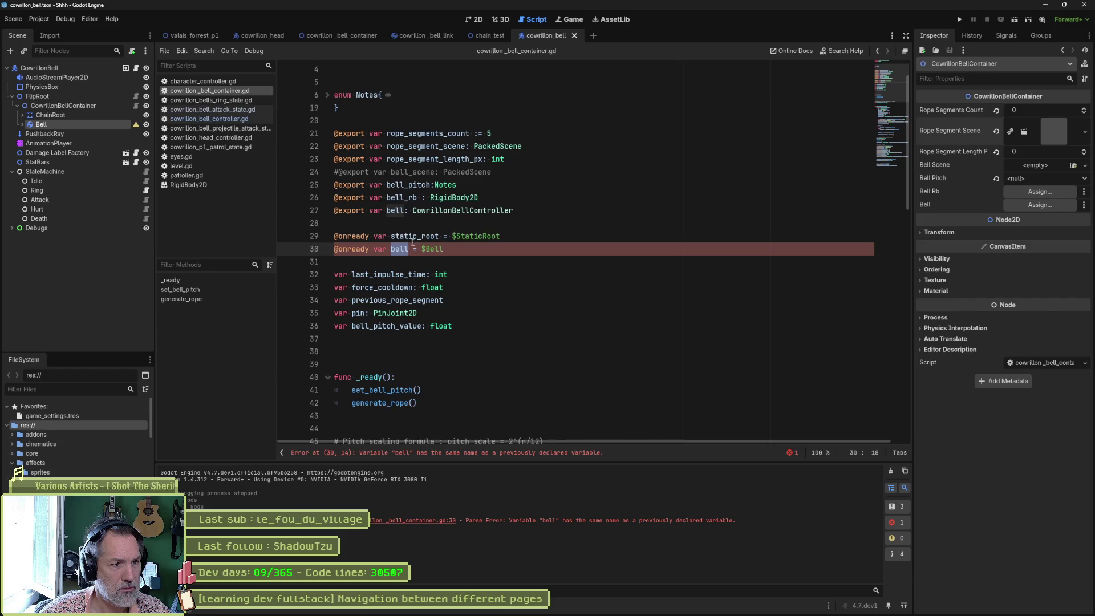
double_click(393, 210)
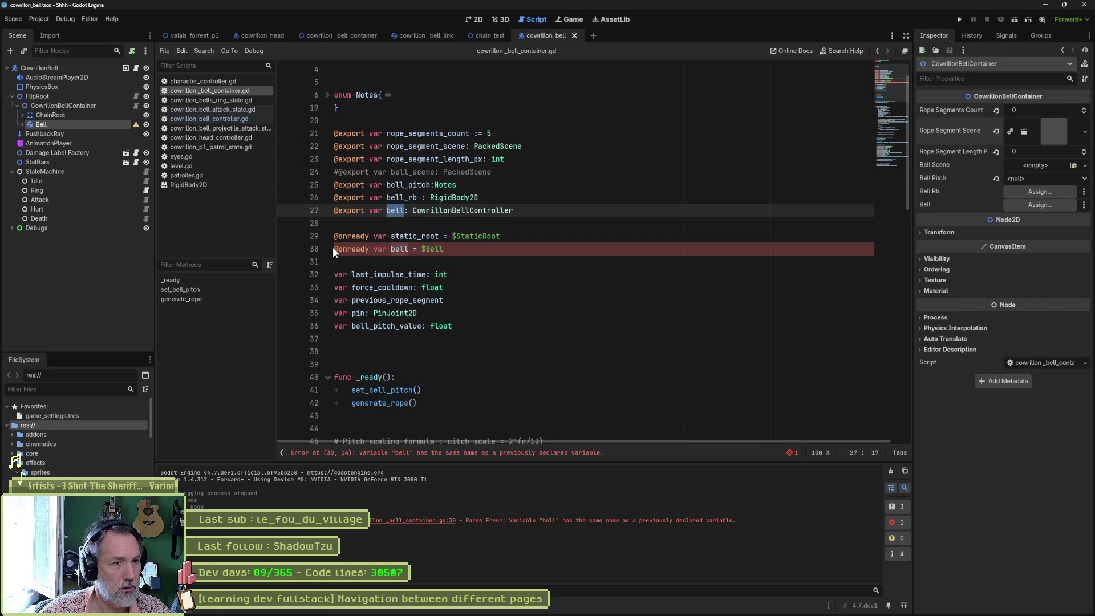
click(336, 210)
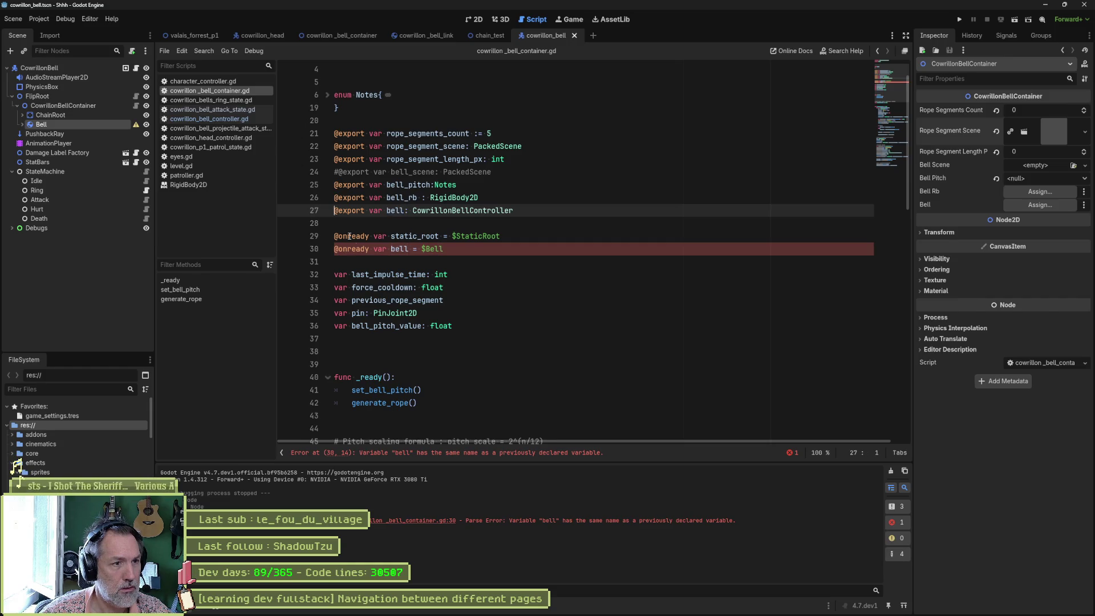
text(#)
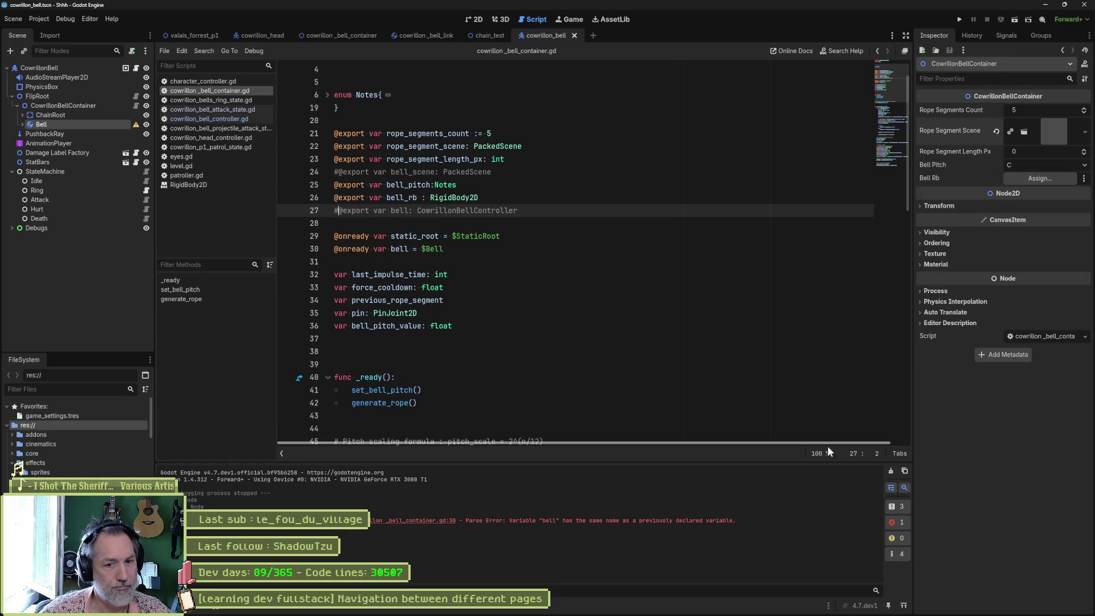
Step: Clear the output log and review where the bell variable is used in the container script
click(891, 470)
click(599, 301)
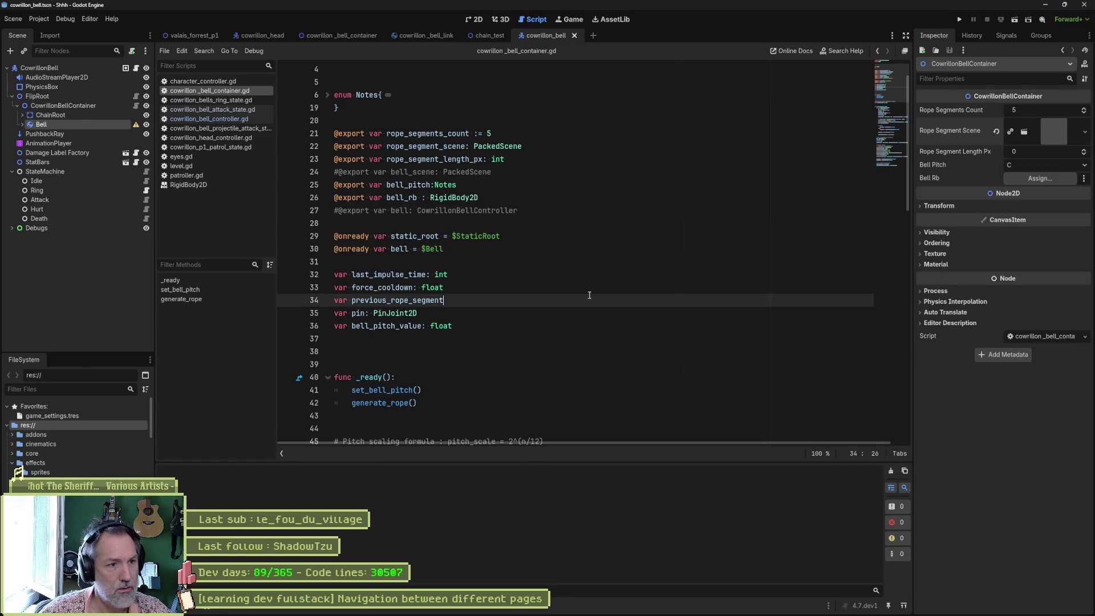
double_click(402, 210)
scroll(606, 309, down, 20)
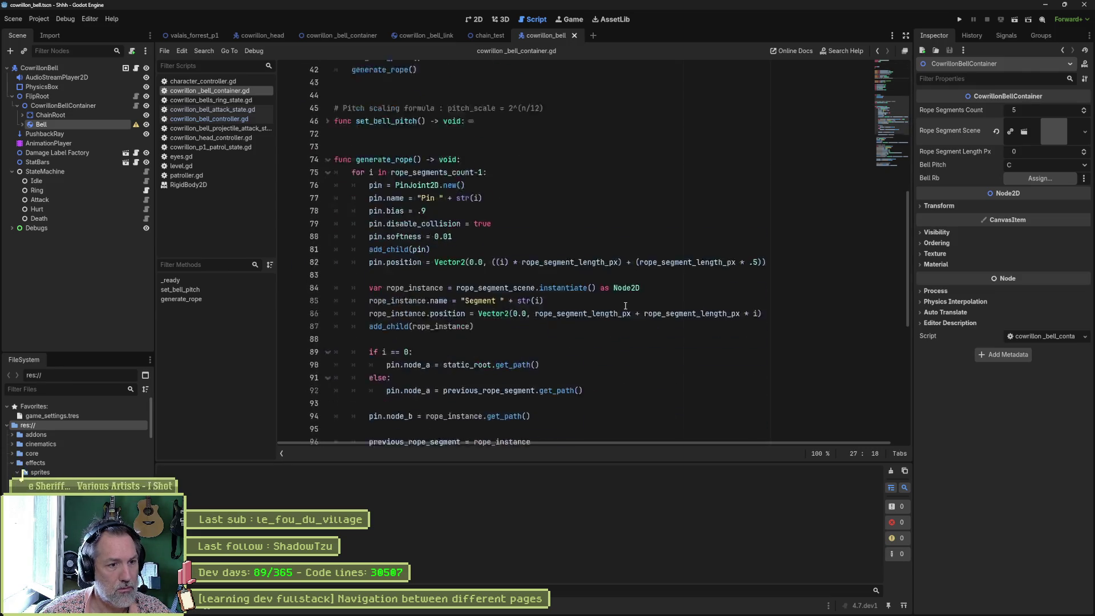
scroll(490, 336, down, 5)
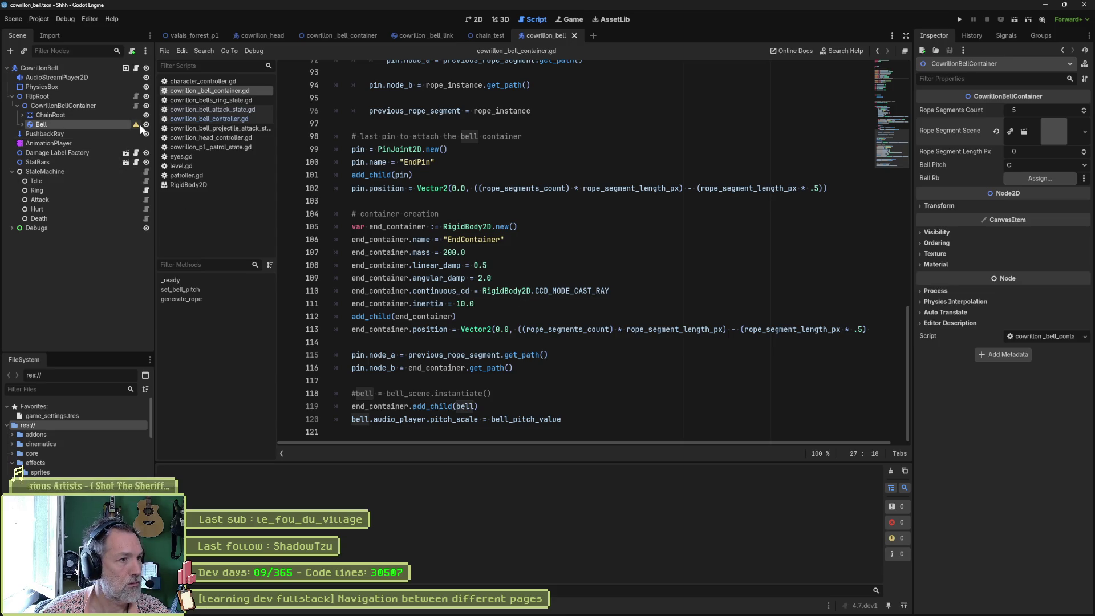
mouse_move(139, 125)
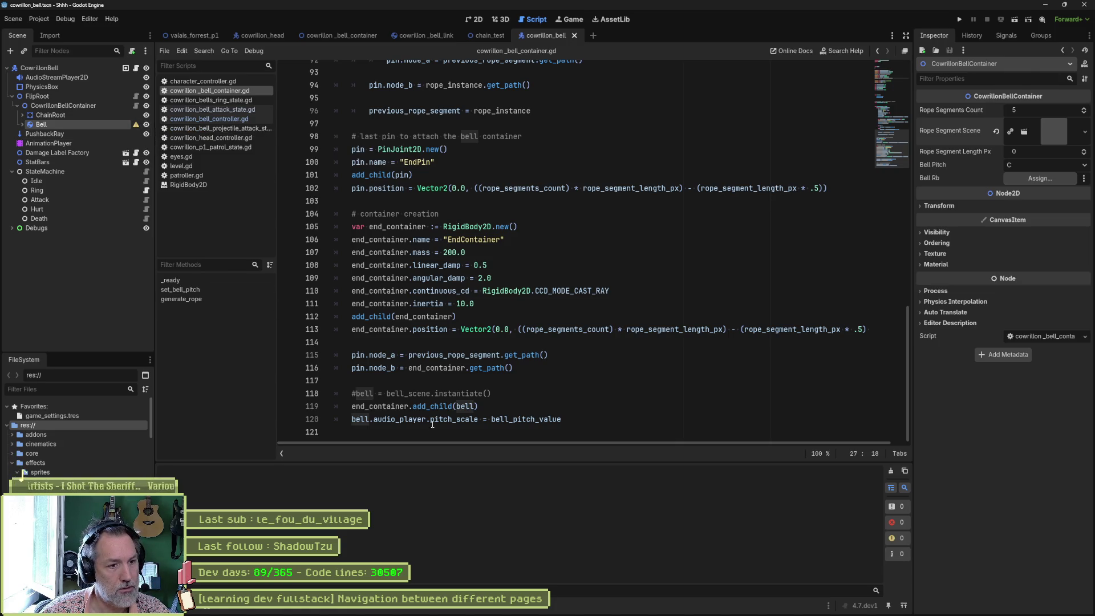
scroll(505, 235, up, 10)
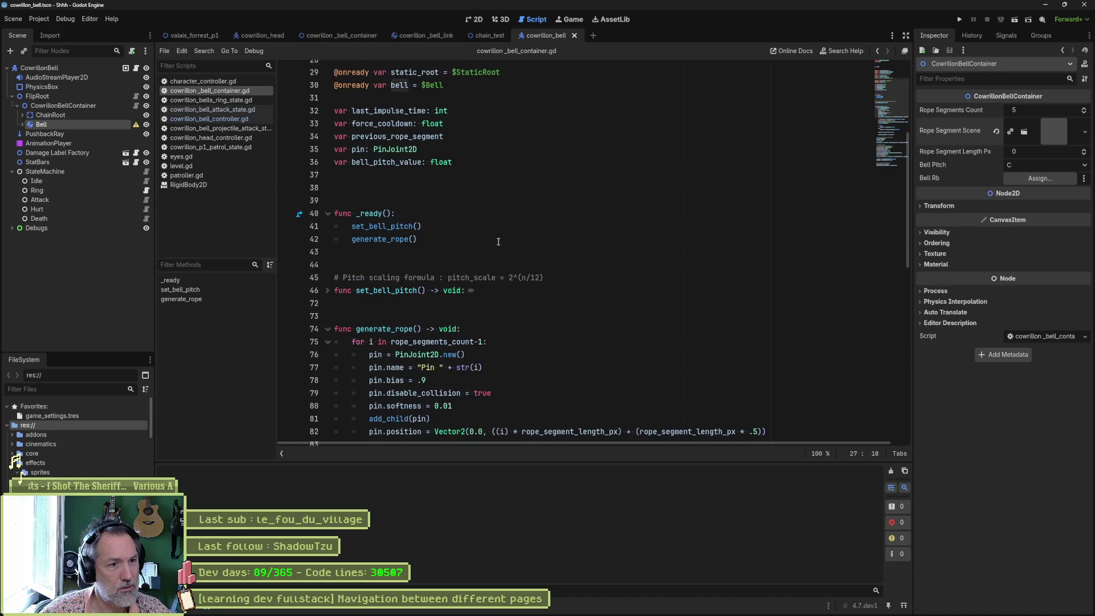
scroll(498, 242, down, 10)
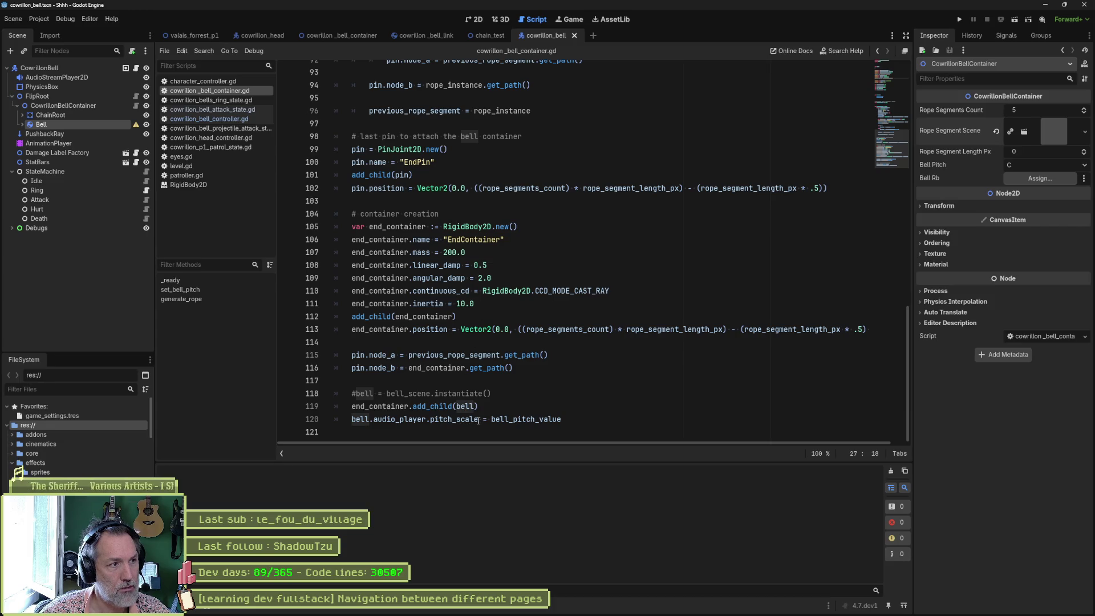
click(23, 124)
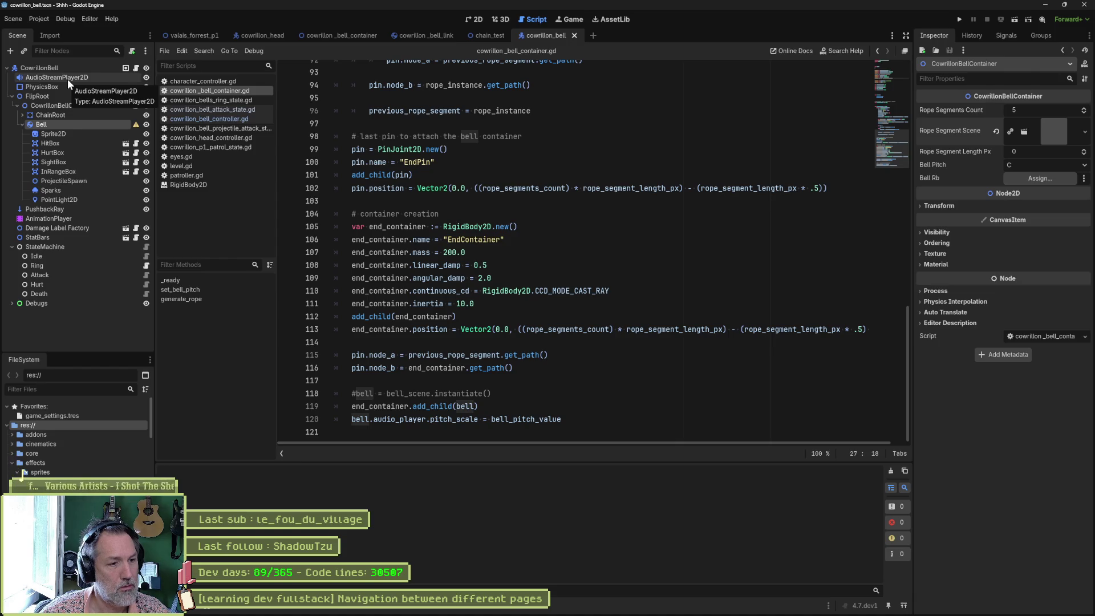
Step: Reference AudioStreamPlayer2D and use it instead of bell.audio_player for pitch_scale on line 121
scroll(505, 255, up, 20)
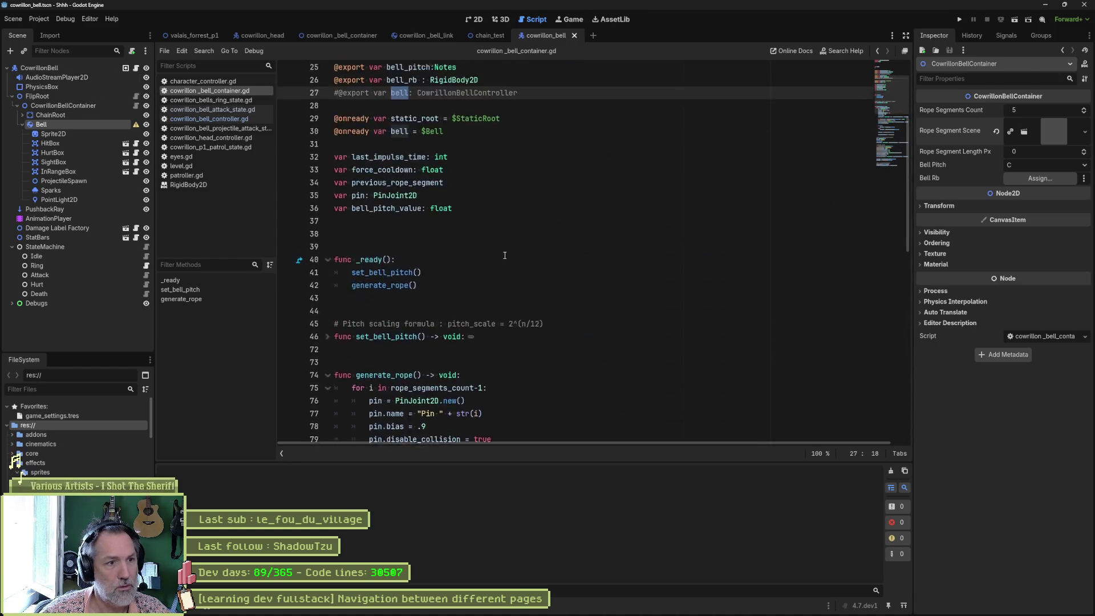
scroll(505, 255, up, 4)
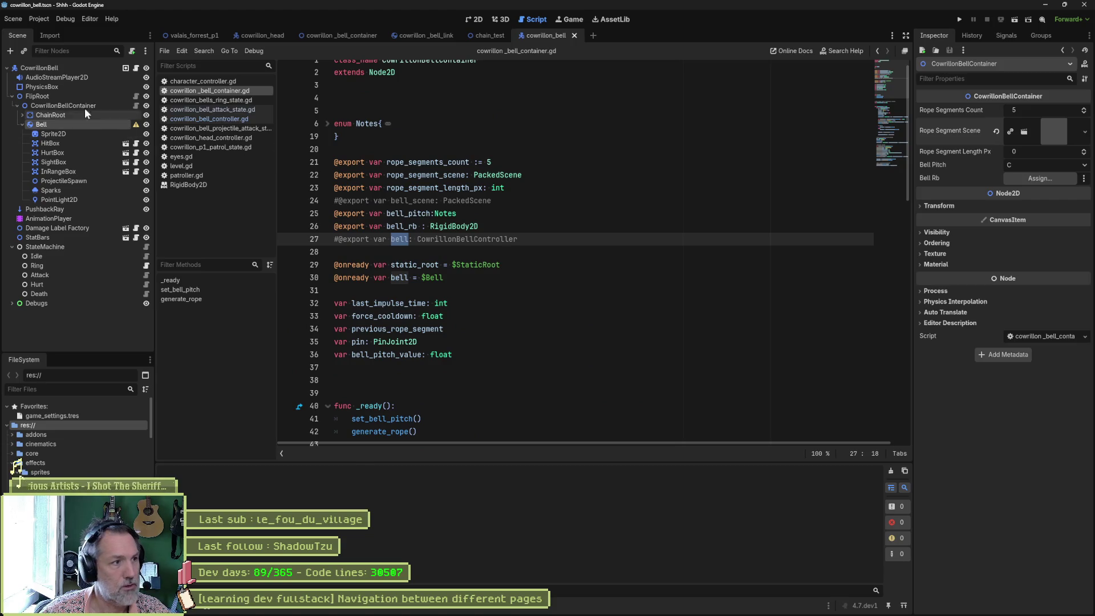
mouse_move(53, 77)
mouse_down()
mouse_move(370, 217)
mouse_move(395, 291)
mouse_up()
double_click(466, 290)
key(ctrl+c)
scroll(467, 342, down, 15)
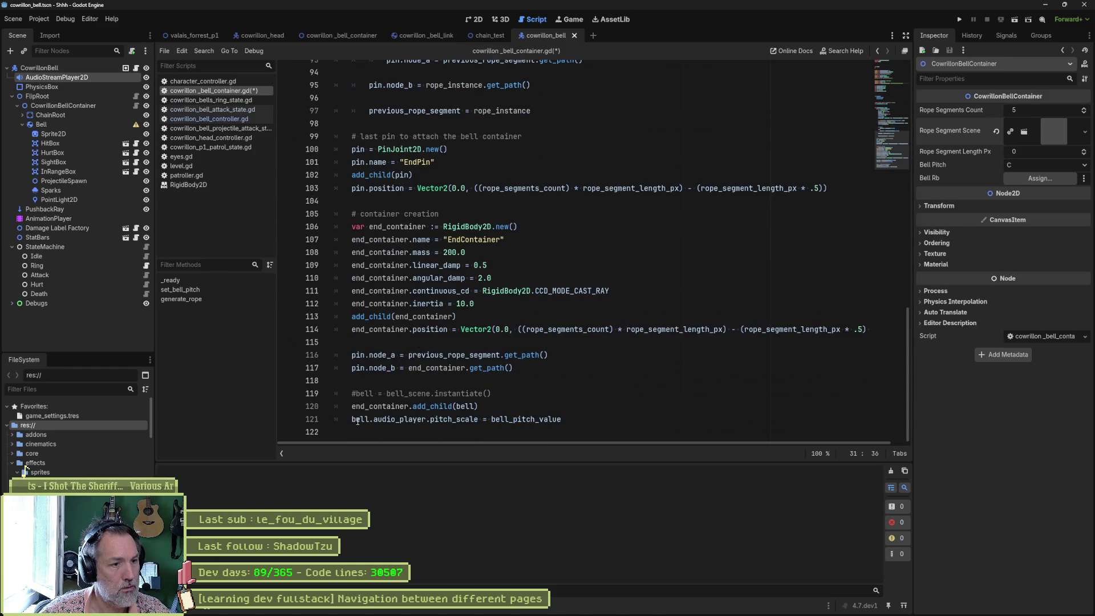
drag(351, 419, 429, 419)
key(ctrl+v)
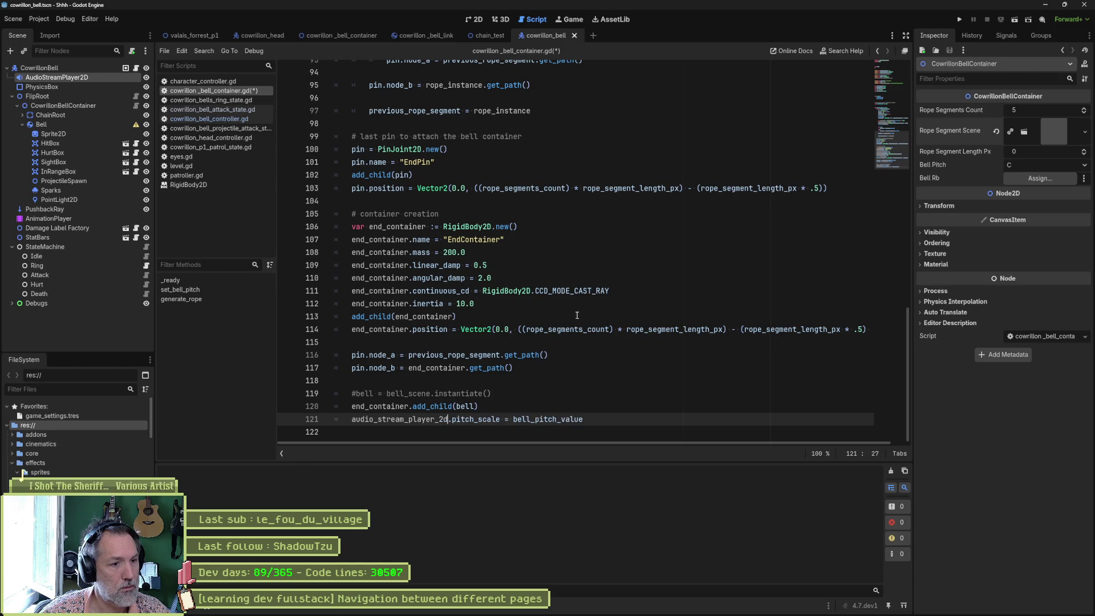
Step: Save the script and test-run the bell scene, which fails at static_root on line 91
key(ctrl+s)
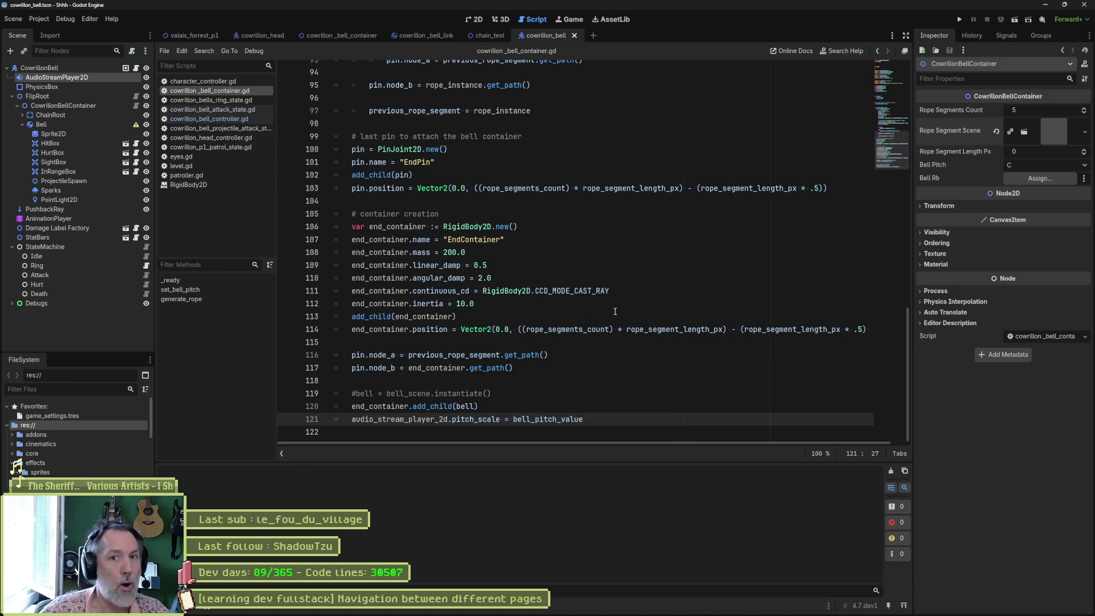
key(F6)
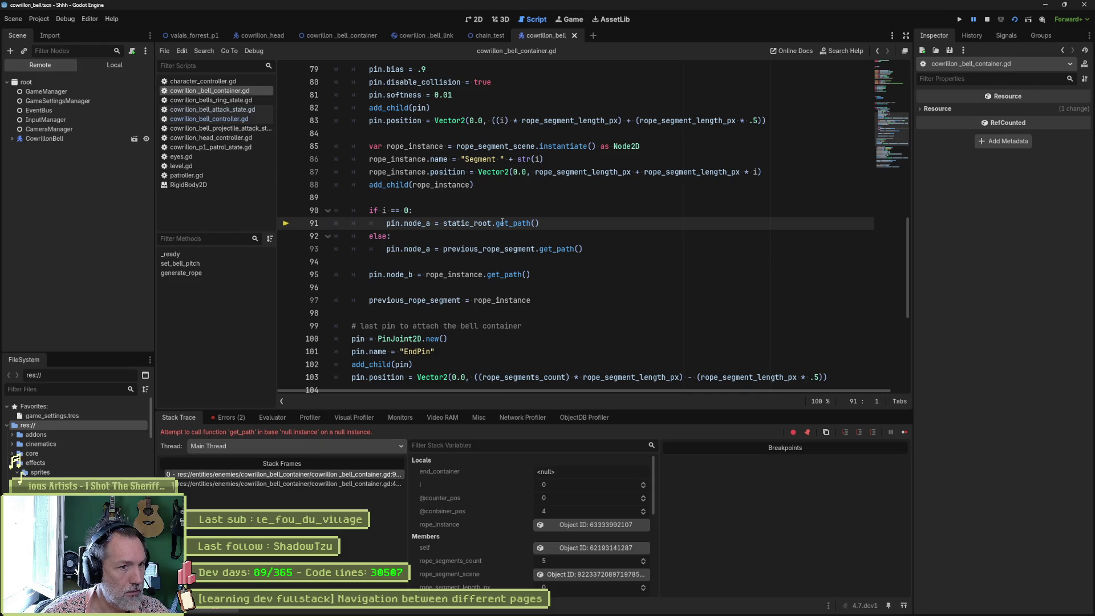
double_click(467, 223)
key(F8)
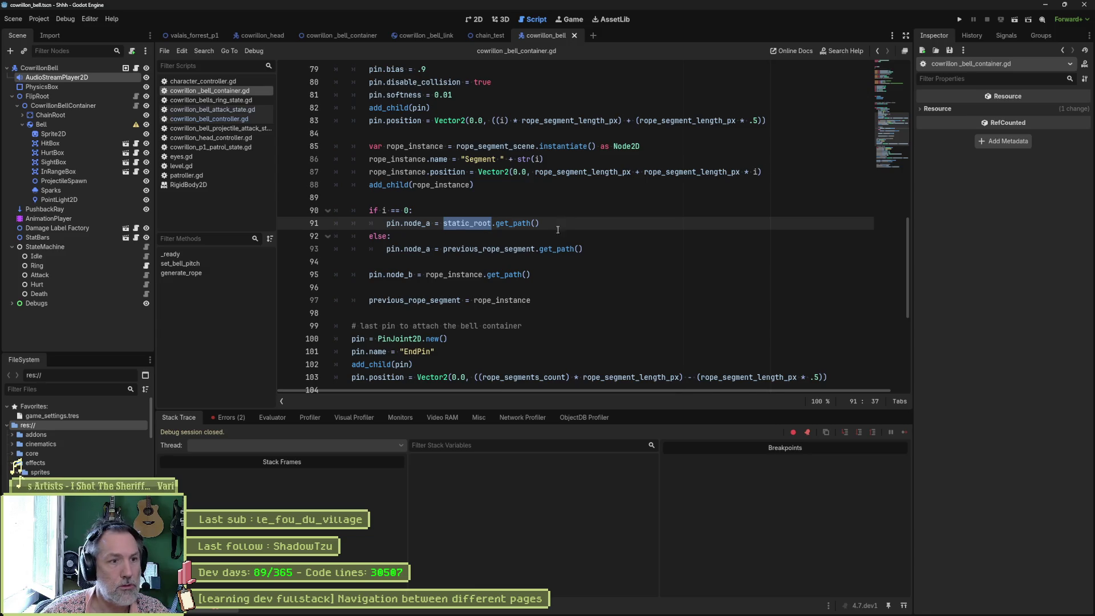
scroll(595, 231, up, 20)
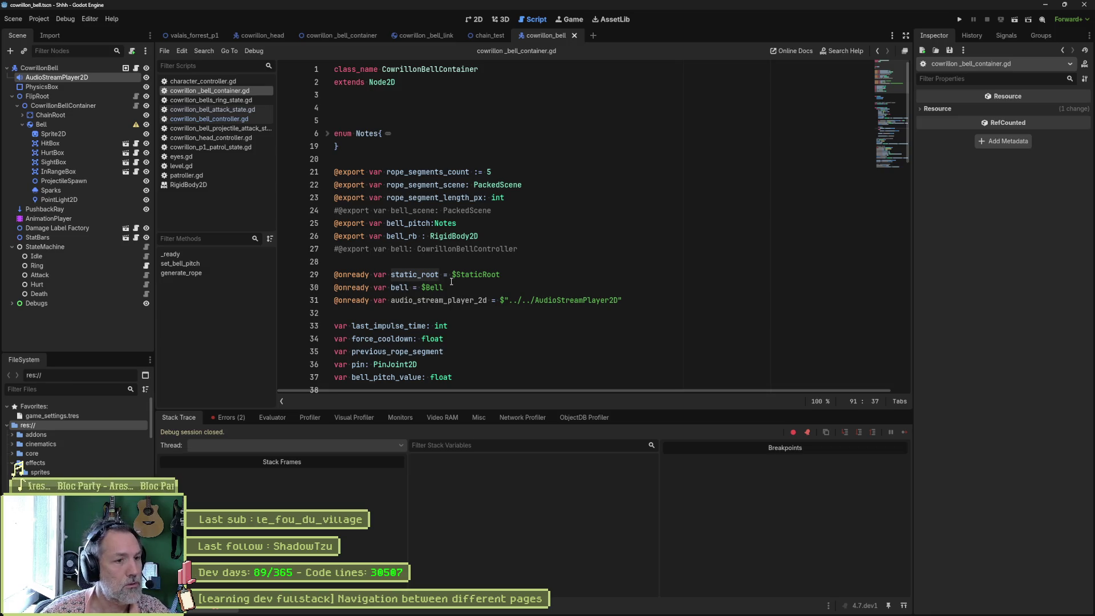
Step: Rename ChainRoot to StaticRoot and run the bell scene again
click(57, 116)
key(F2)
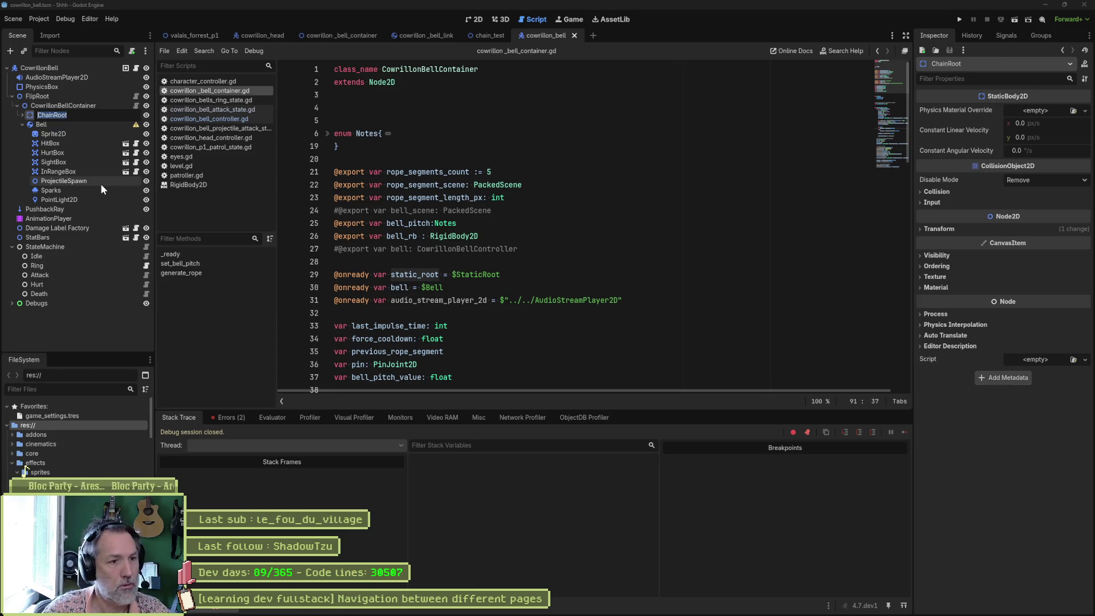
text(StaticRoot)
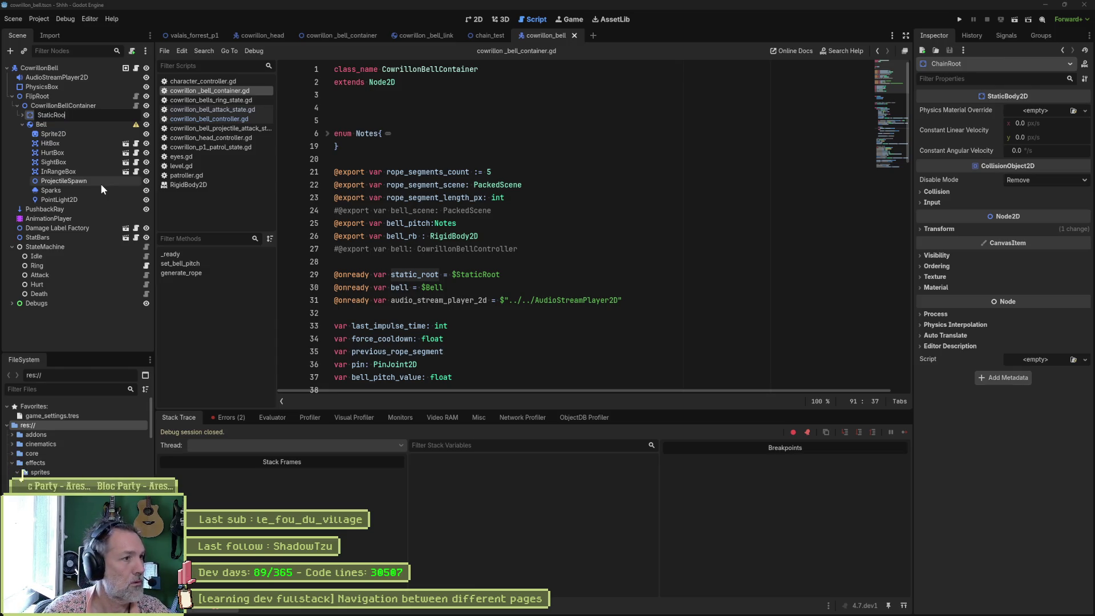
key(Return)
key(F6)
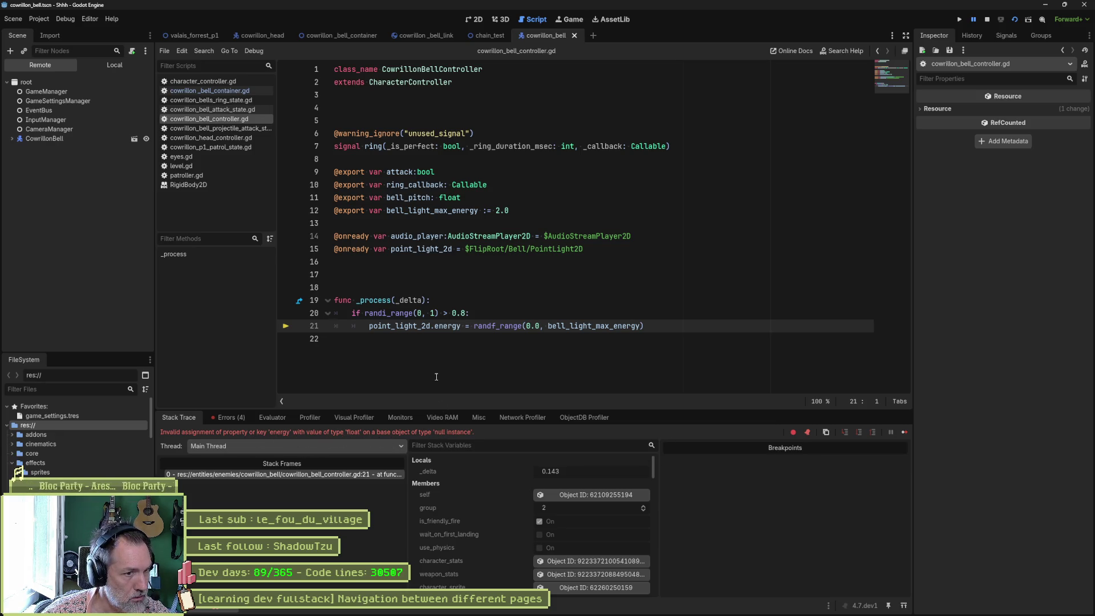
Step: Inspect the generated Pins, Segments 0–3 and EndPin in the Remote tree, then stop the game
mouse_move(414, 326)
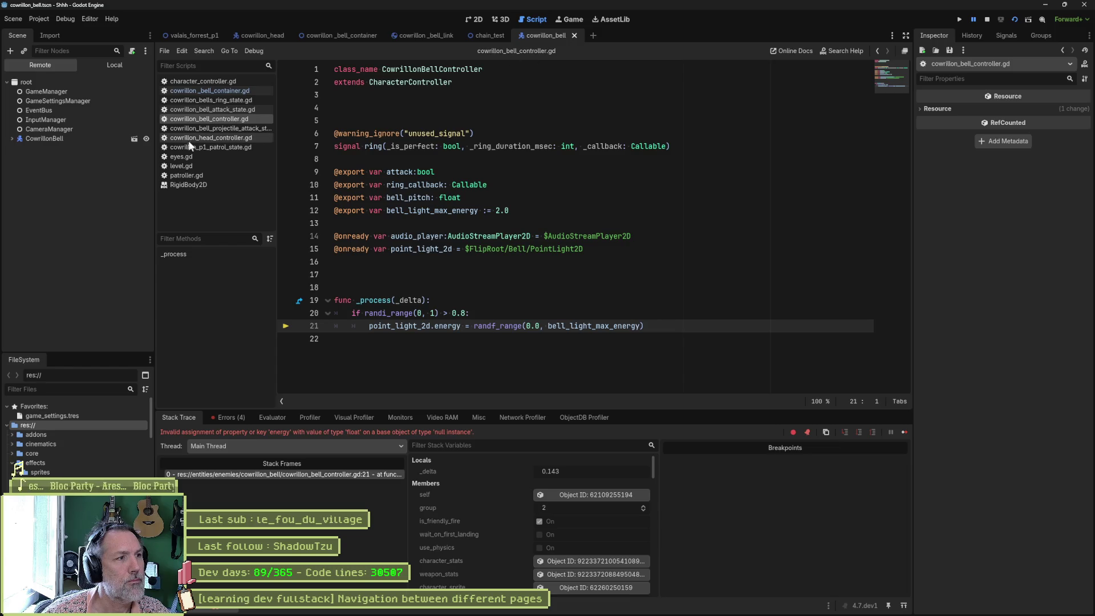
click(11, 138)
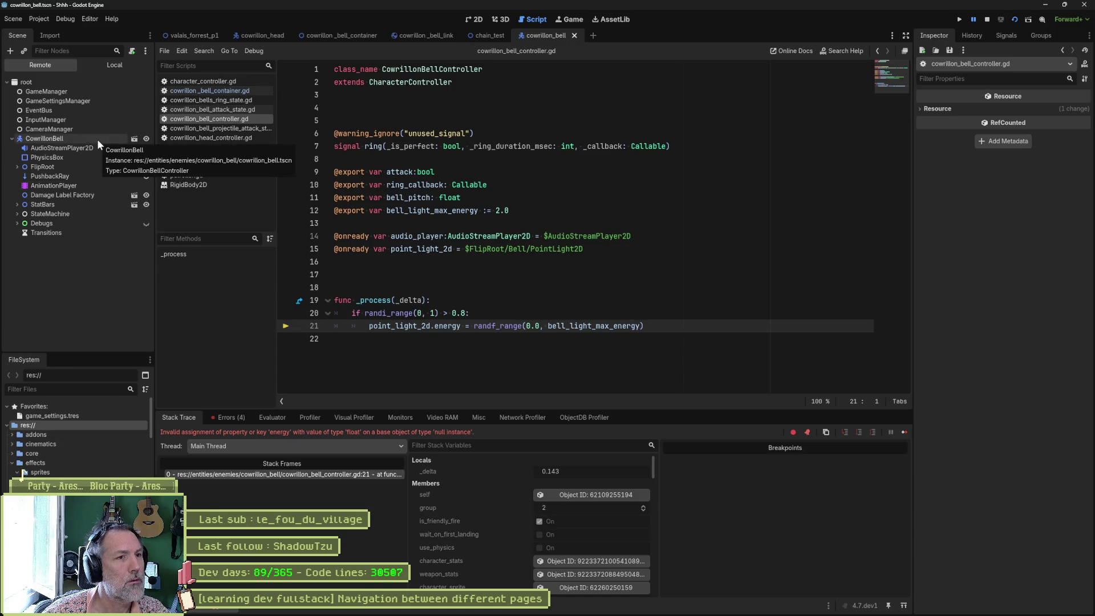
click(17, 167)
click(22, 176)
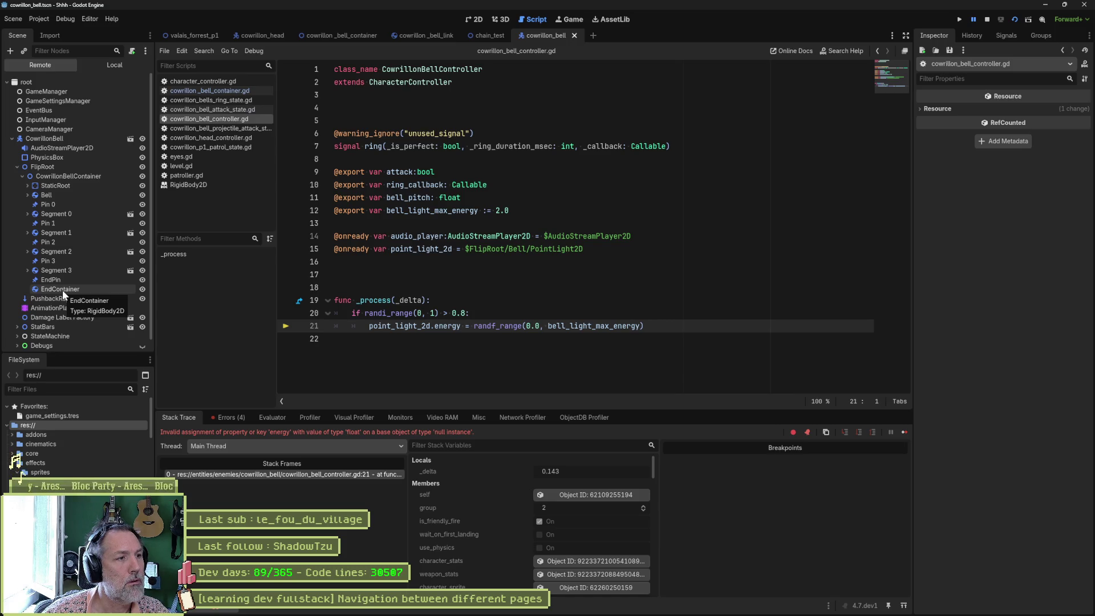
click(399, 274)
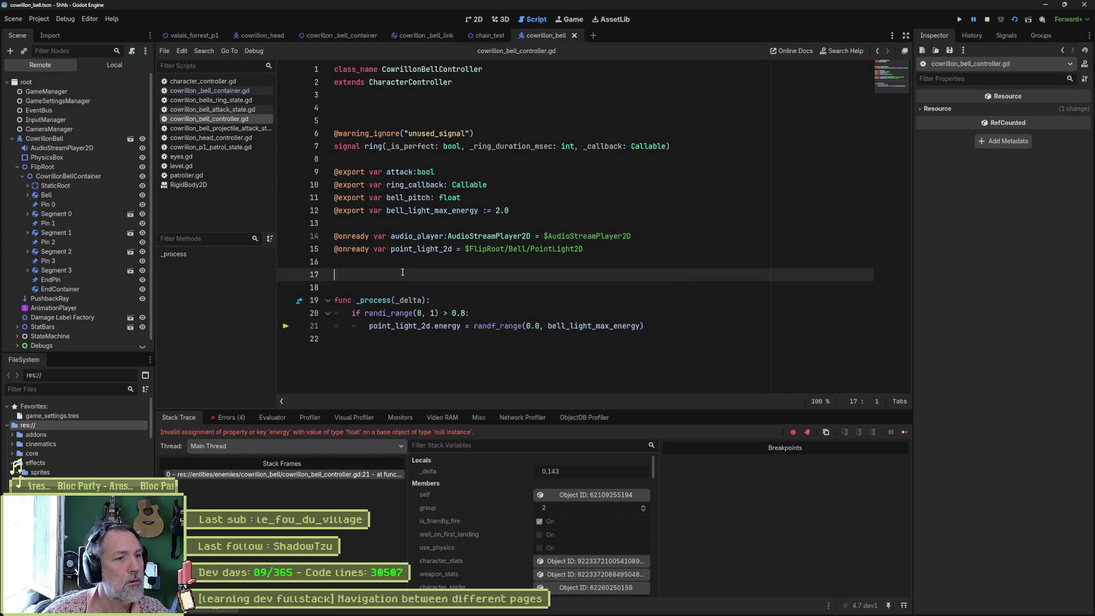
key(F8)
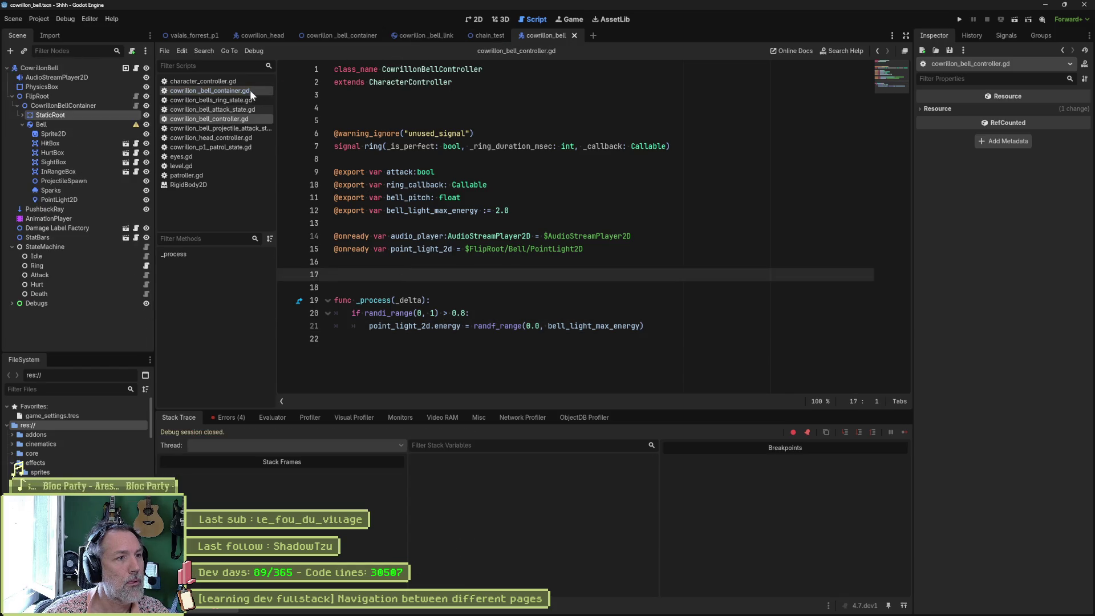
Step: In cowrillon_bell_container.gd, comment out the end_container creation lines 106–114
click(234, 91)
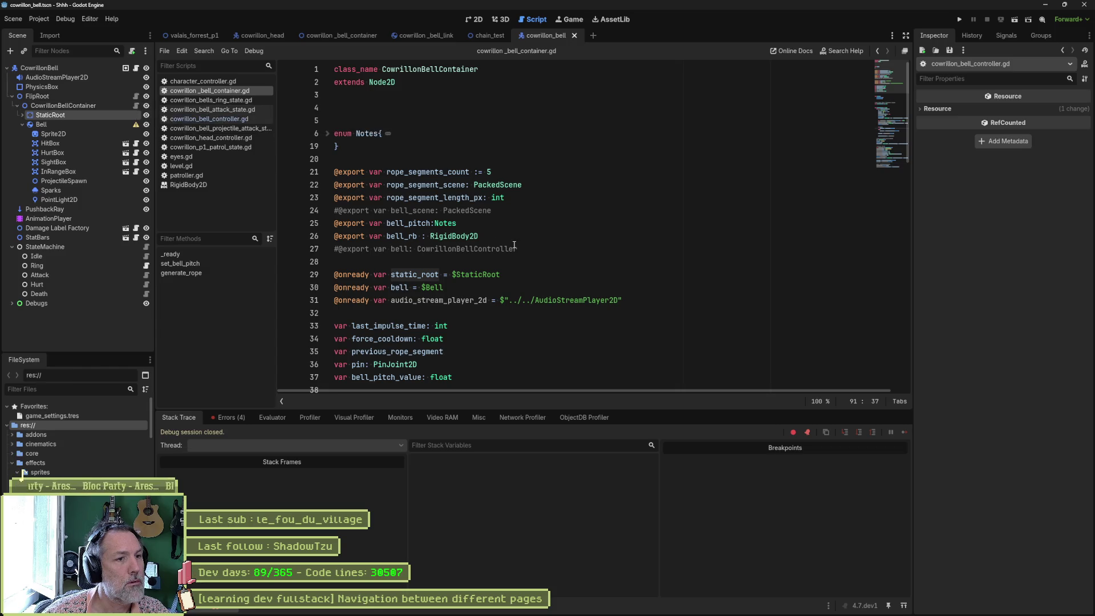
double_click(398, 289)
scroll(546, 306, down, 4)
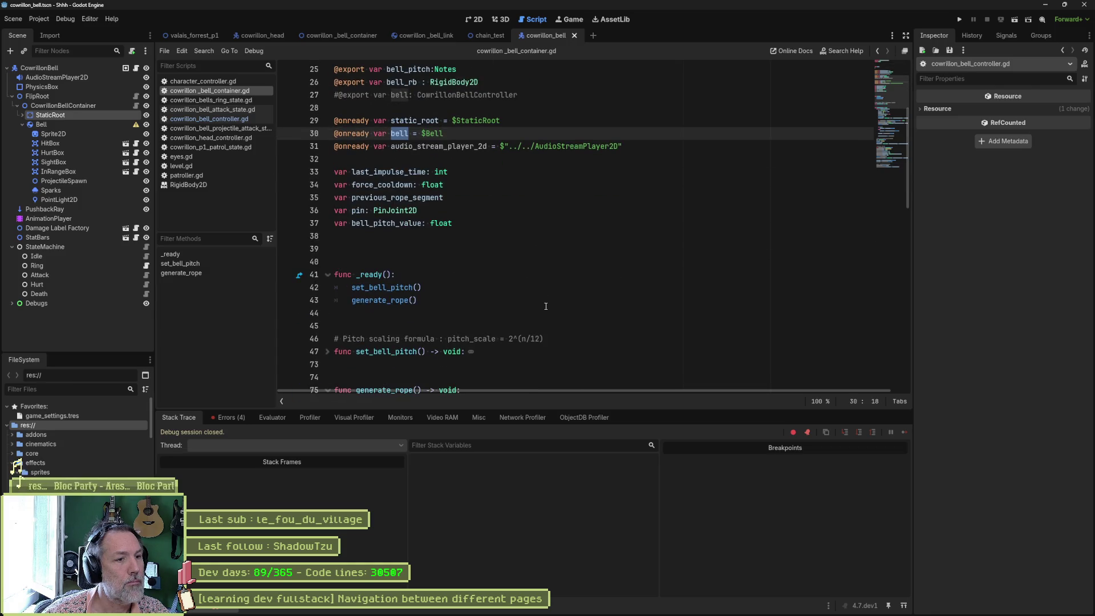
scroll(544, 303, down, 7)
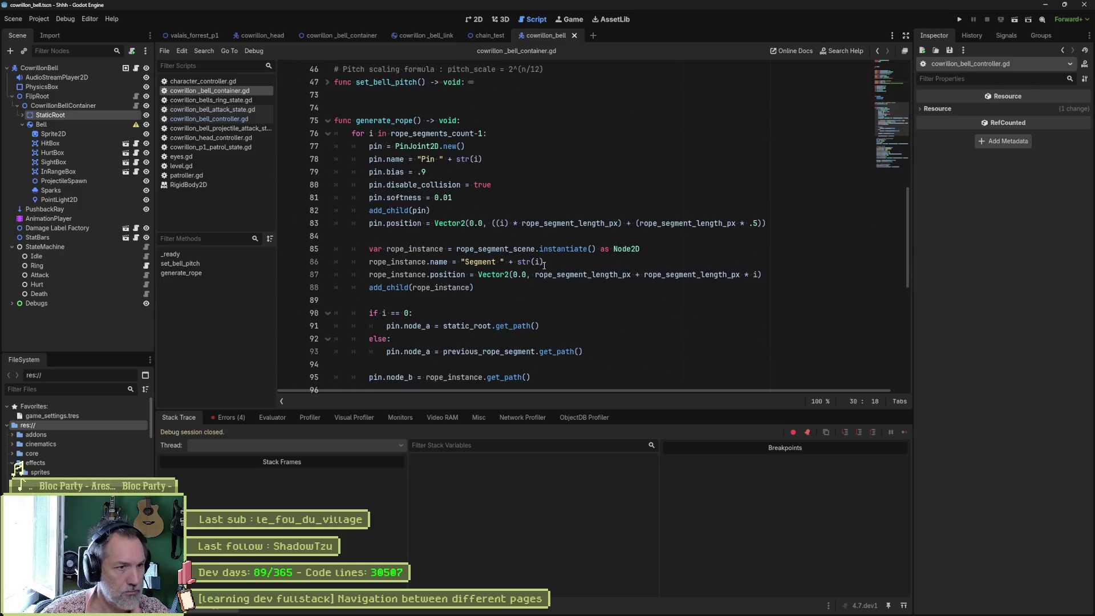
scroll(476, 190, down, 6)
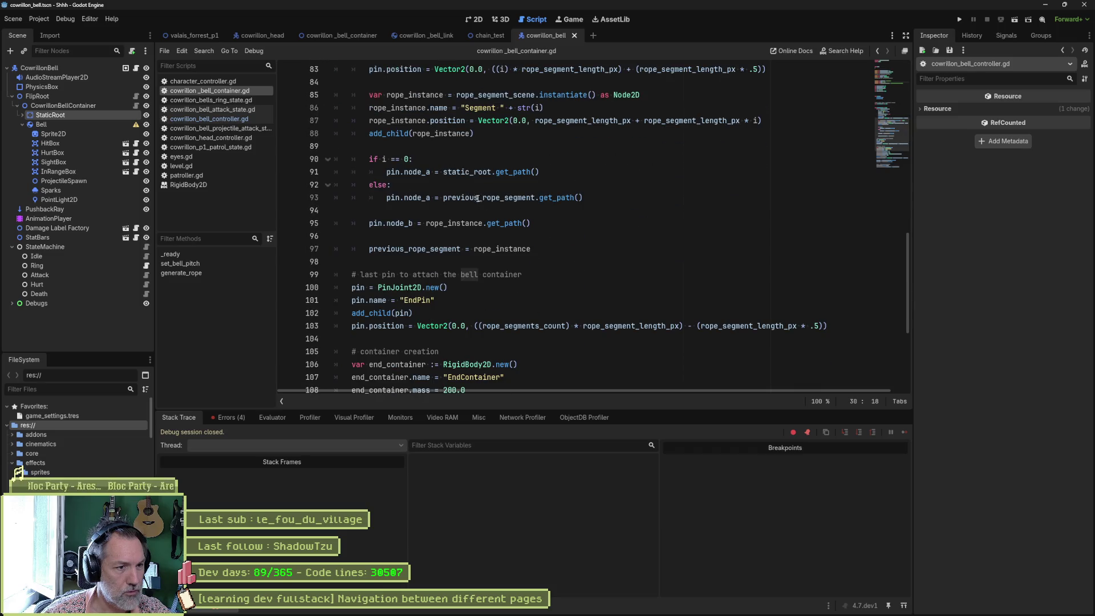
scroll(481, 251, down, 2)
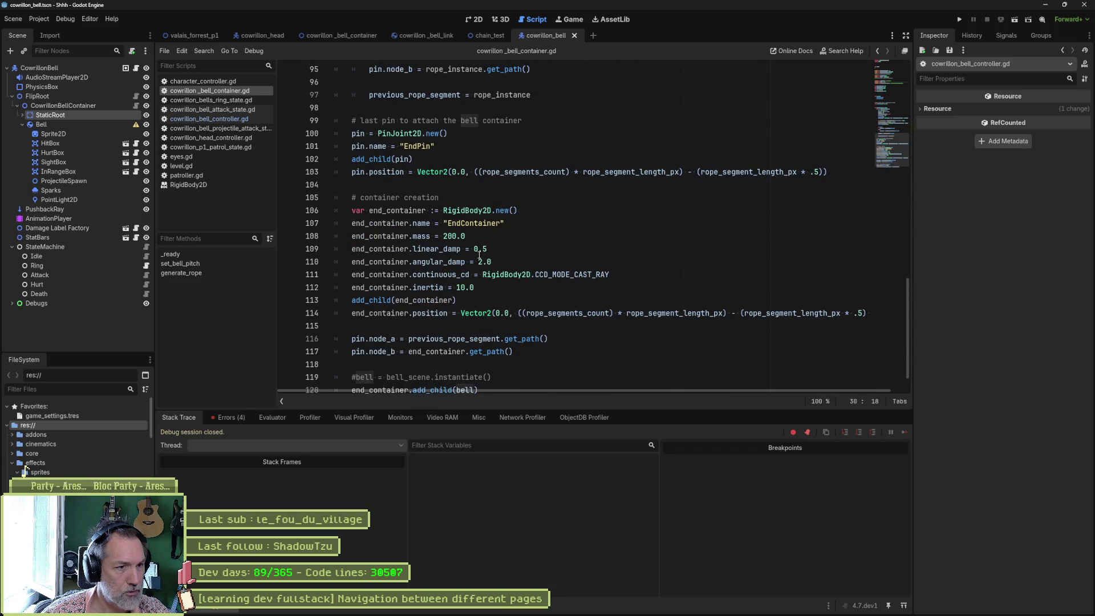
click(395, 210)
drag(523, 211, 348, 212)
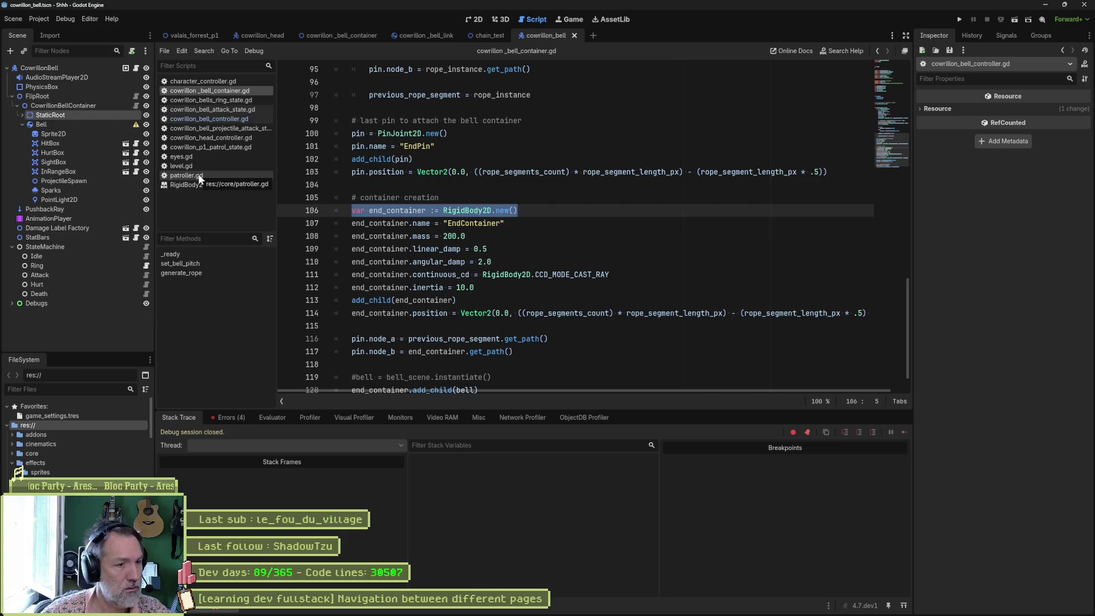
mouse_move(399, 211)
mouse_down()
mouse_move(399, 313)
mouse_move(399, 301)
mouse_up()
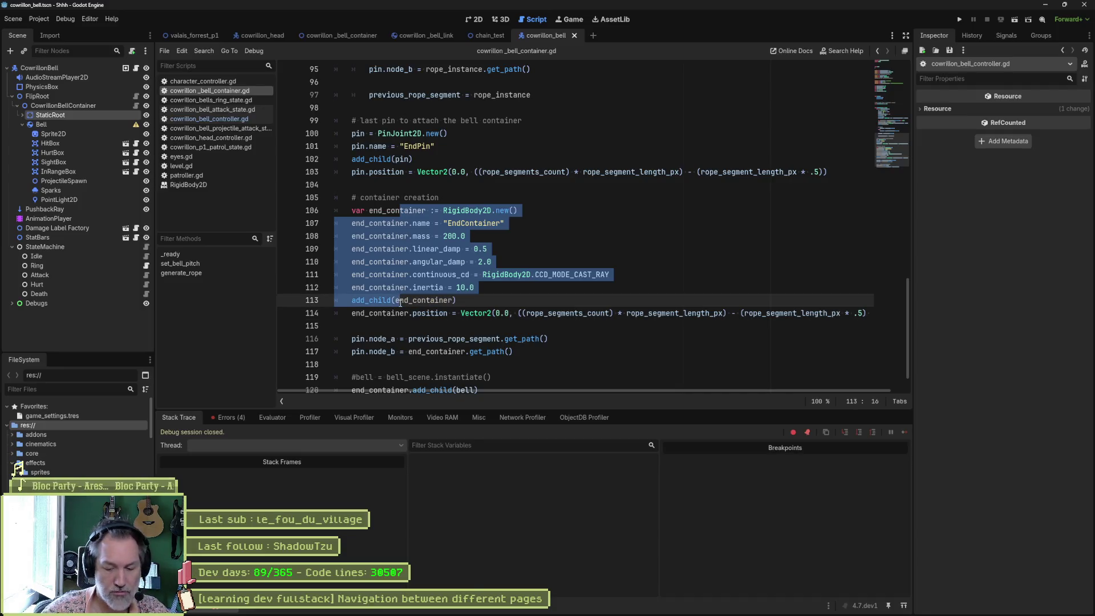
mouse_move(401, 303)
key(ctrl+k)
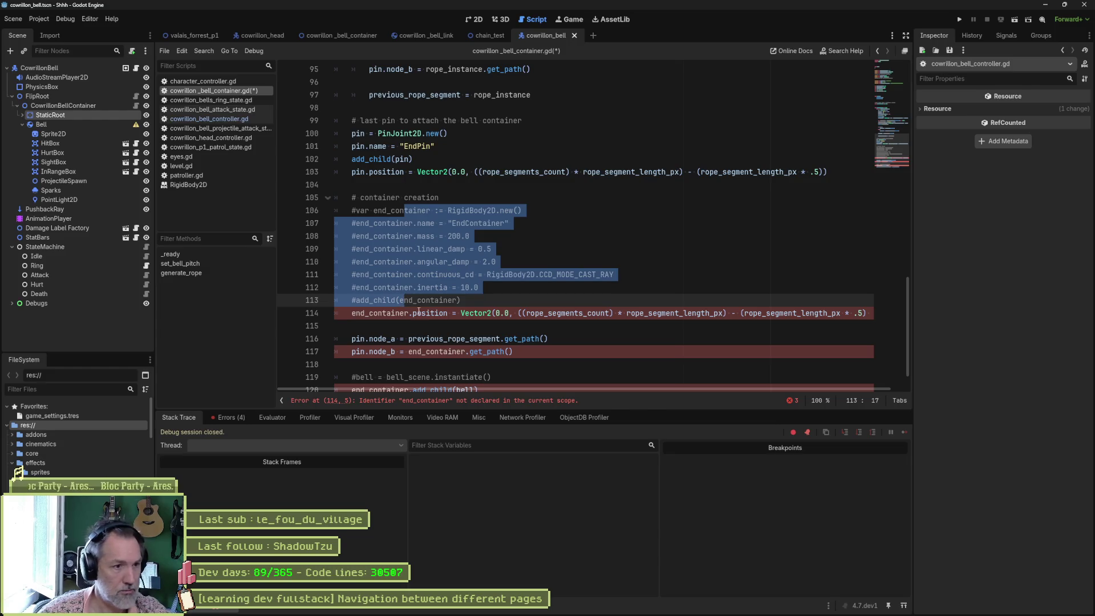
click(352, 313)
text(#)
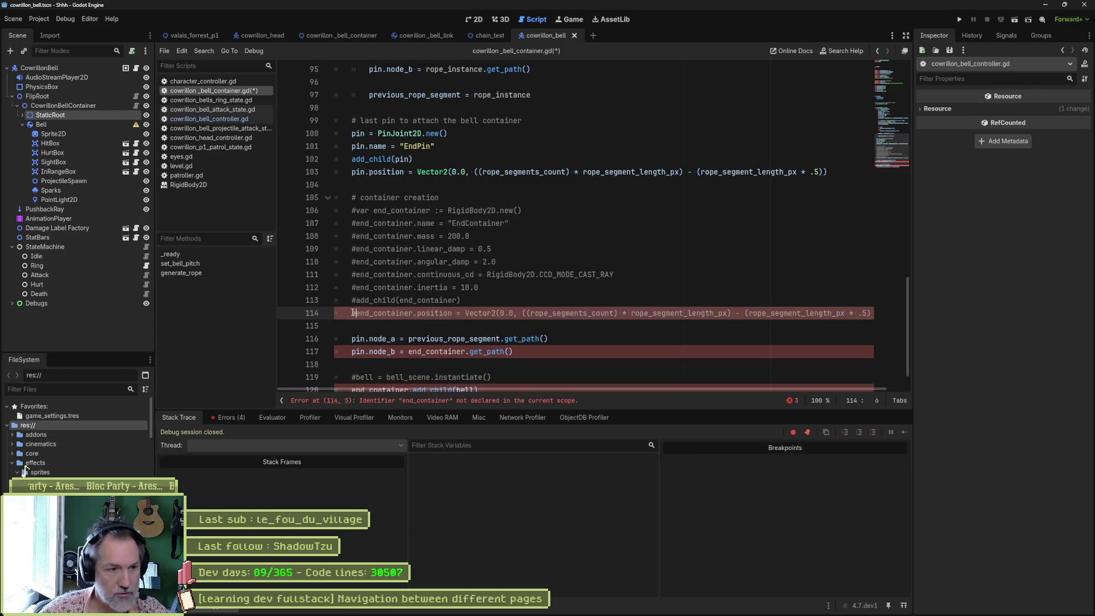
key(ctrl+k)
Step: Position bell instead of end_container on line 115, join it on line 118, then save and run
click(352, 313)
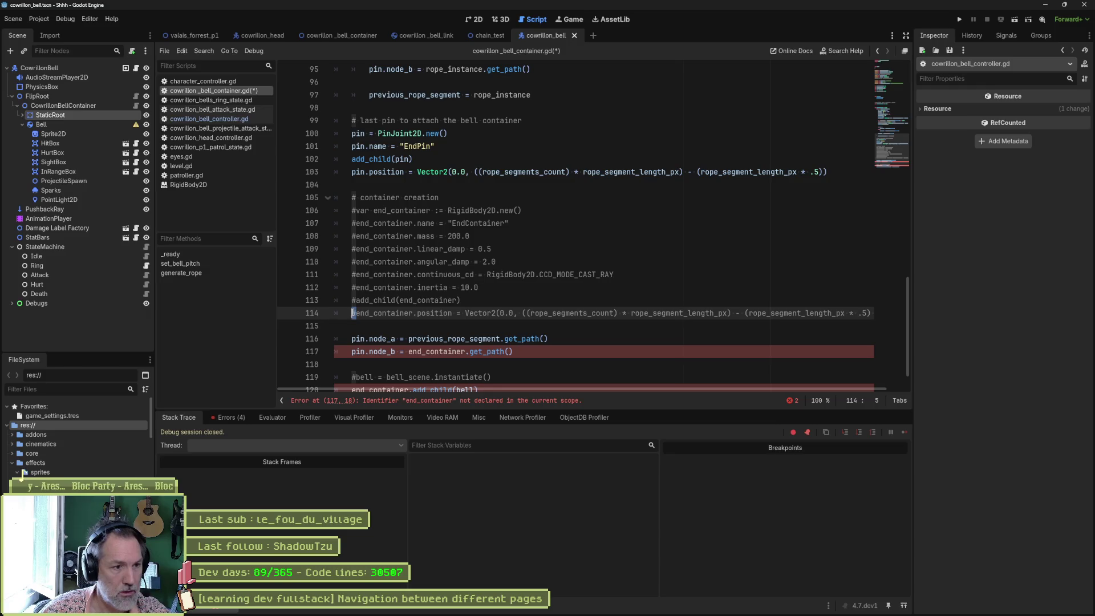
key(End)
key(Return)
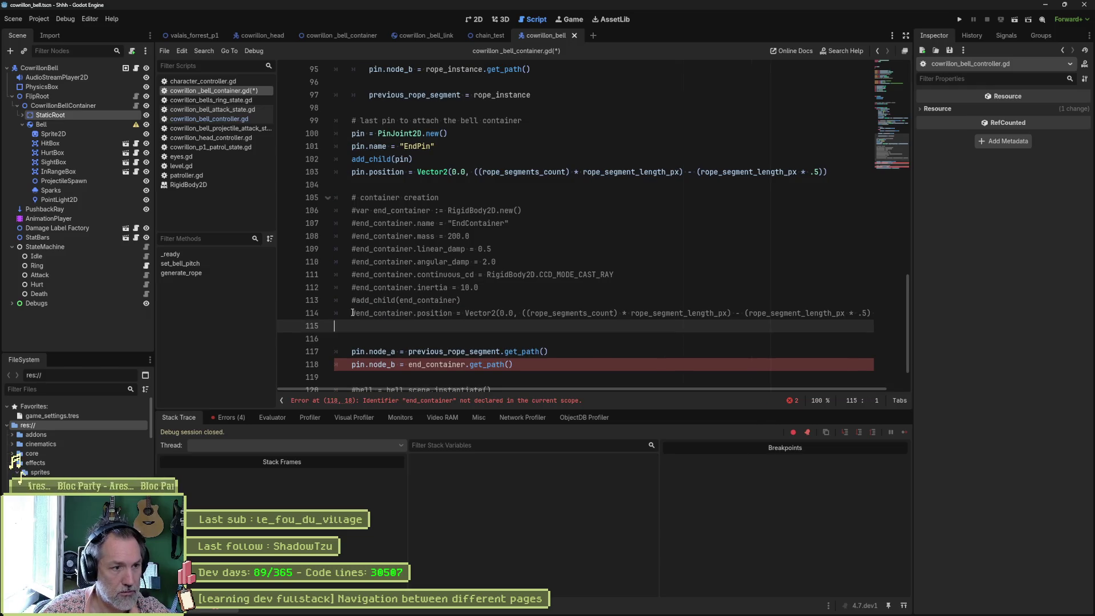
text(end_container.position = Vector2(0.0, ((rope_segments_count) * rope_segment_length_px) - (rope_segment_length_px * .5) + 8))
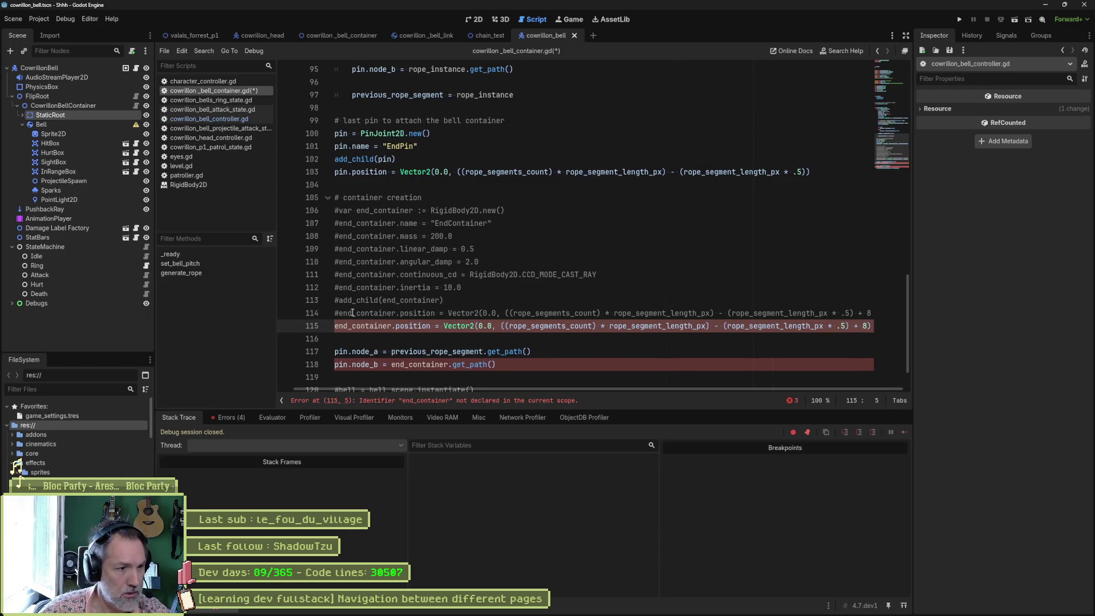
key(ctrl+shift+Right)
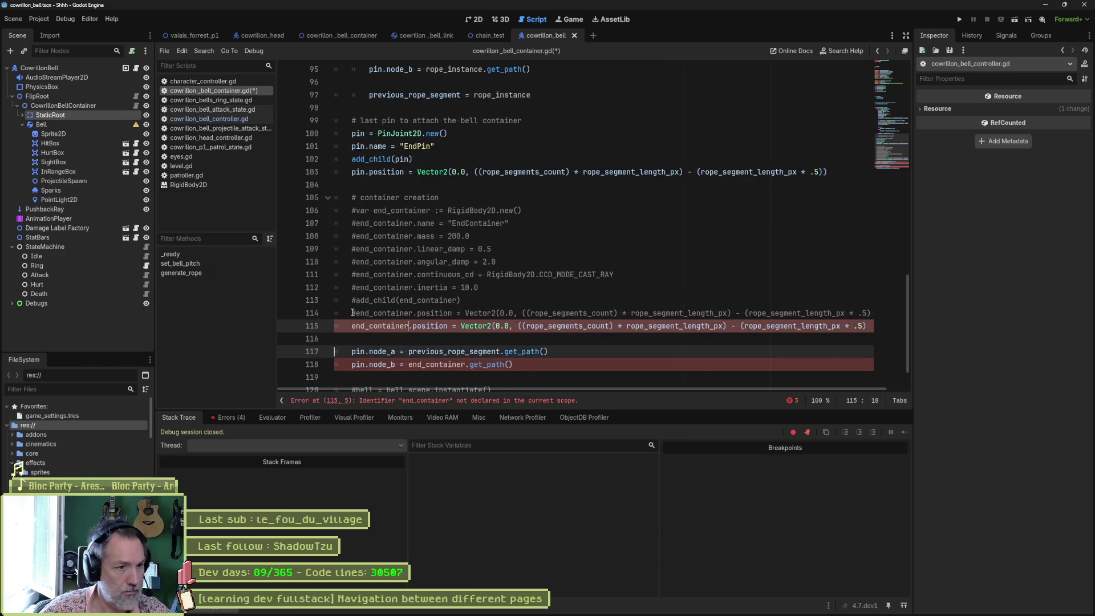
text(be)
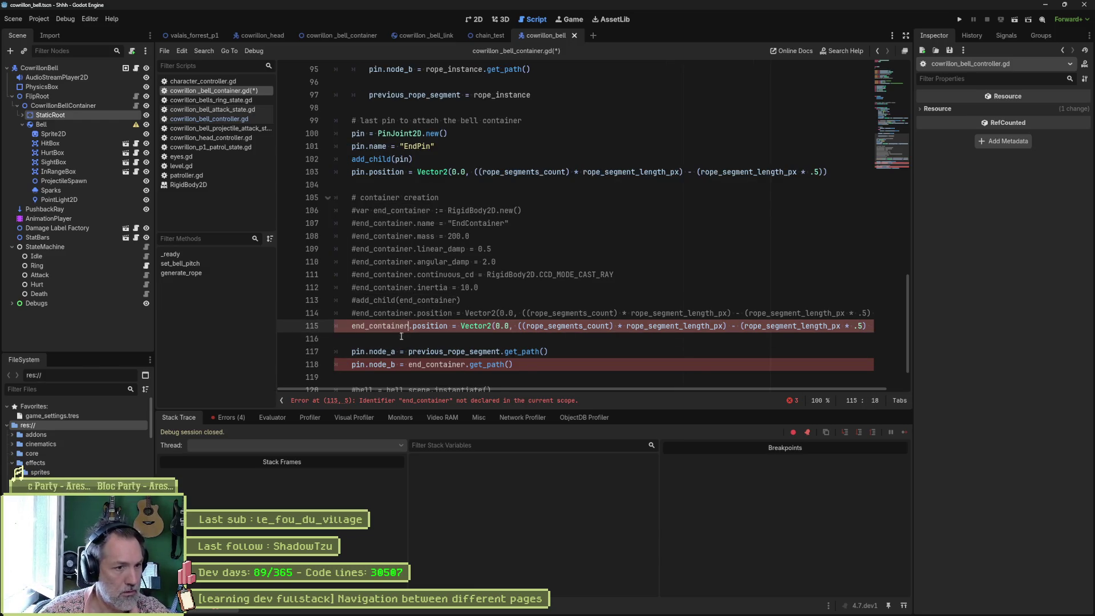
text(ll)
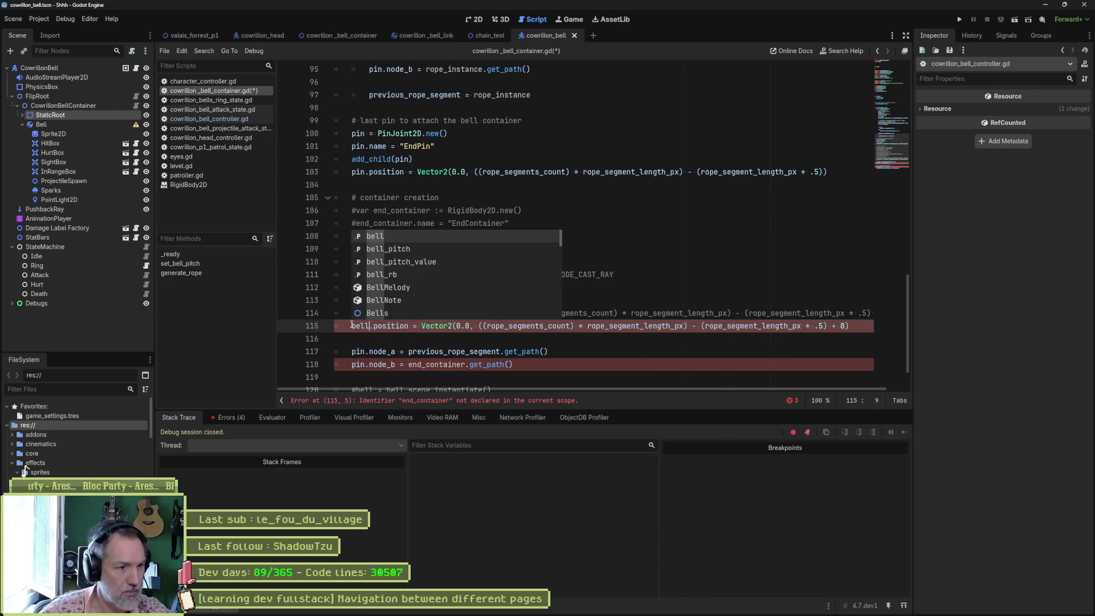
click(675, 312)
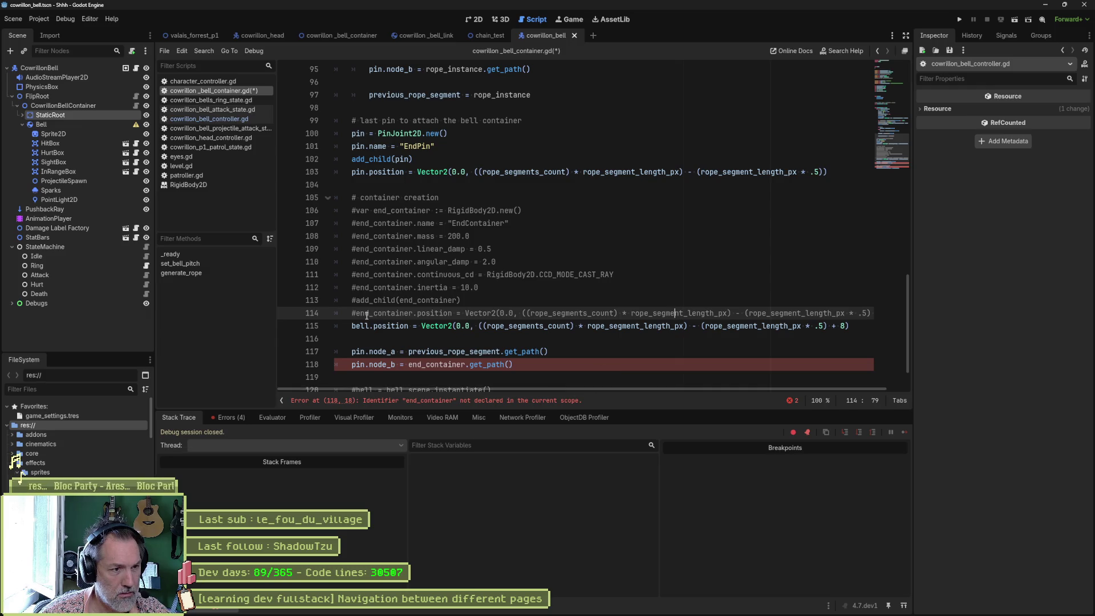
double_click(428, 363)
text(bell)
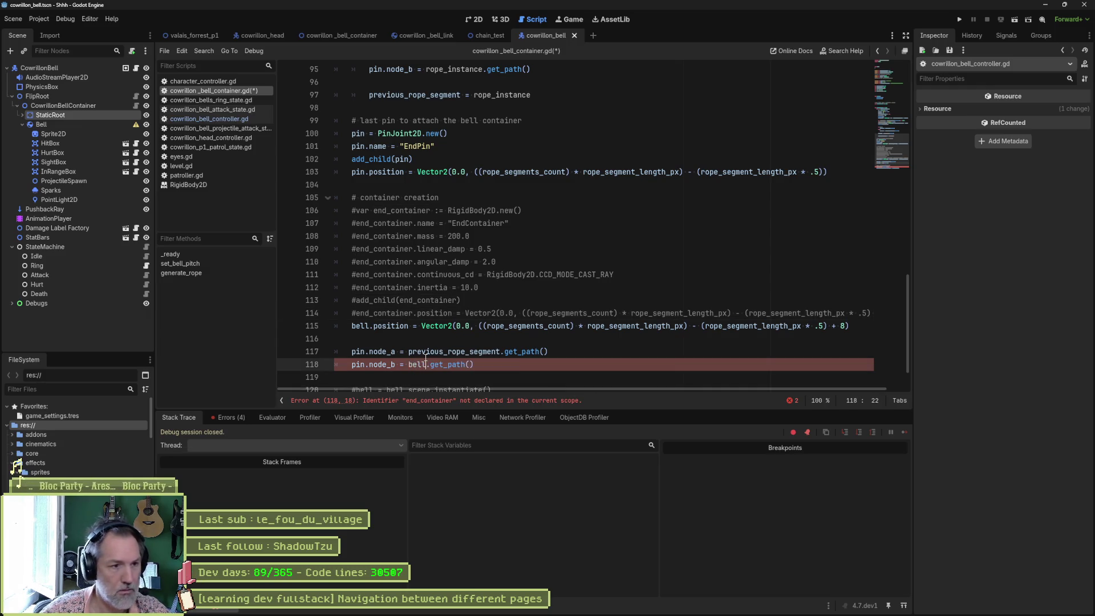
key(ctrl+s)
key(F6)
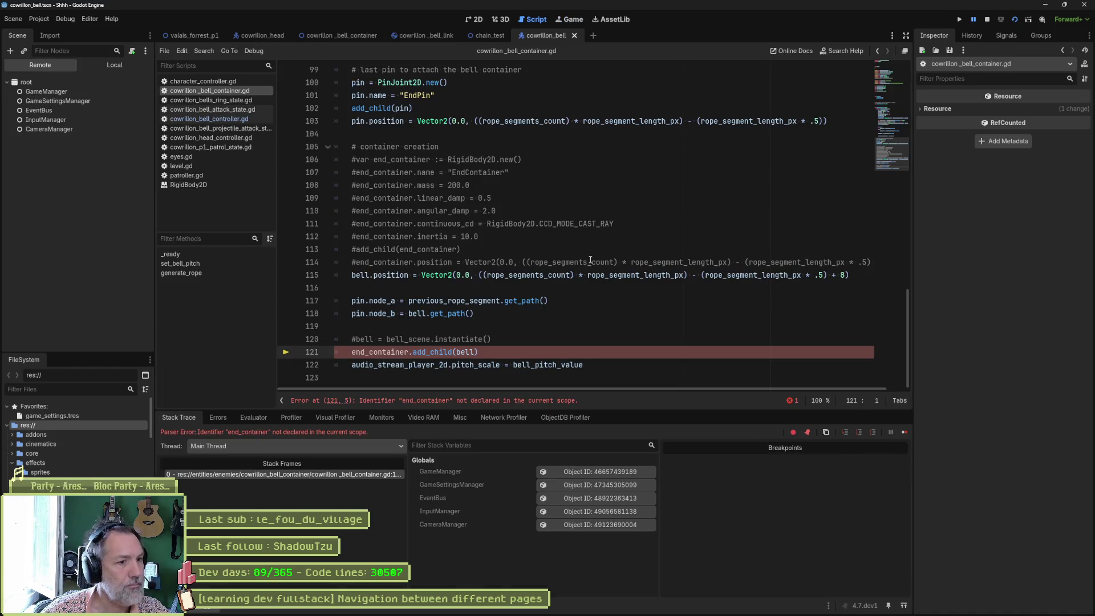
Step: Comment out the end_container add_child line 121 and rerun the scene
double_click(397, 353)
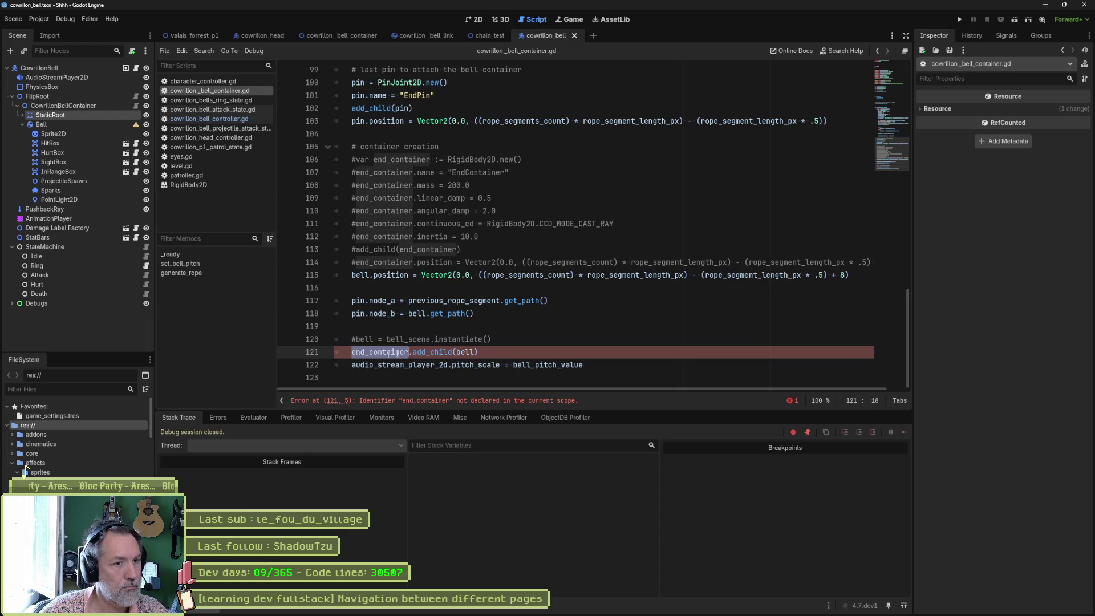
click(353, 353)
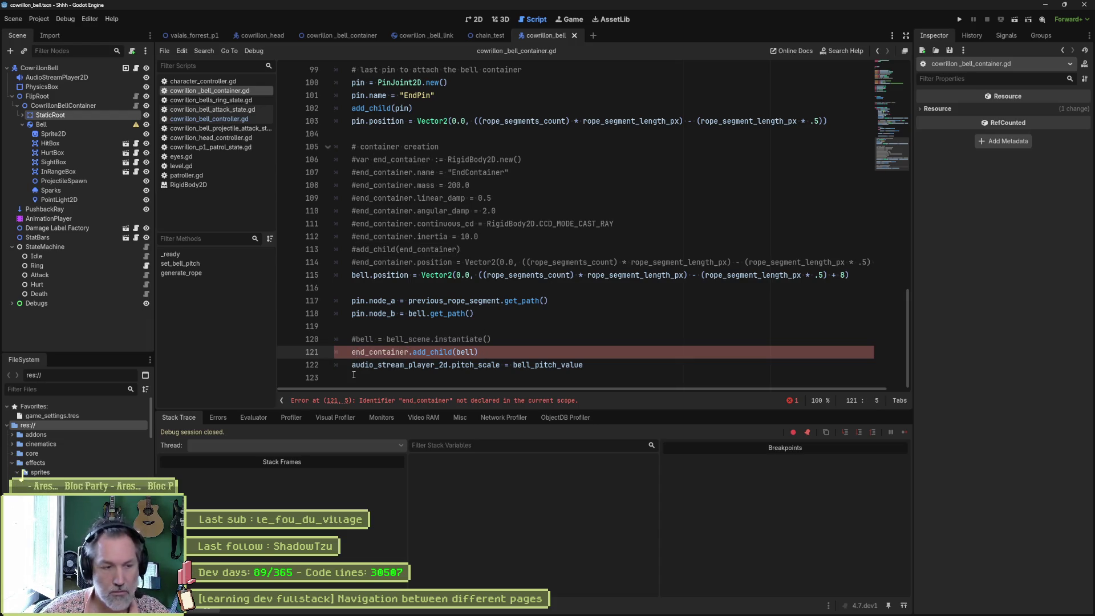
key(ctrl+k)
key(F6)
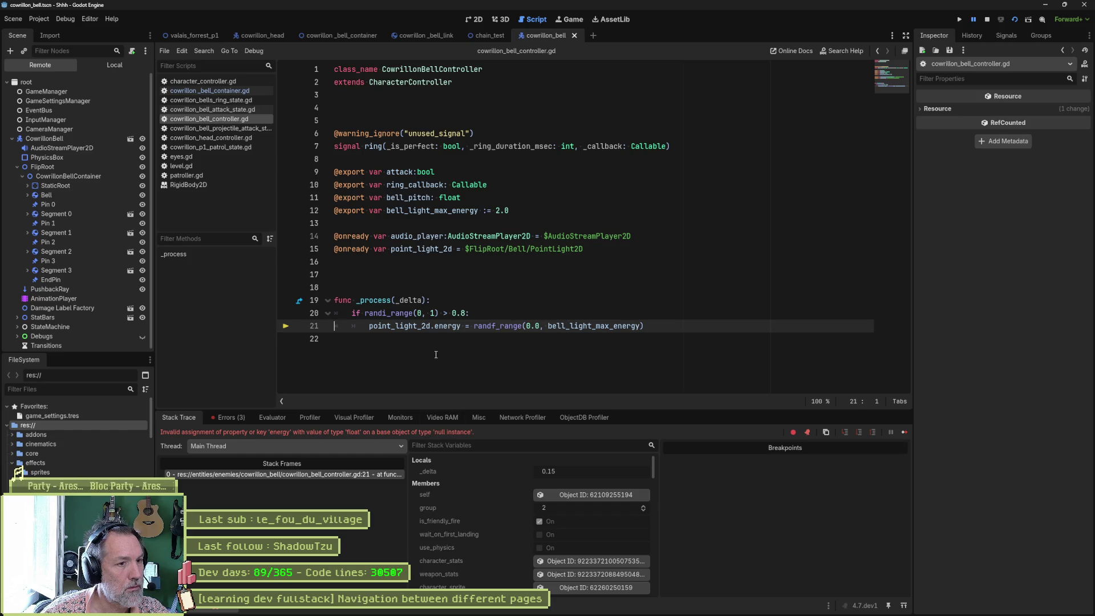
Step: Stop the game and replace line 15's point_light_2d with a fresh PointLight2D reference, then run again
double_click(415, 327)
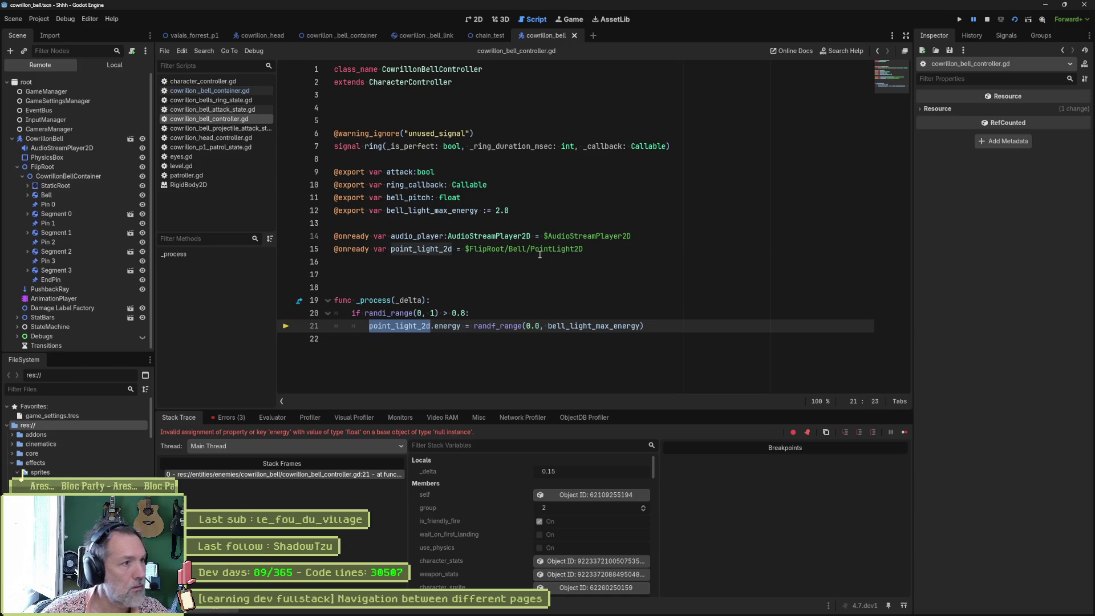
mouse_move(540, 255)
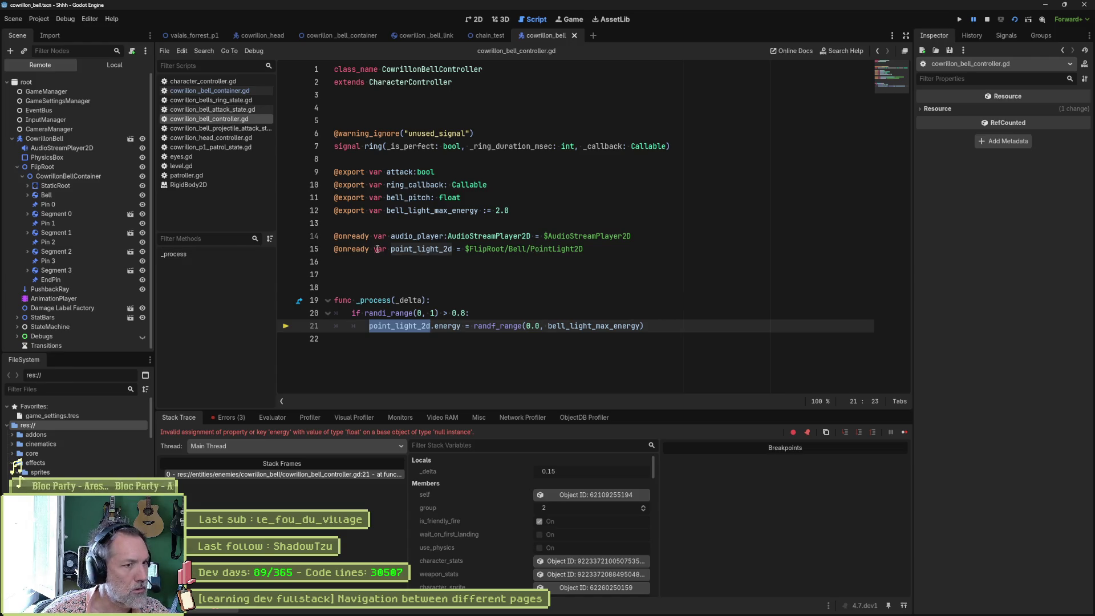
mouse_move(427, 254)
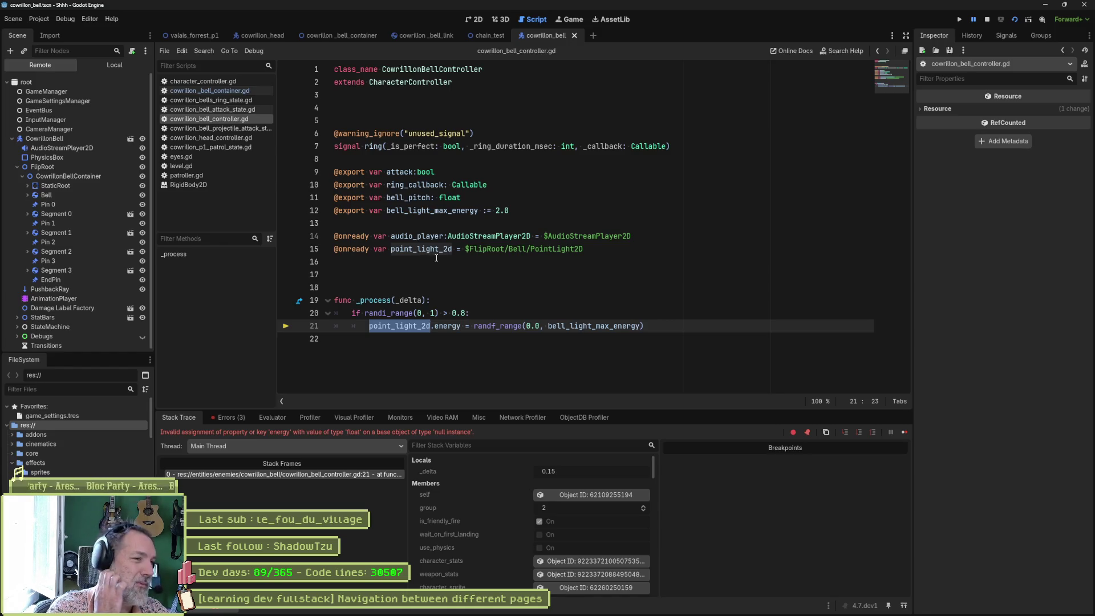
key(F8)
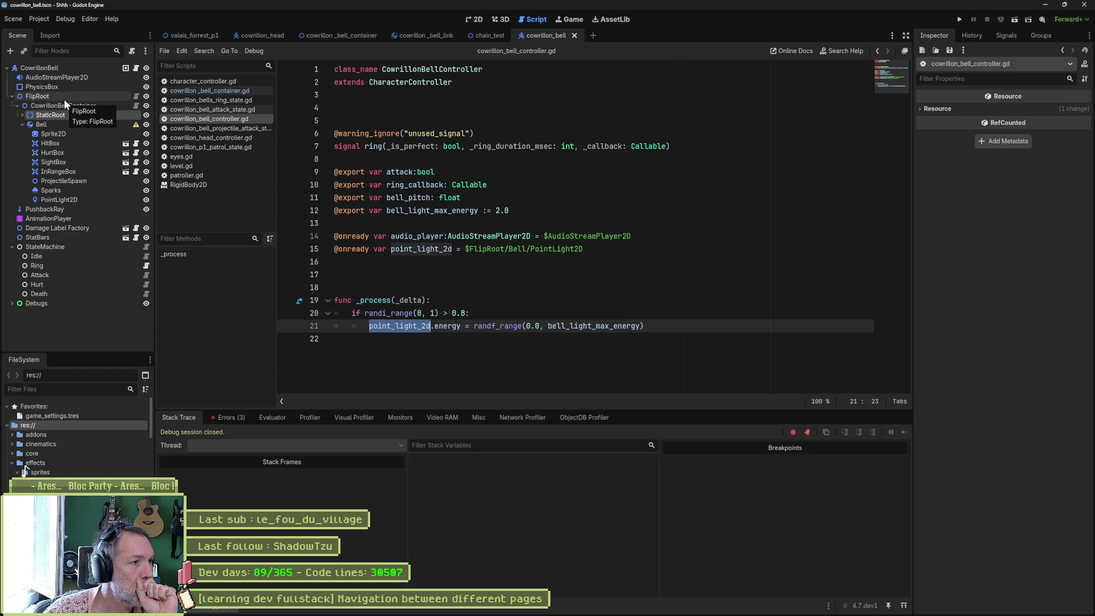
click(610, 249)
key(ctrl+x)
drag(59, 199, 373, 249)
key(F6)
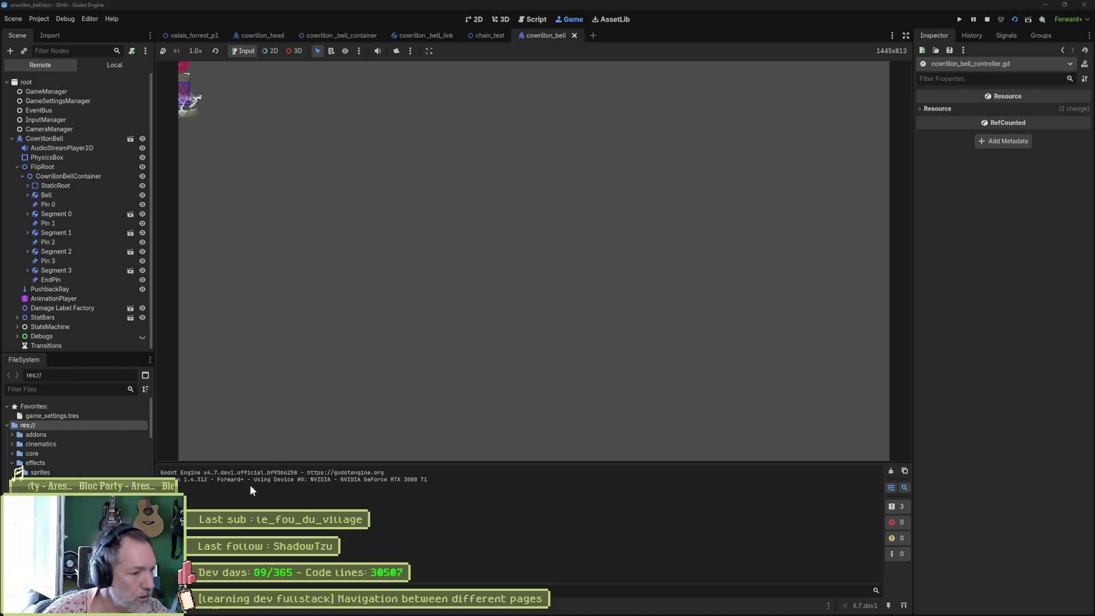
Step: From the Errors list, repoint line 12's projectile_spawn to Bell/ProjectileSpawn and test-run the scene
click(214, 611)
click(231, 417)
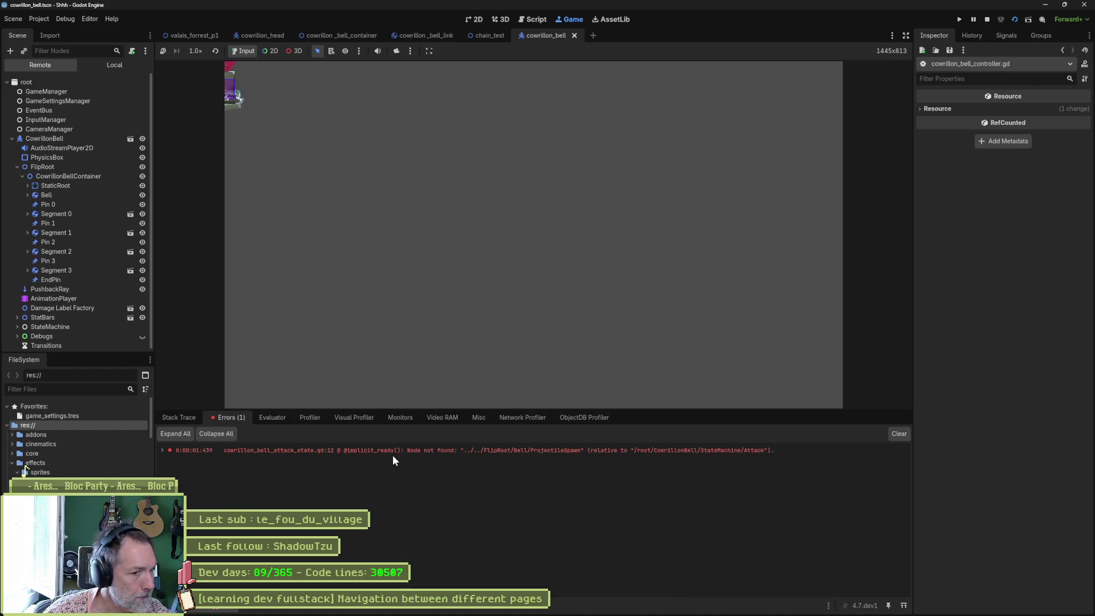
double_click(420, 452)
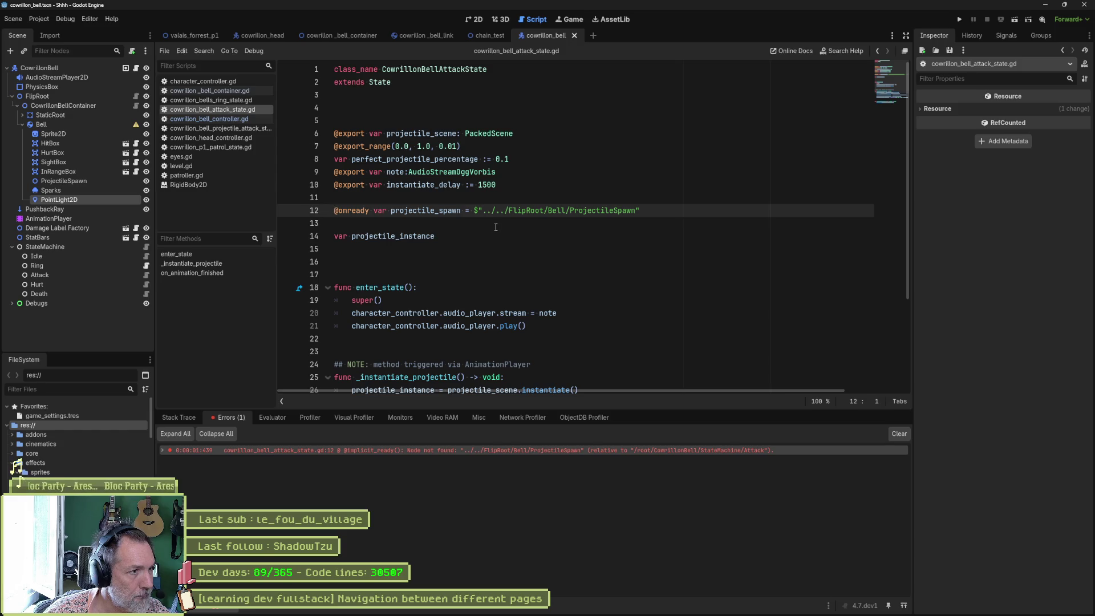
key(ctrl+x)
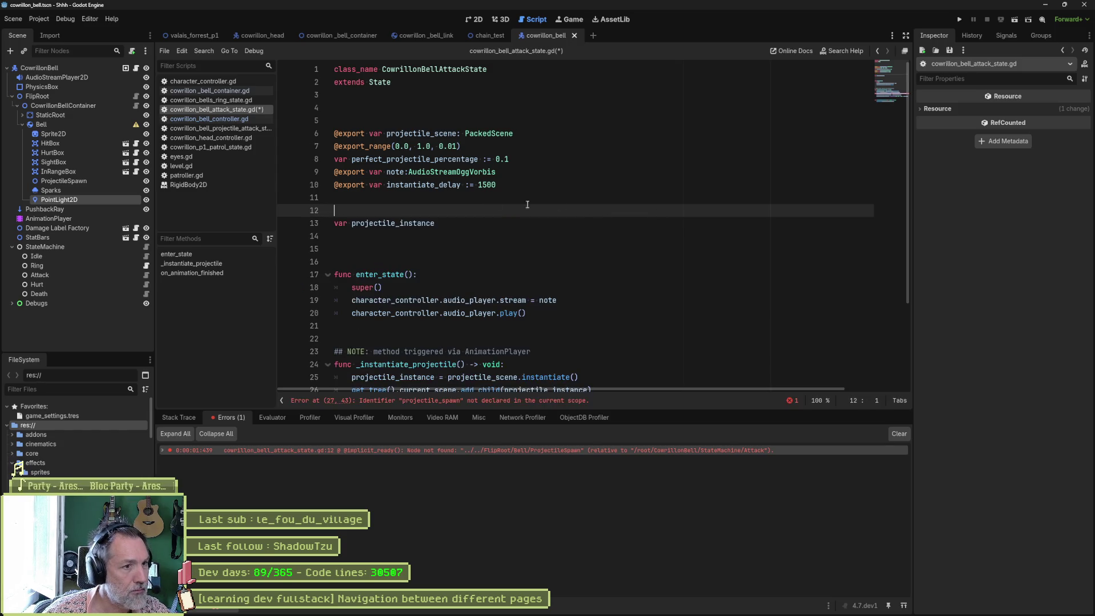
drag(86, 181, 384, 206)
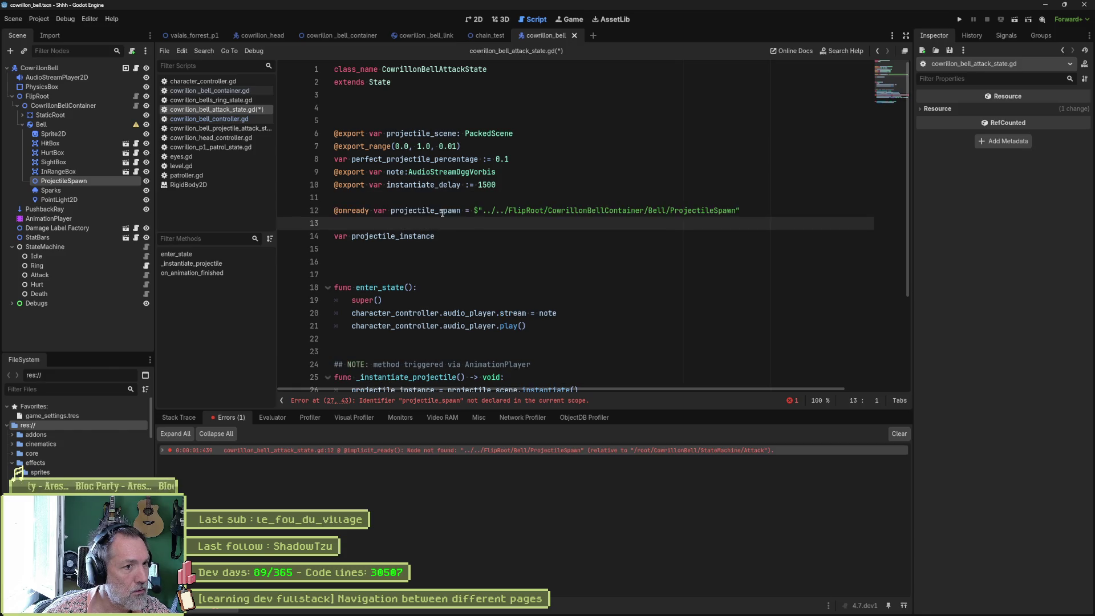
key(F6)
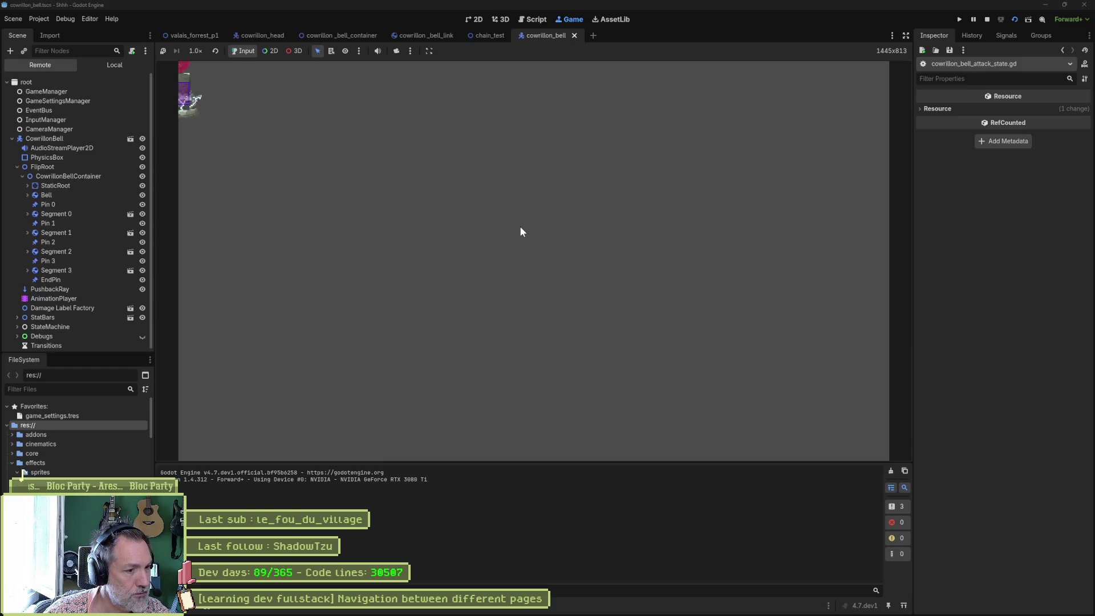
key(F8)
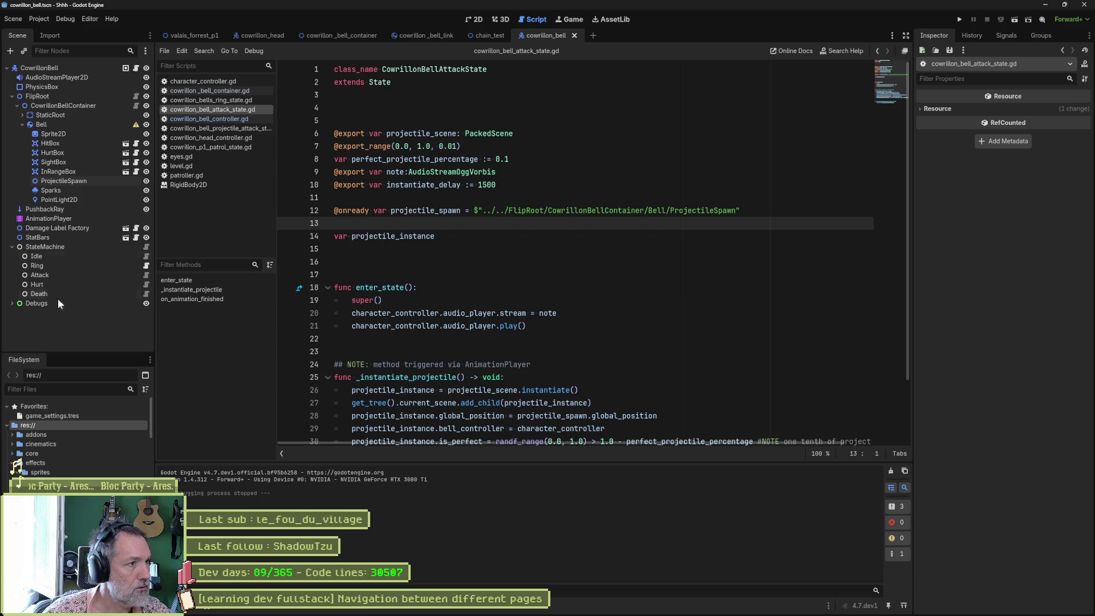
click(12, 96)
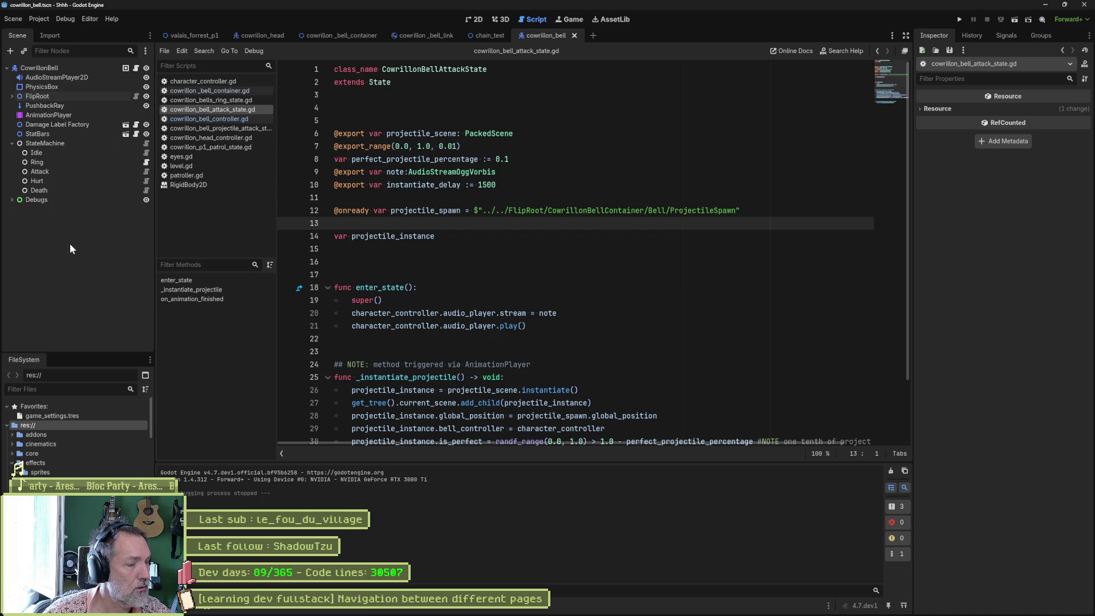
Step: Create a Camera2D node and move it out of ProjectileSpawn to directly under CowrillonBell
key(ctrl+a)
text(camer)
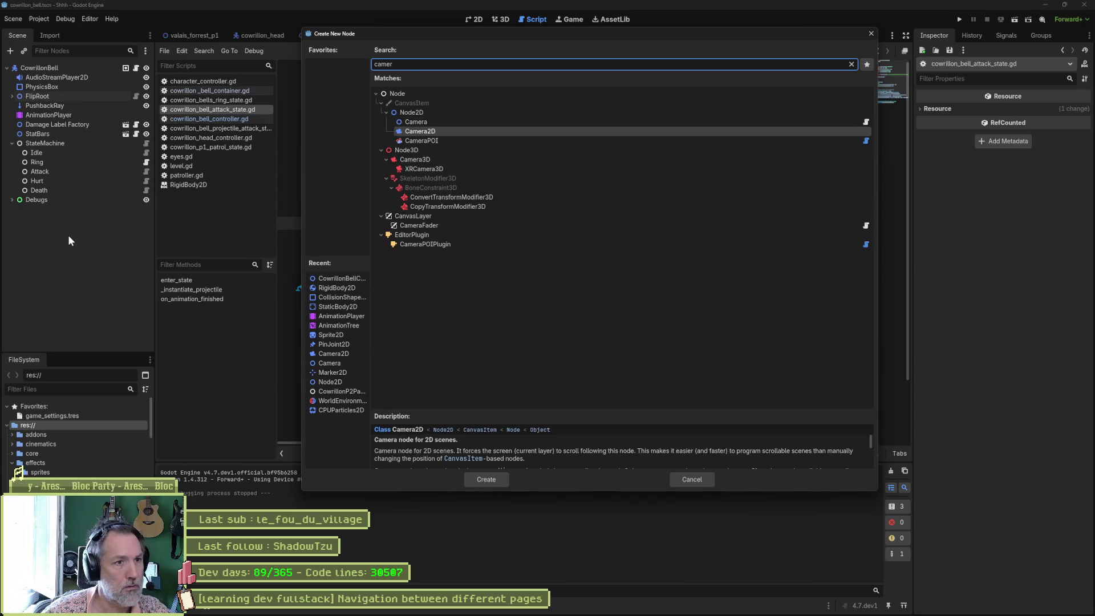
key(Return)
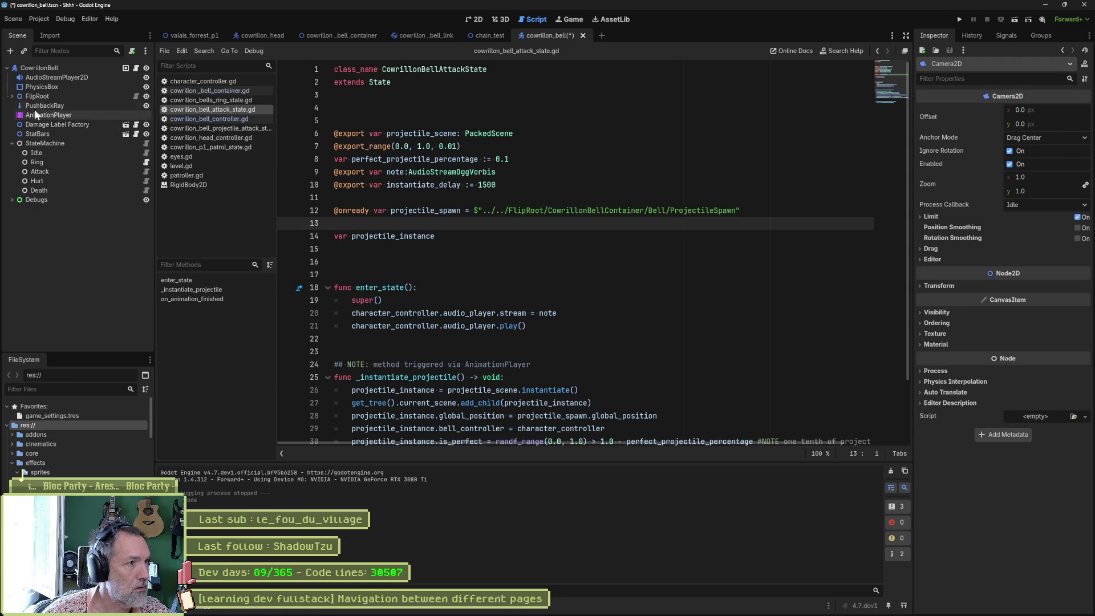
text(t)
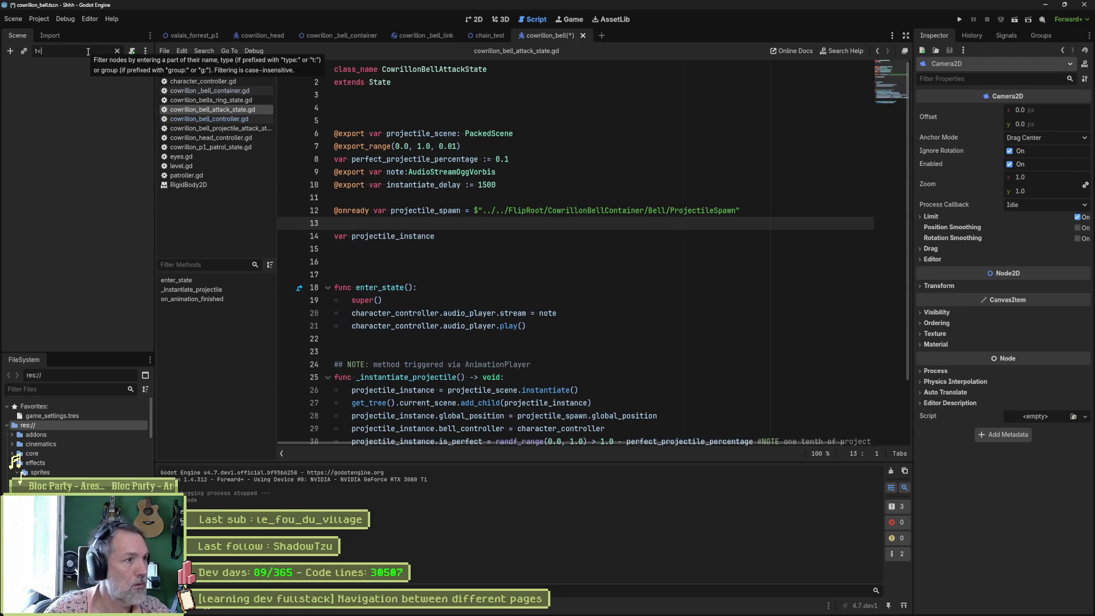
text(:camer)
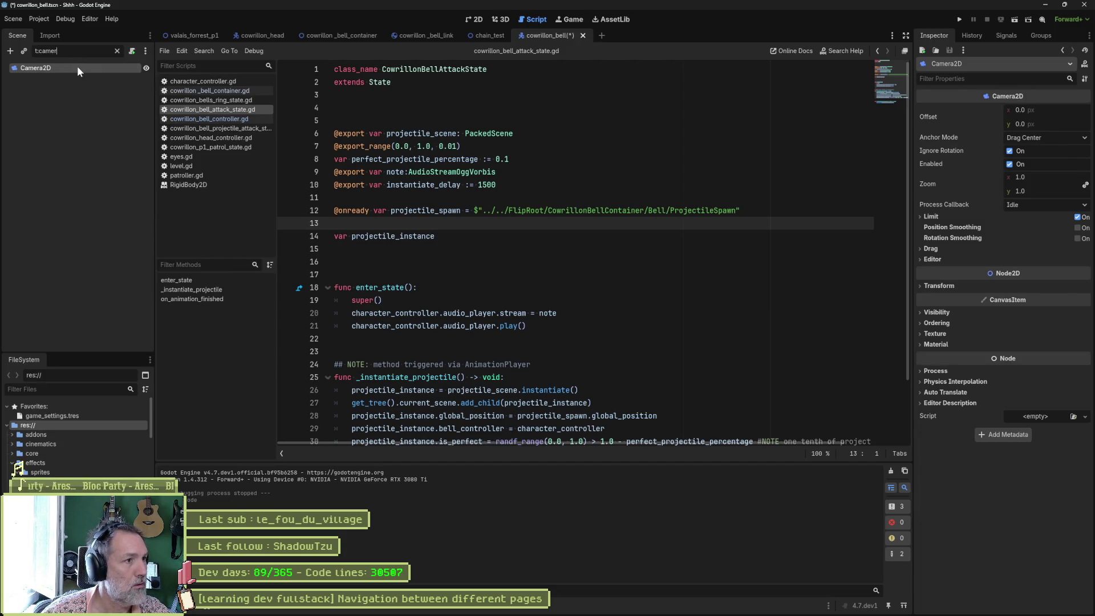
click(117, 51)
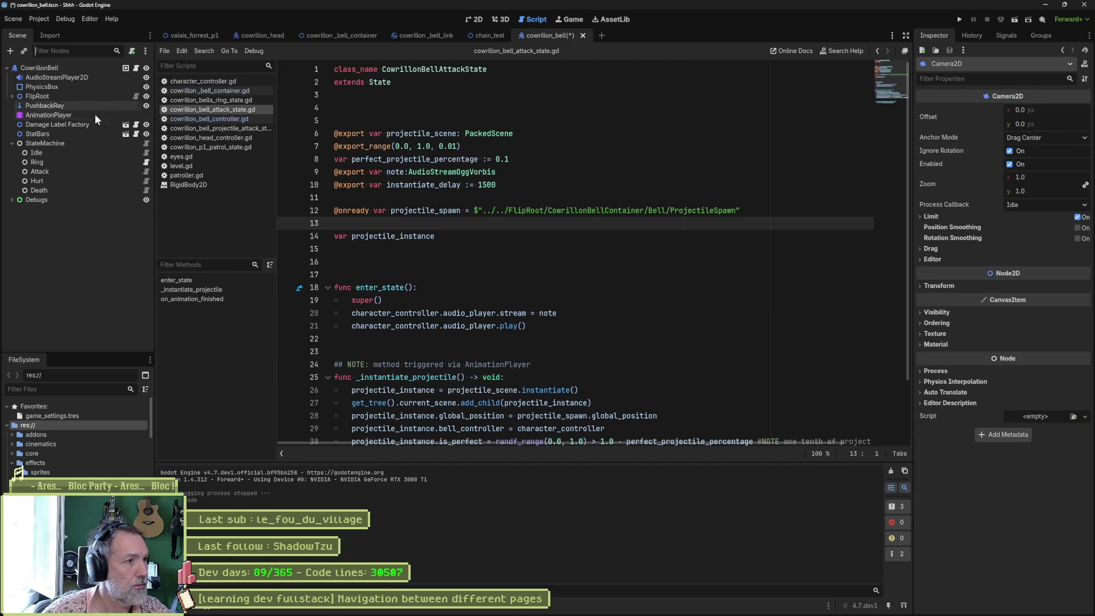
click(12, 96)
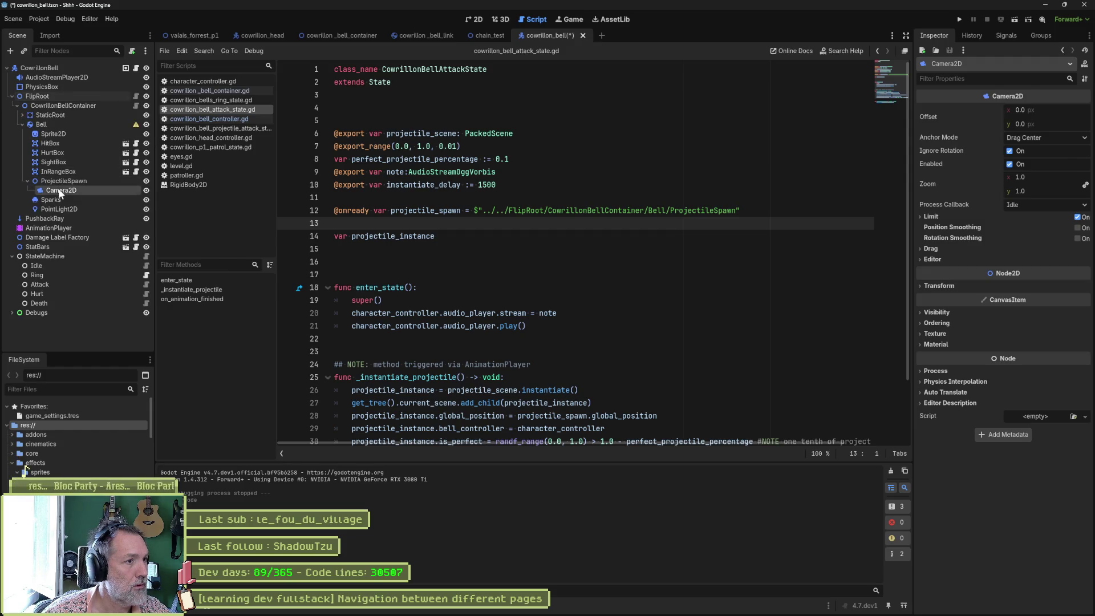
drag(61, 190, 39, 72)
click(474, 19)
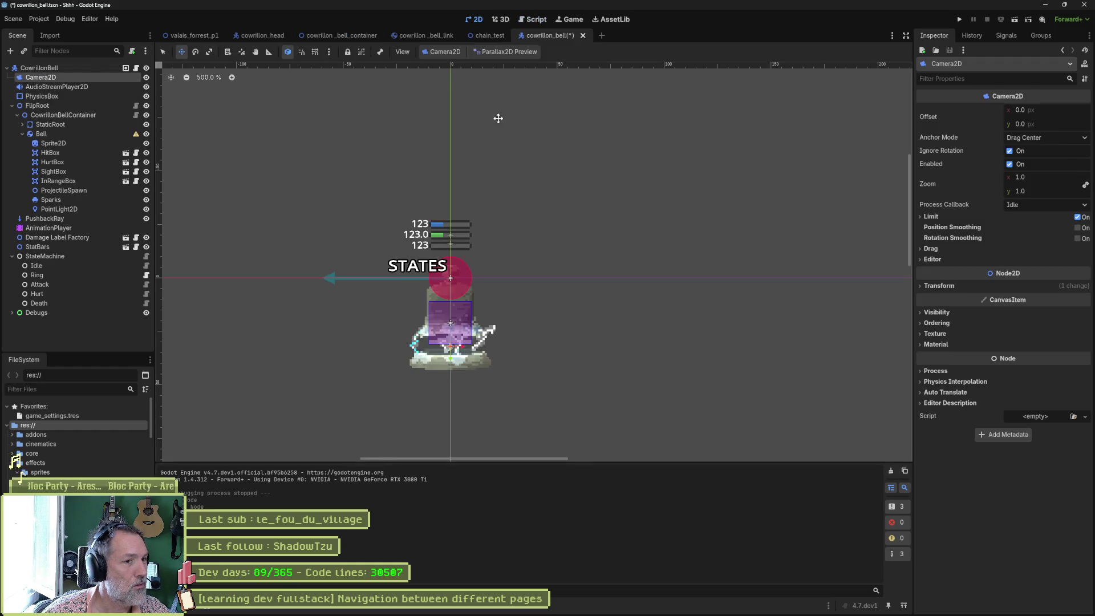
Step: Give the Camera2D a zoom of 3.0 on x and y, then run the scene
scroll(498, 118, down, 10)
scroll(516, 183, up, 3)
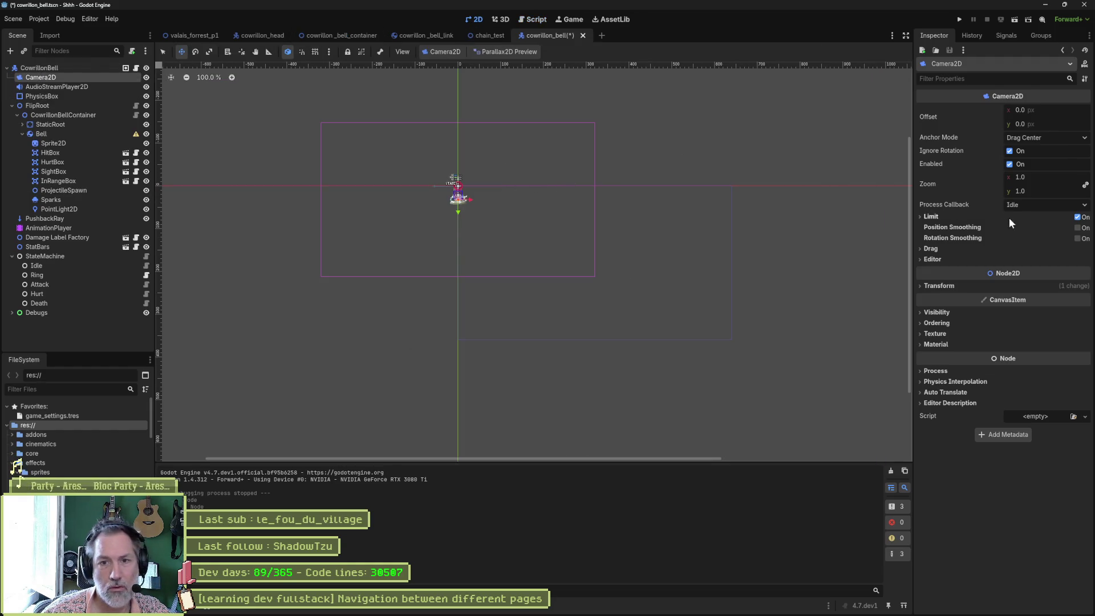
text(3)
key(Return)
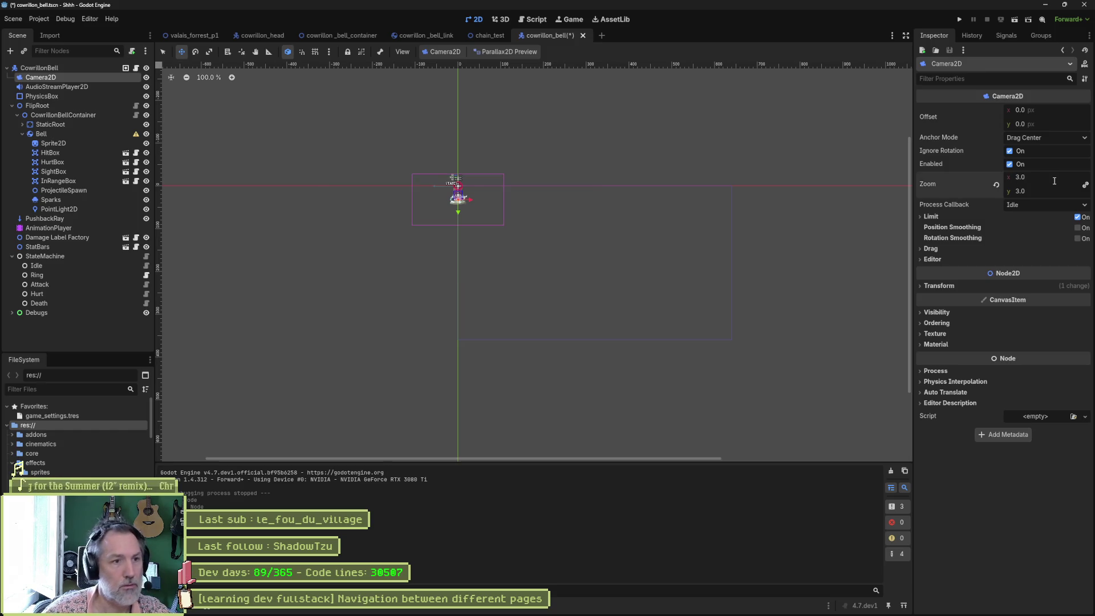
scroll(472, 212, up, 8)
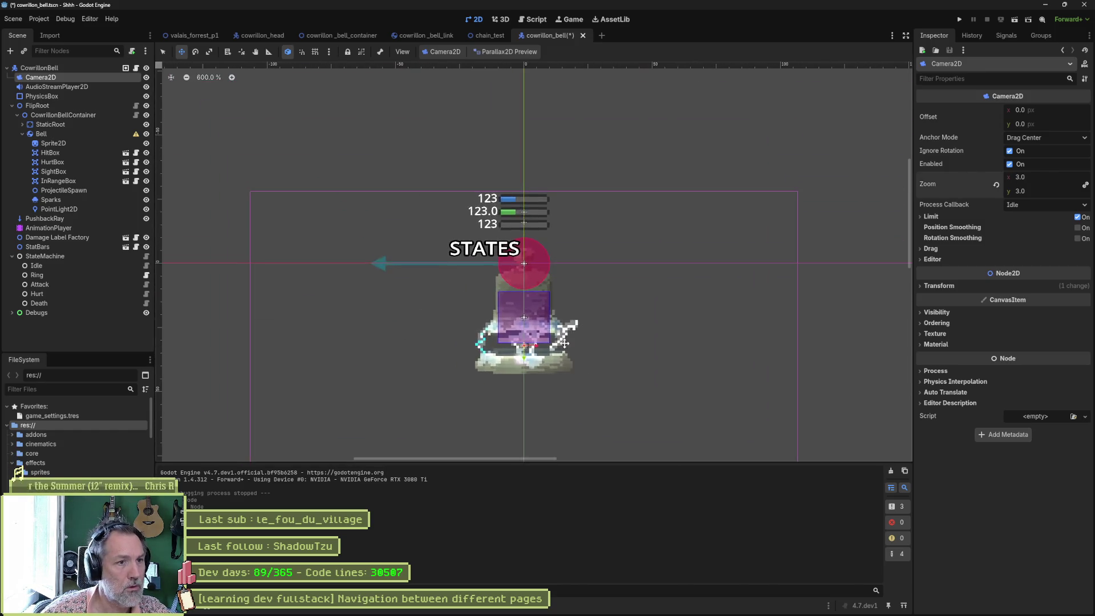
mouse_move(564, 337)
mouse_down()
mouse_move(533, 274)
mouse_move(503, 298)
mouse_move(506, 315)
mouse_up()
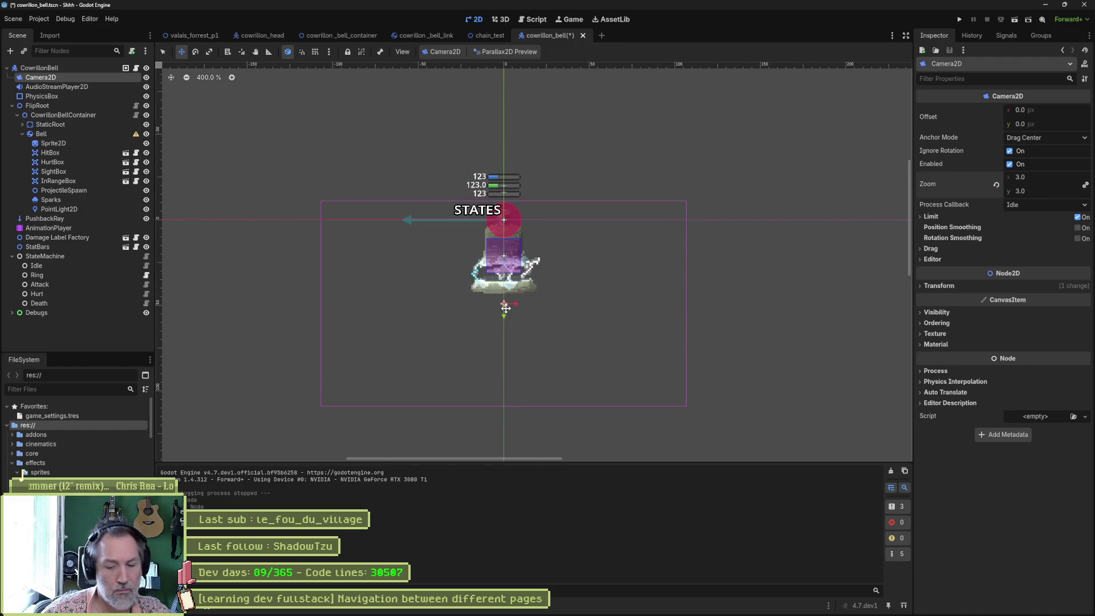
key(F6)
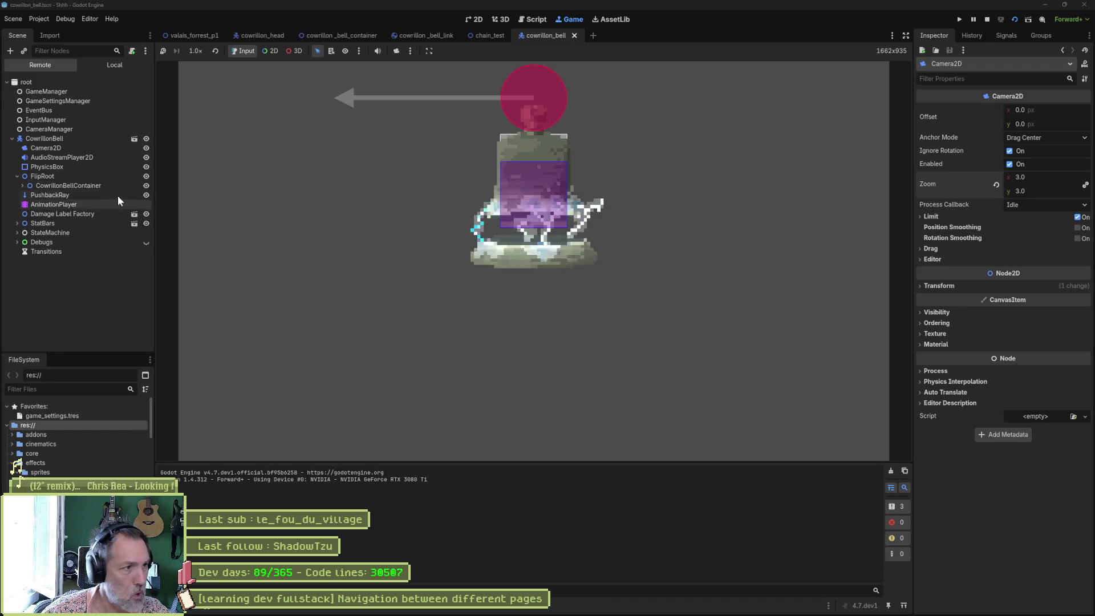
Step: Inspect the live EndPin, Bell, Pin 0 and Segment 0 in the Remote tree, then stop the game
click(22, 185)
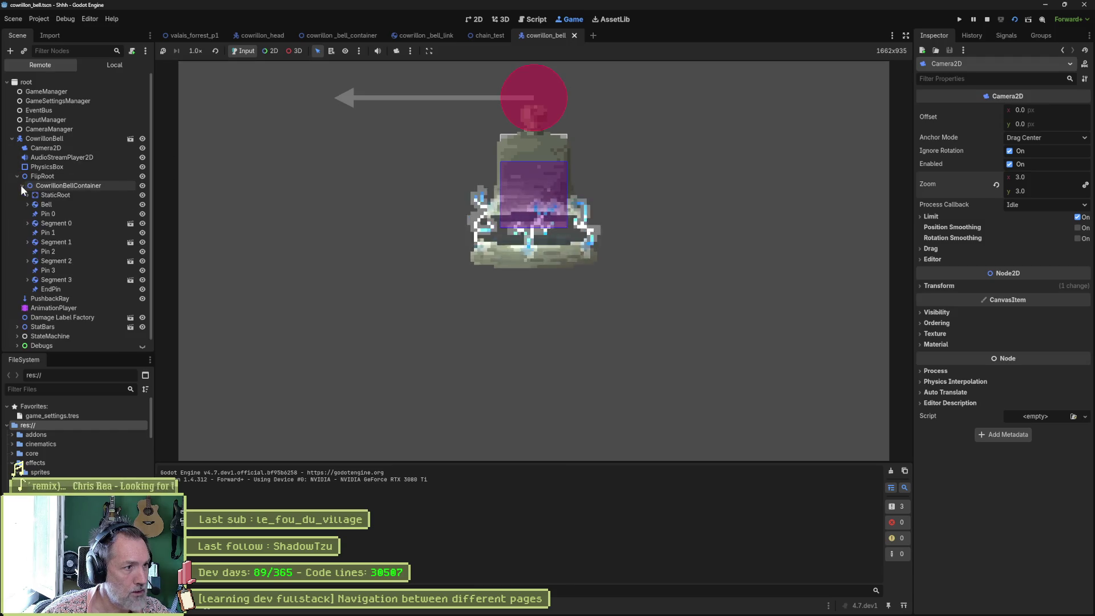
click(63, 288)
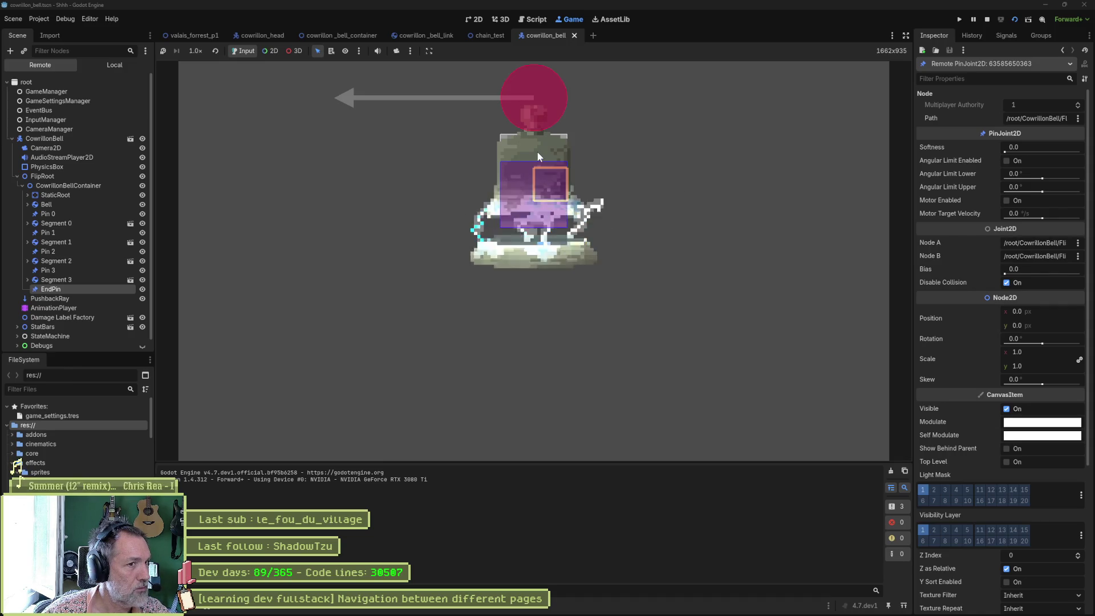
click(76, 203)
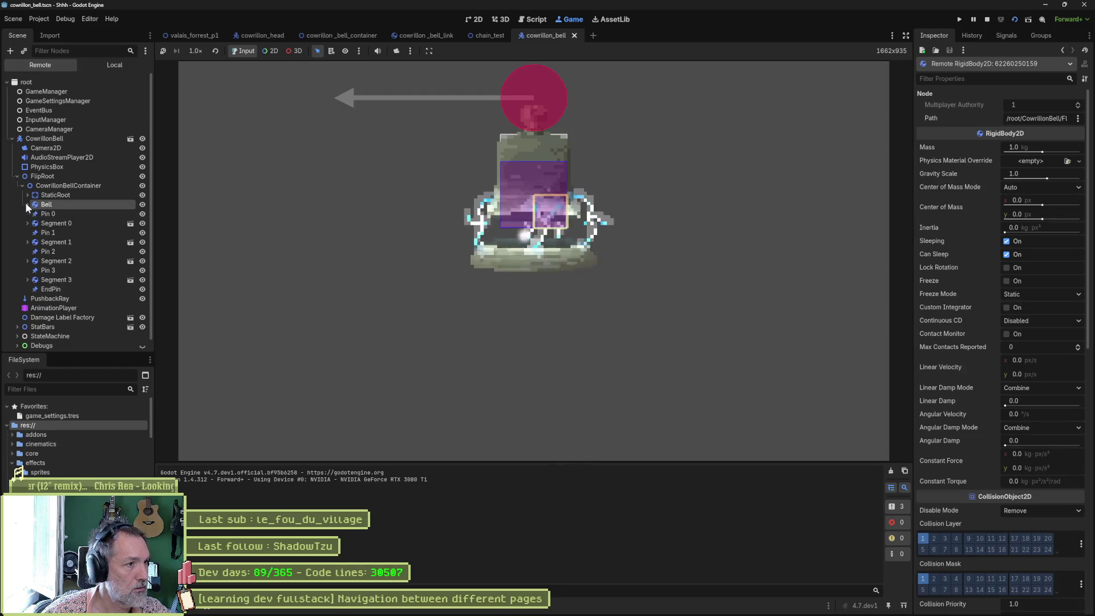
click(39, 213)
click(44, 225)
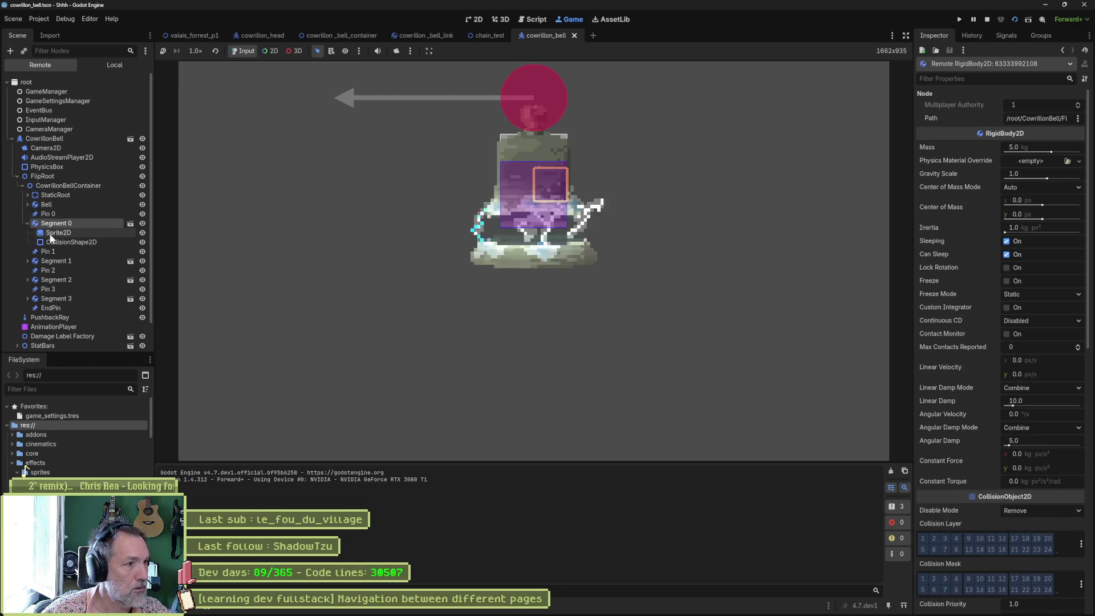
click(51, 243)
key(F8)
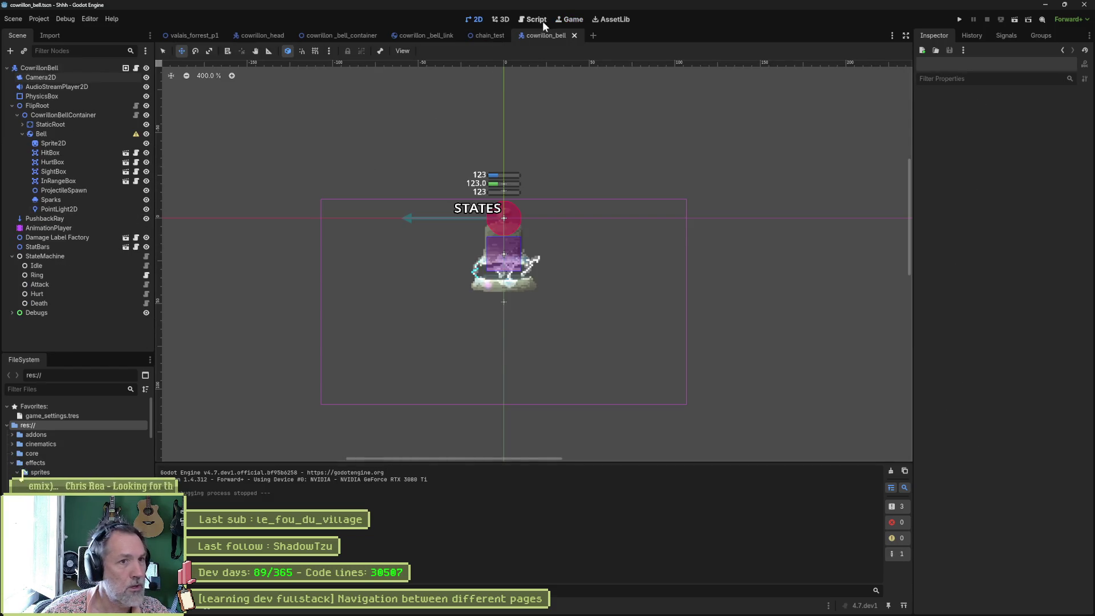
Step: Review where the pin variable is used in the bell container script
click(542, 22)
click(225, 91)
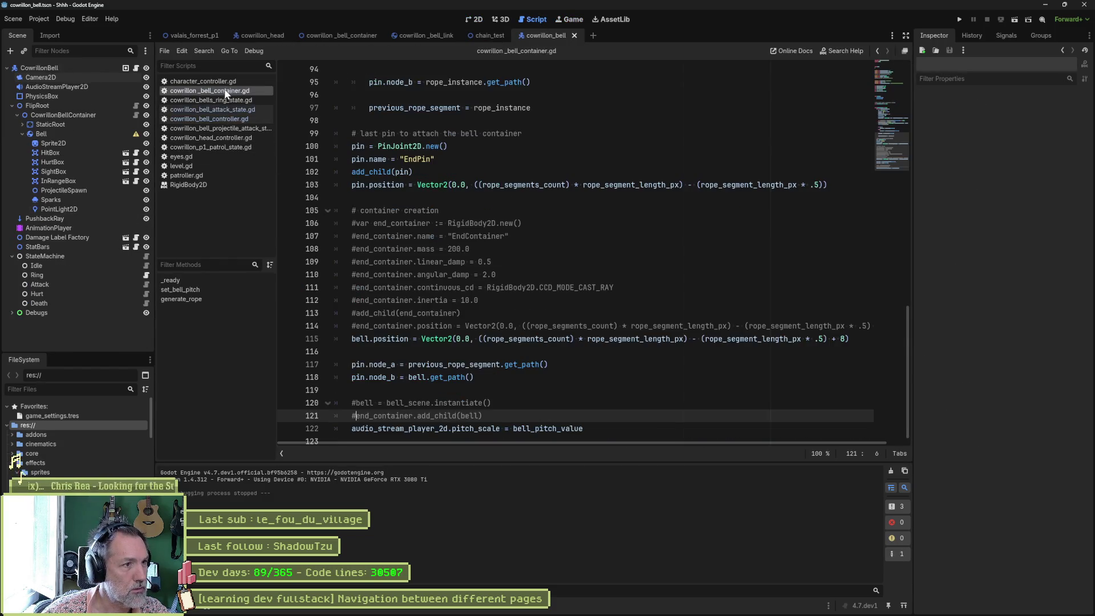
scroll(553, 316, up, 3)
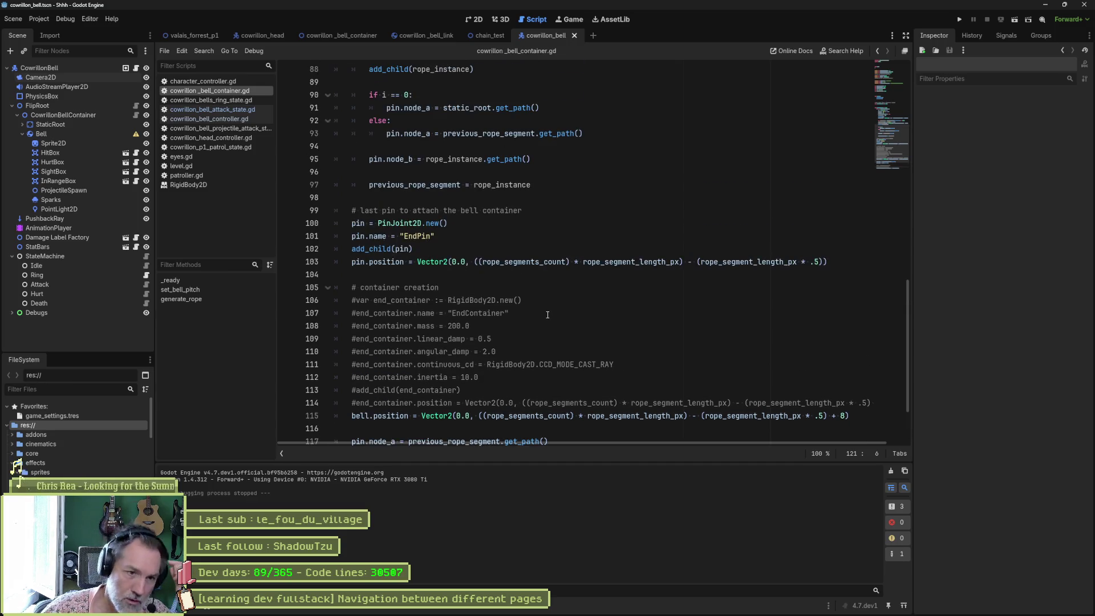
double_click(358, 301)
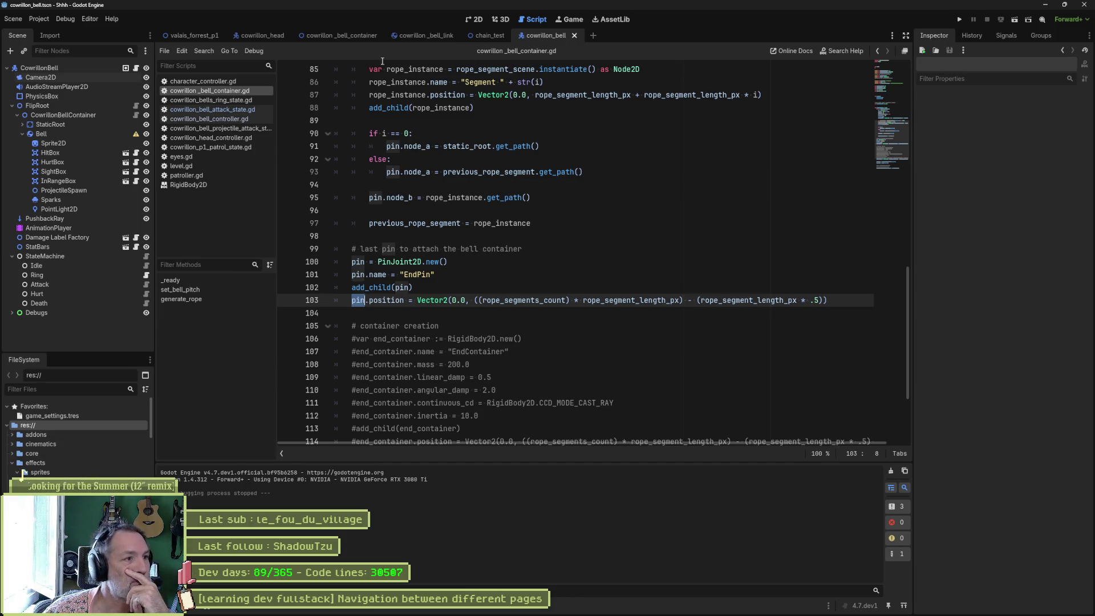
Step: Set CowrillonBellContainer's Rope Segment Length Px to 8 and run the bell scene
click(85, 115)
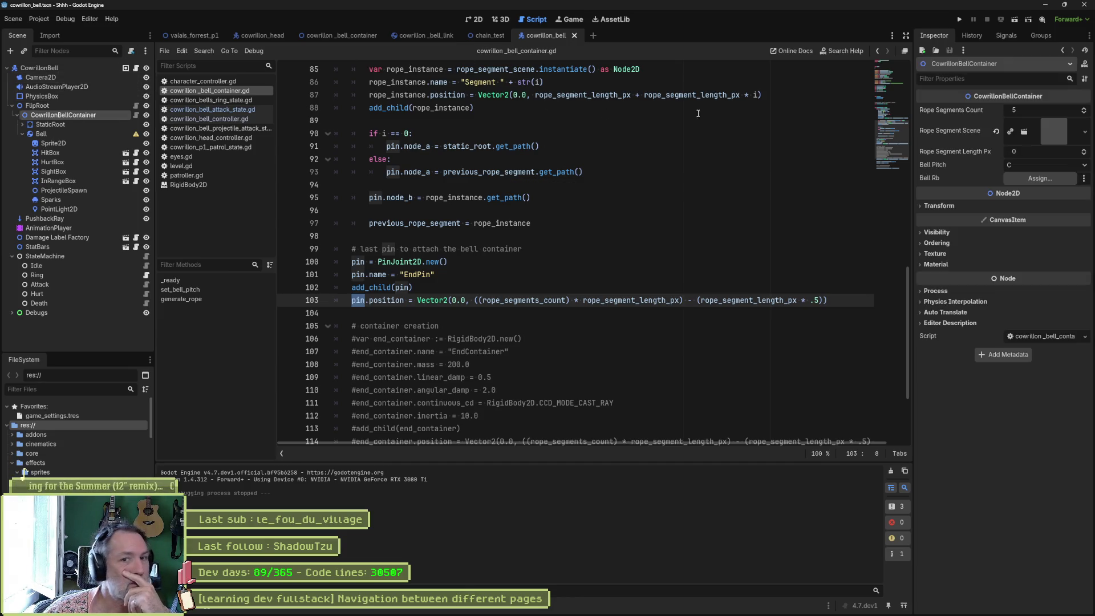
click(1036, 151)
text(8)
key(Return)
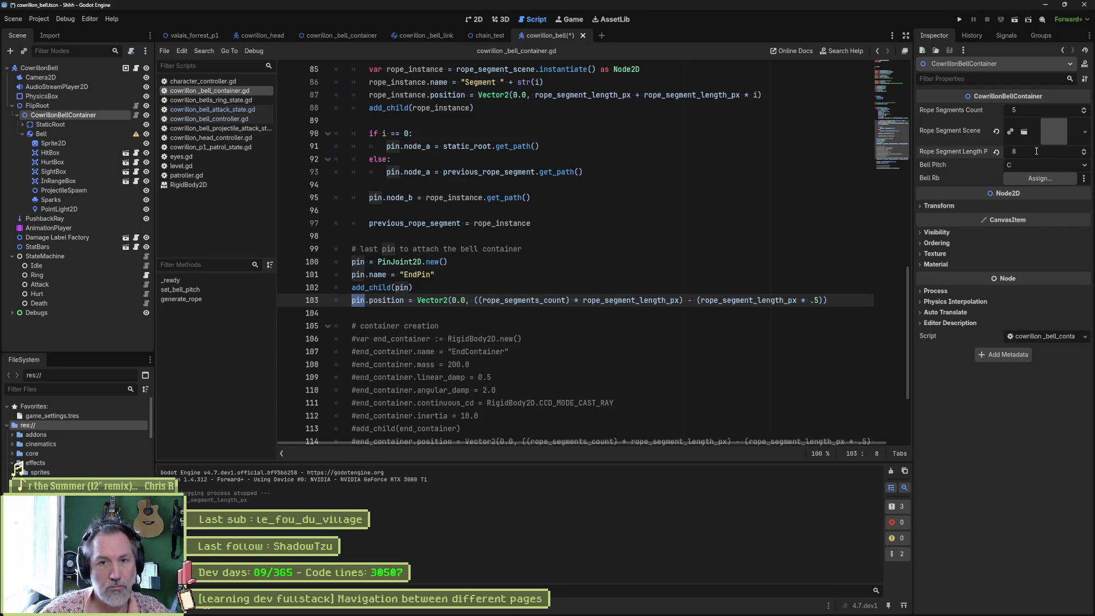
click(650, 265)
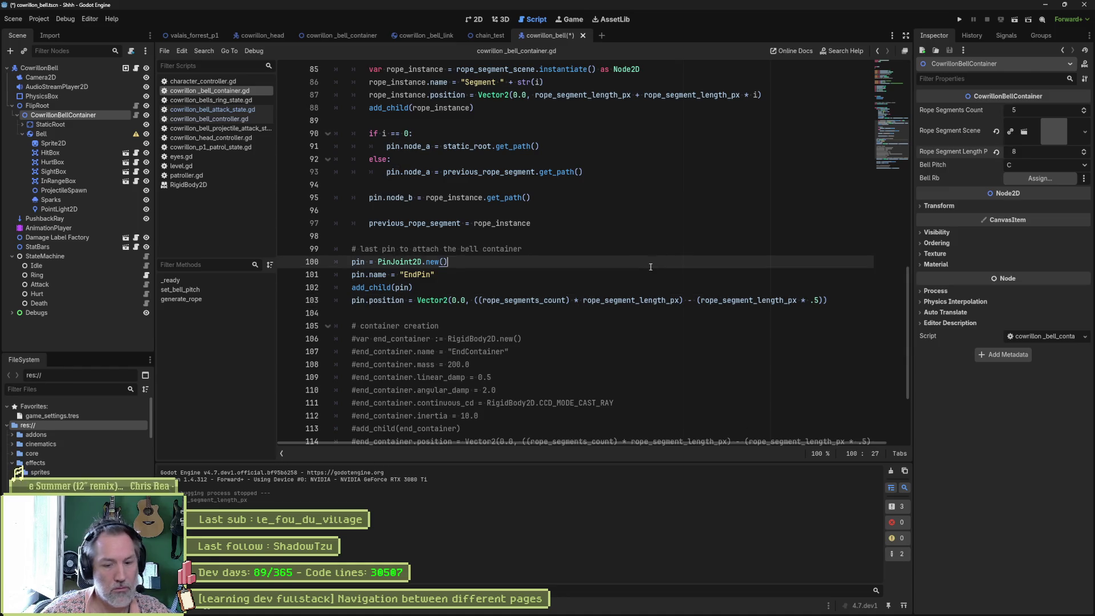
key(F6)
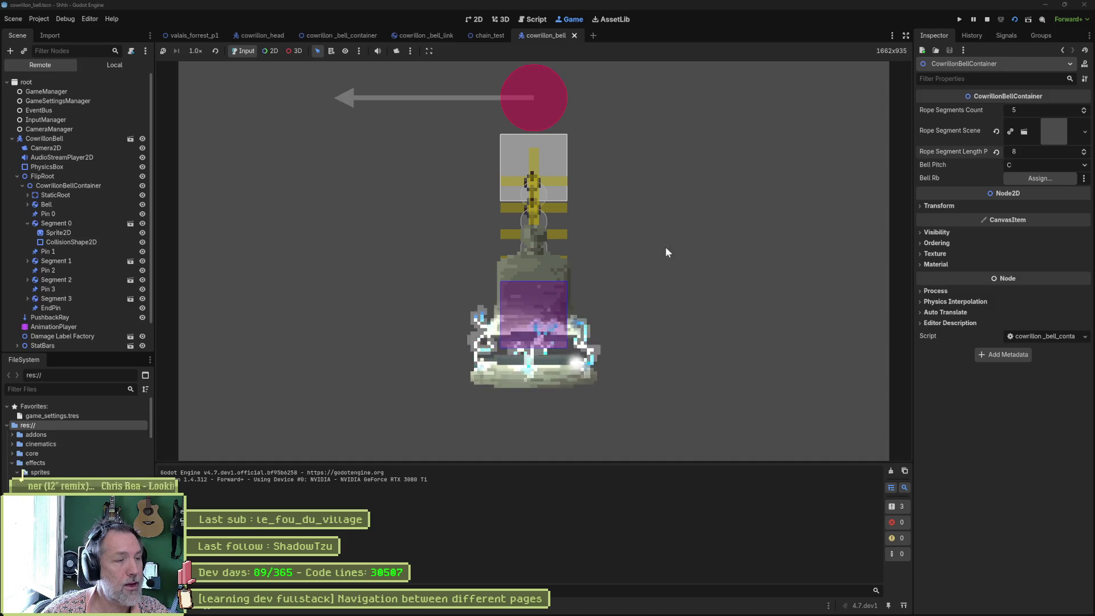
Step: Inspect the live CowrillonBell node's properties, then stop the game
click(69, 140)
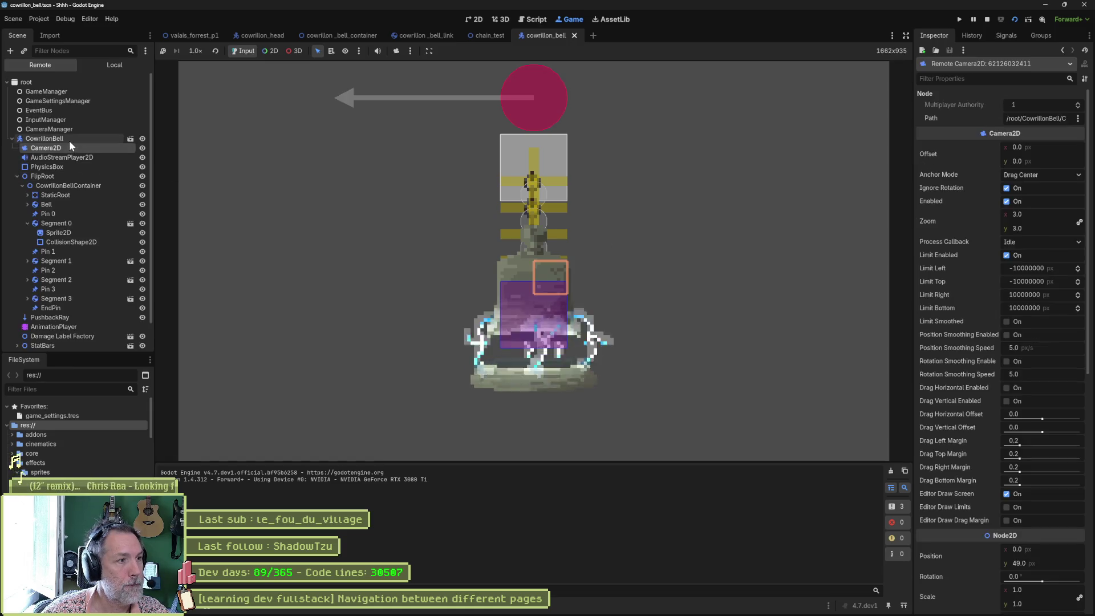
scroll(970, 314, down, 10)
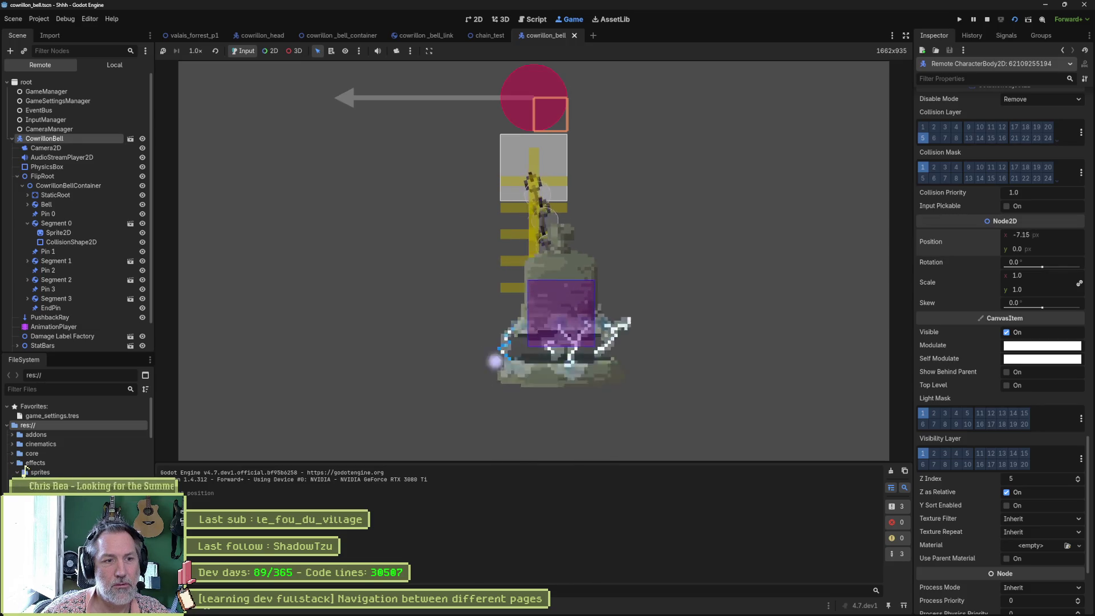
key(F8)
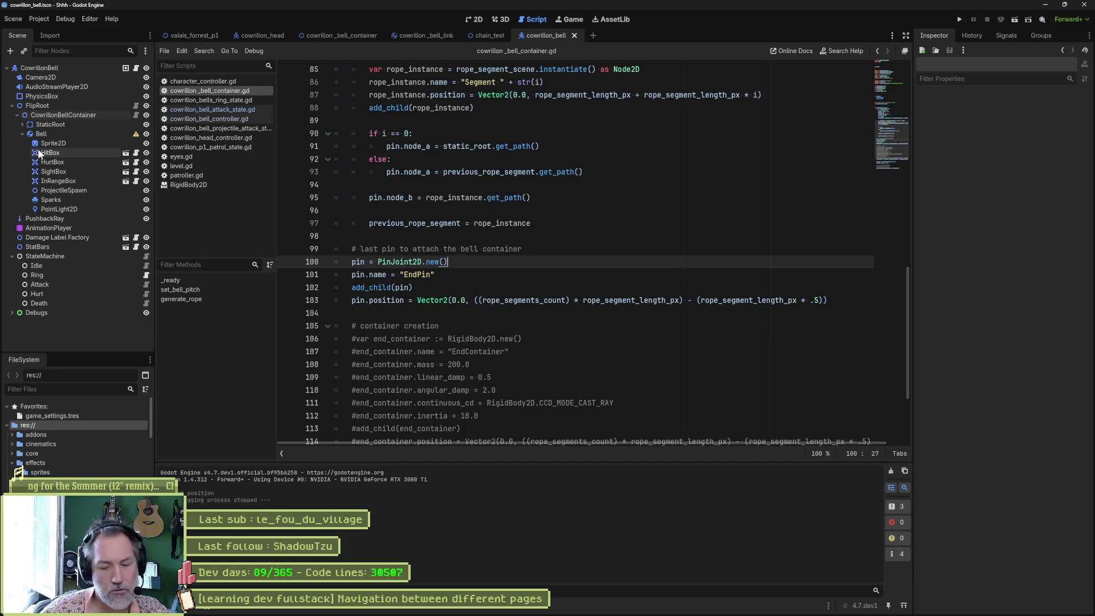
Step: Run and stop the bell scene, select CowrillonBellContainer, then run the scene once more
key(F6)
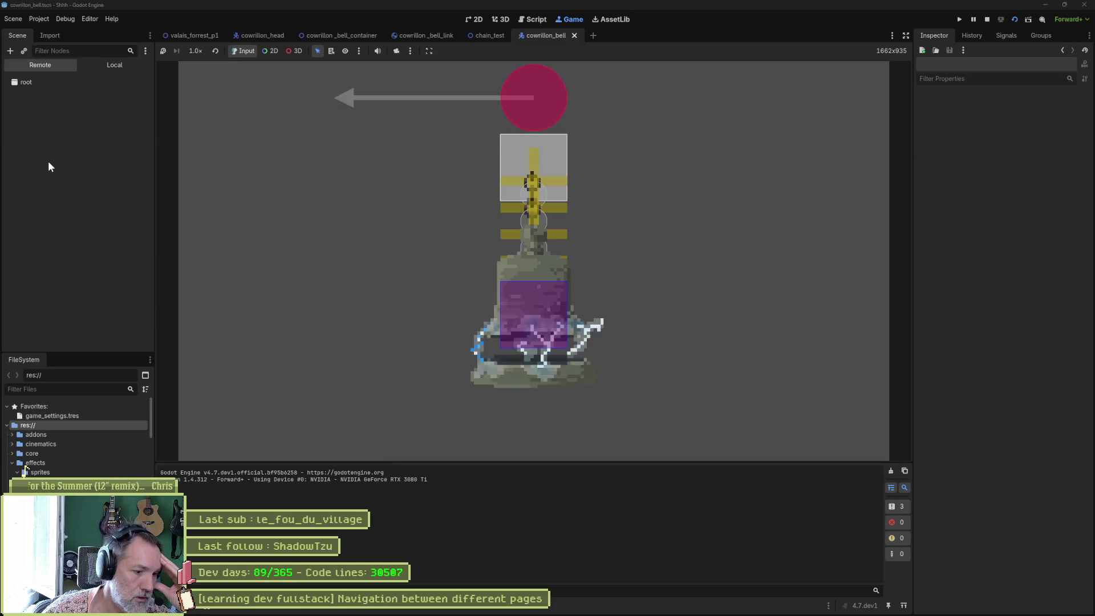
key(F8)
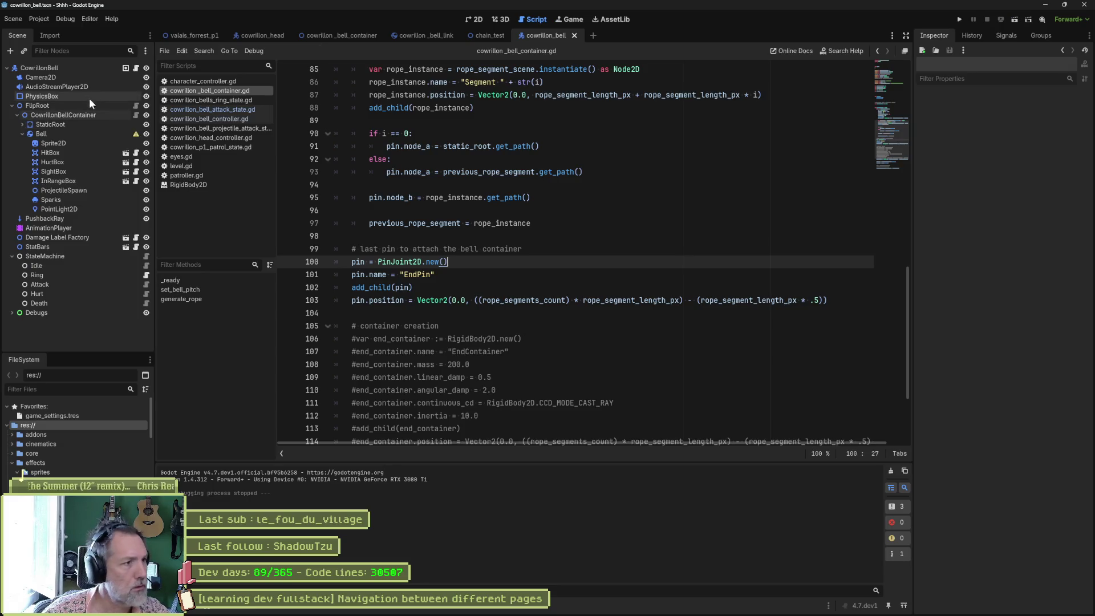
click(66, 69)
click(68, 114)
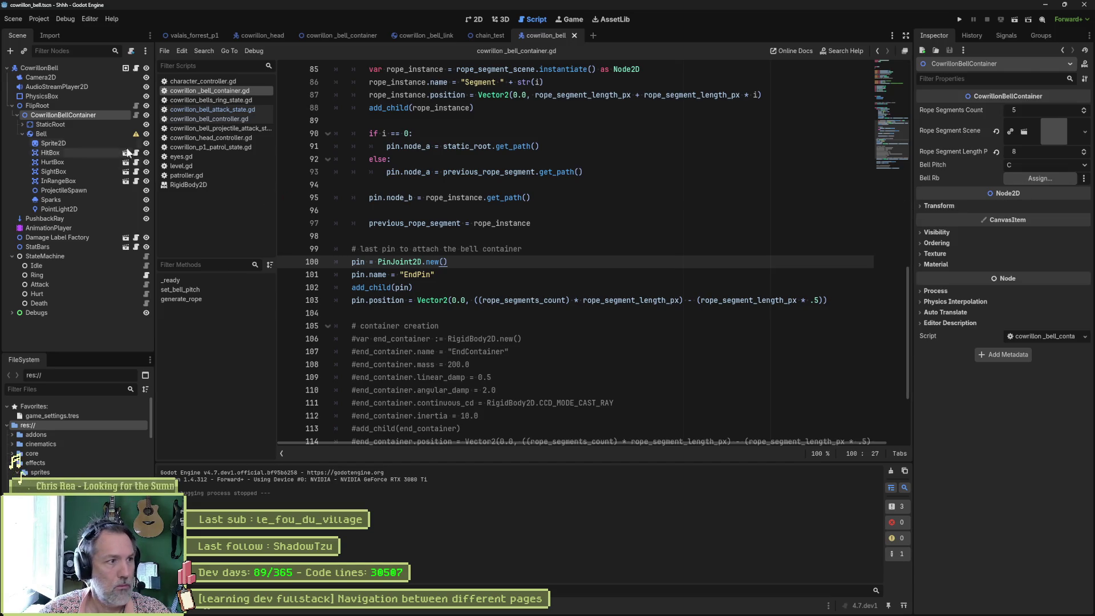
key(F6)
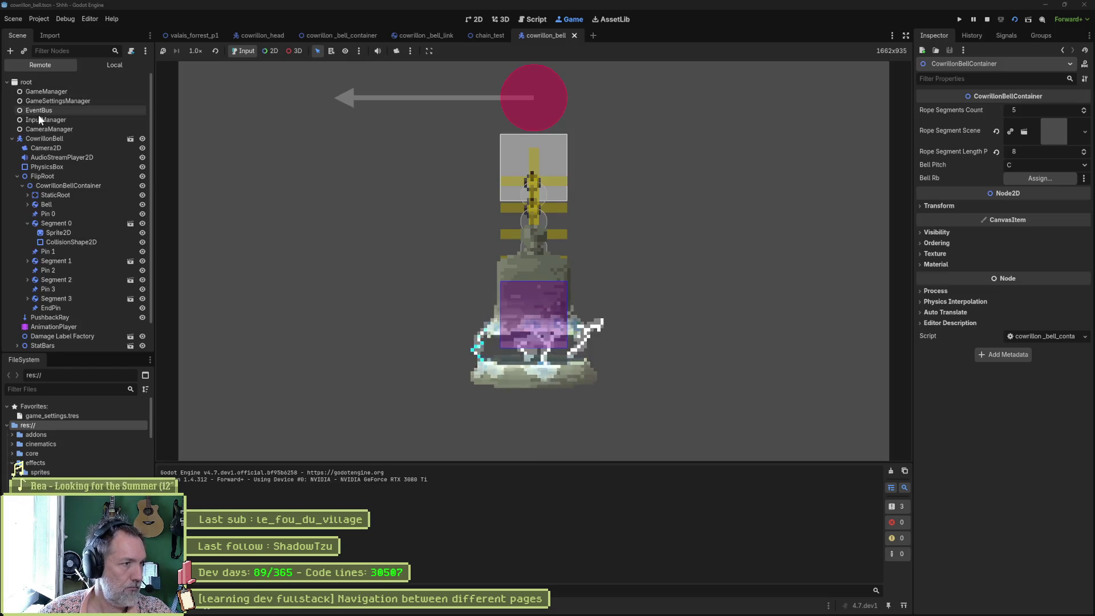
click(60, 183)
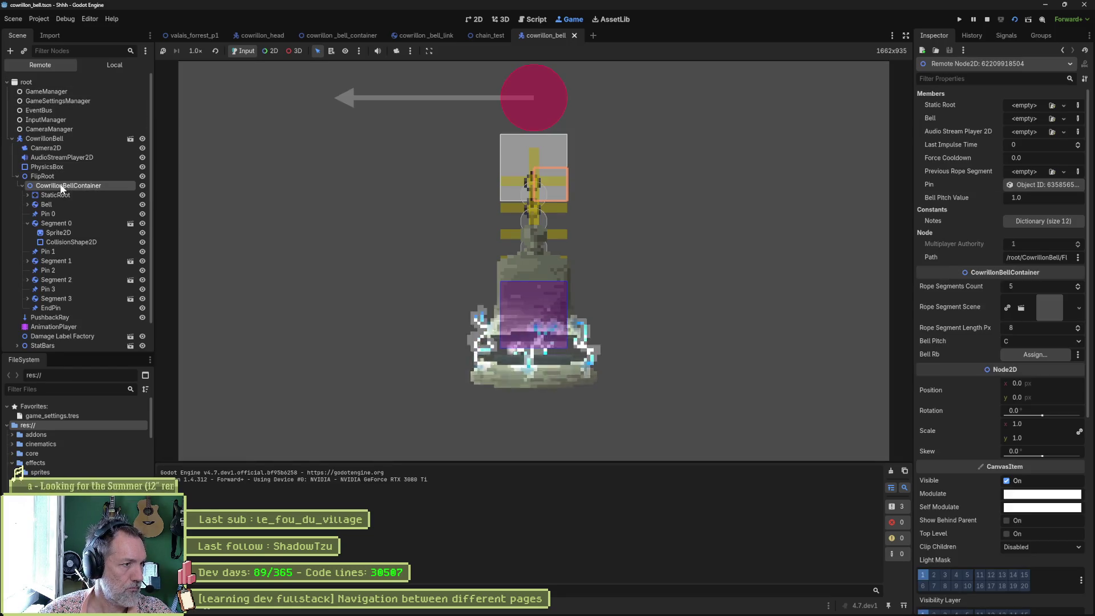
click(35, 204)
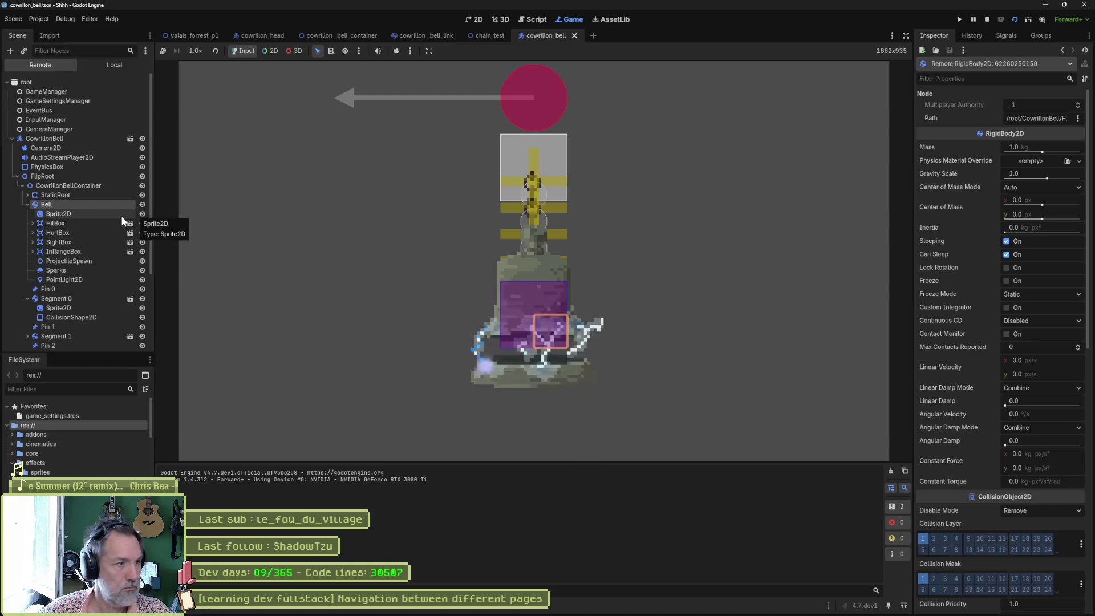
click(68, 269)
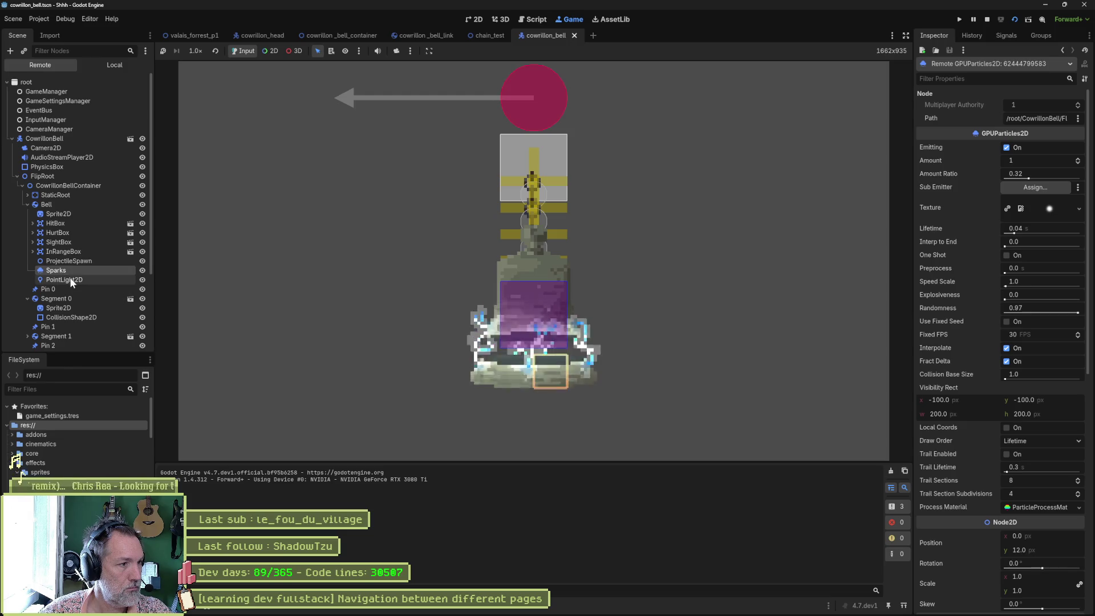
click(59, 261)
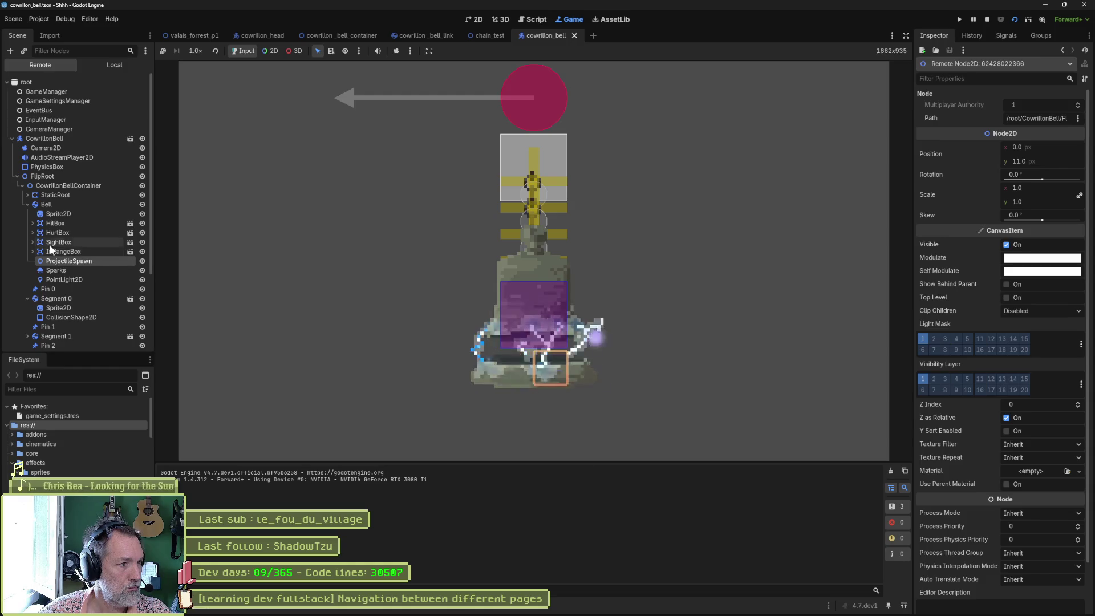
click(52, 215)
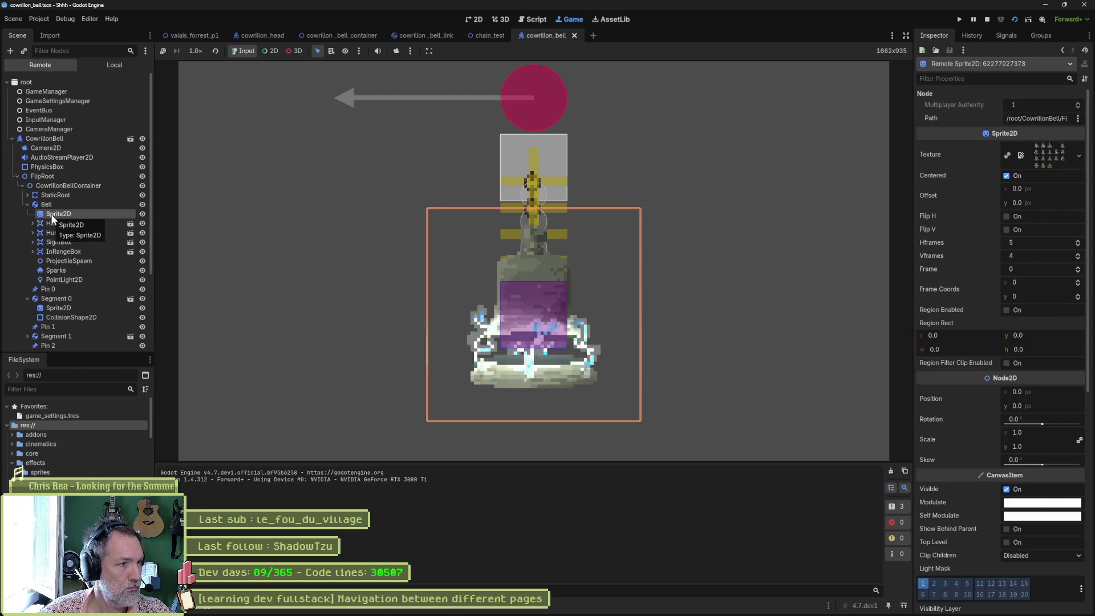
click(45, 204)
click(27, 204)
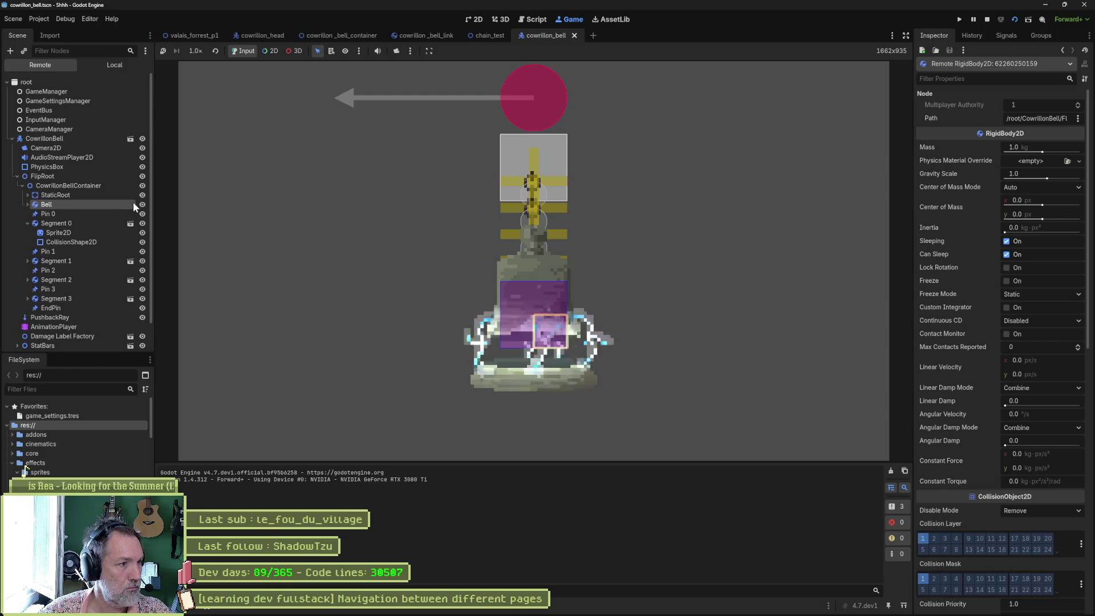
scroll(51, 194, down, 1)
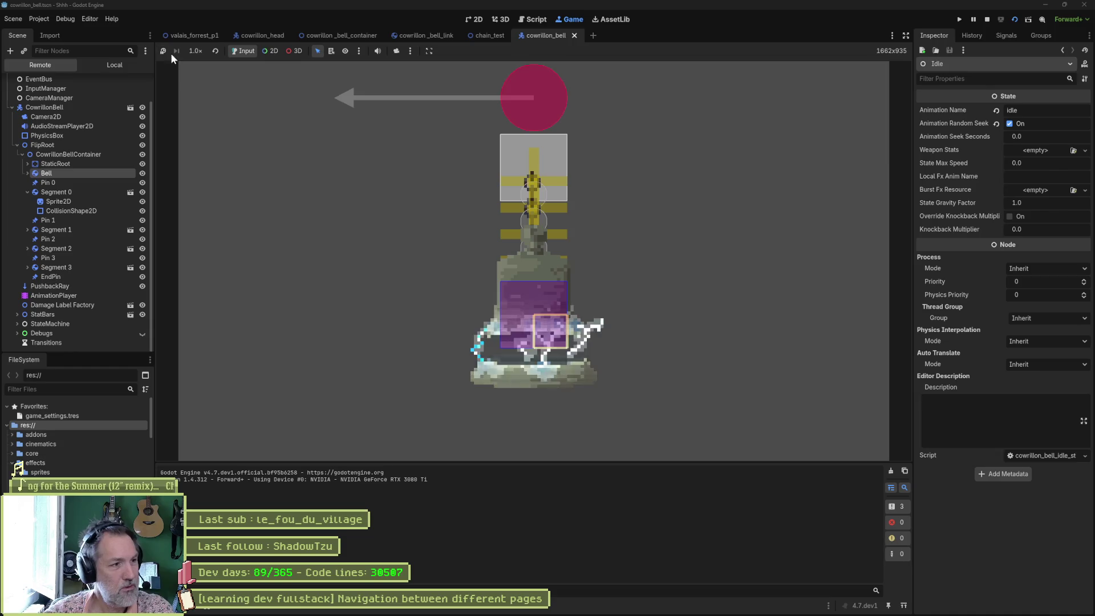
Step: In chain_test, move RigidBody2D4 just below Camera2D and test-run the scene
click(987, 20)
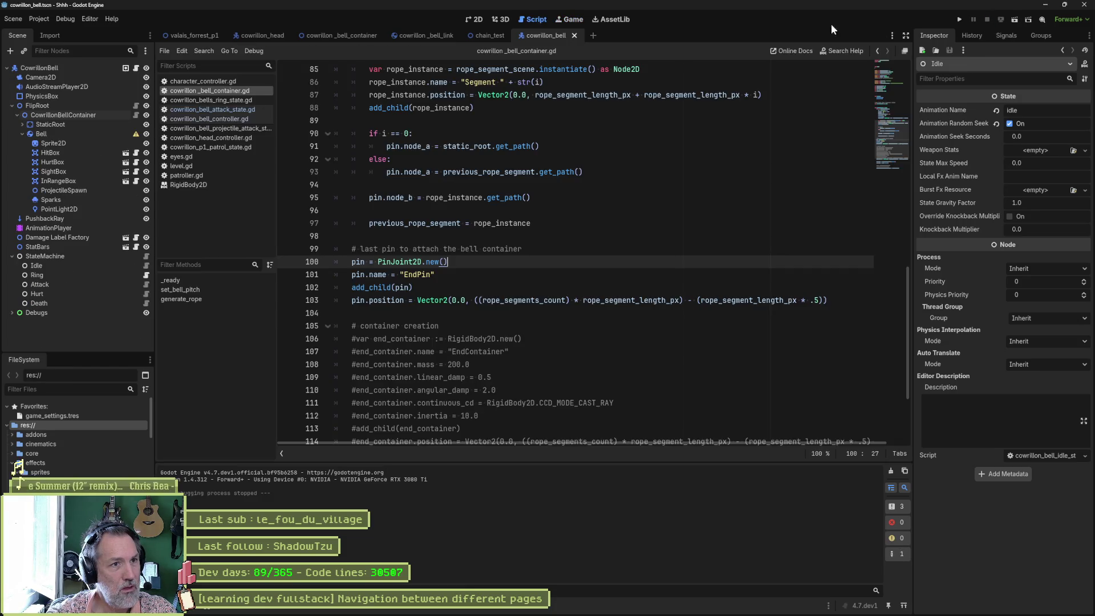
click(485, 36)
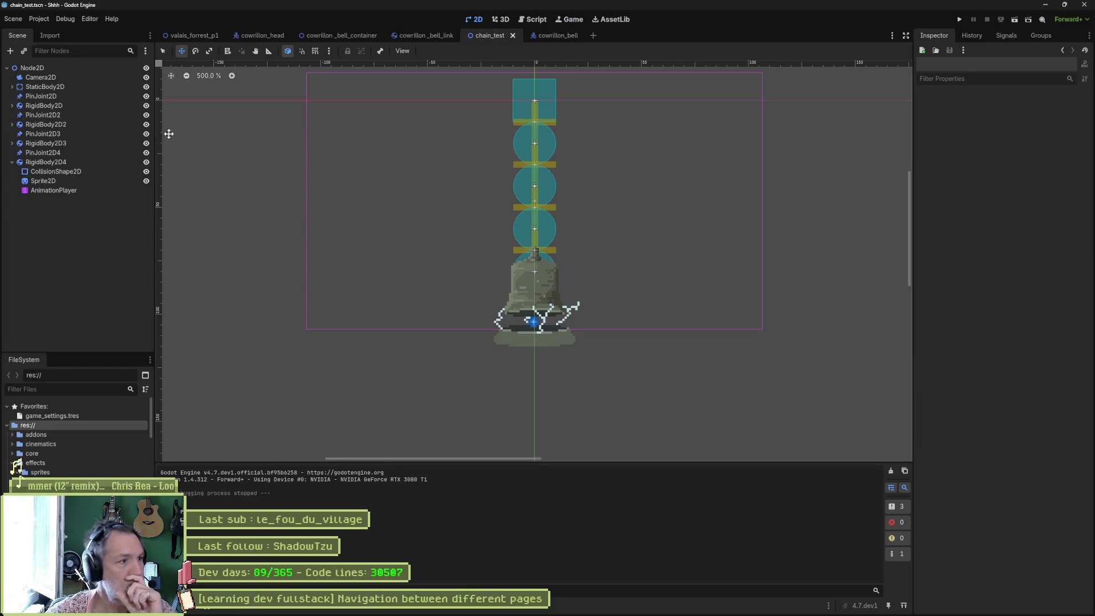
click(12, 164)
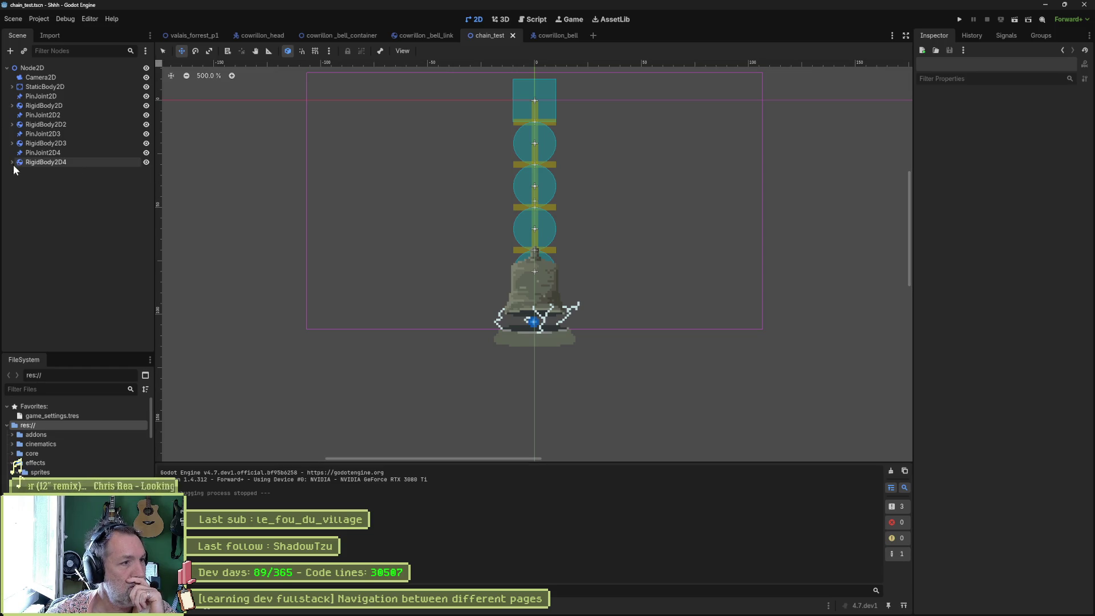
click(148, 161)
click(148, 161)
drag(44, 163, 40, 83)
key(F6)
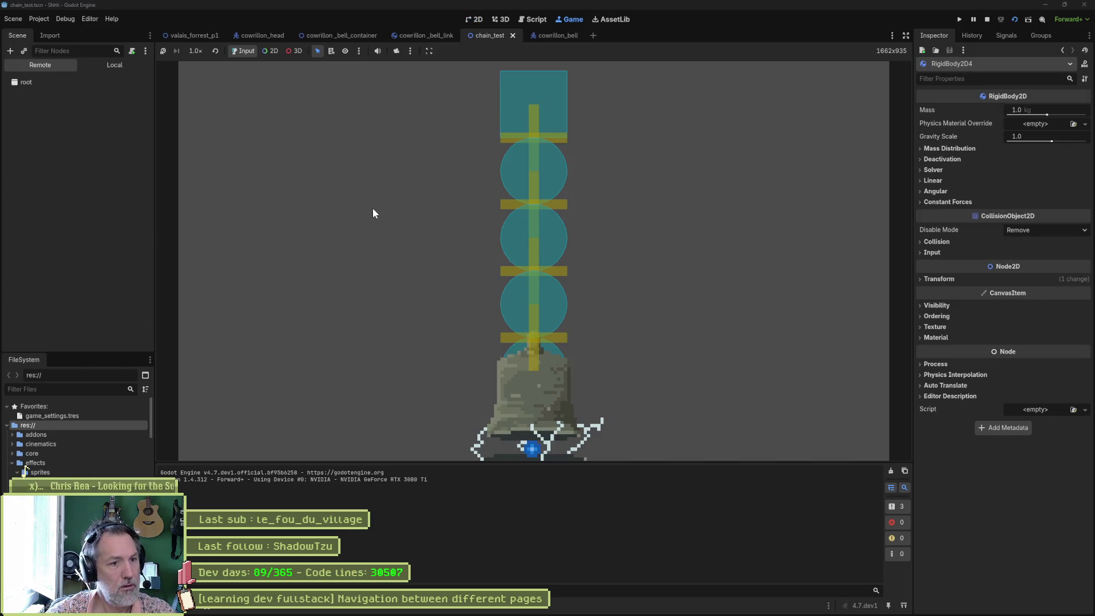
click(47, 139)
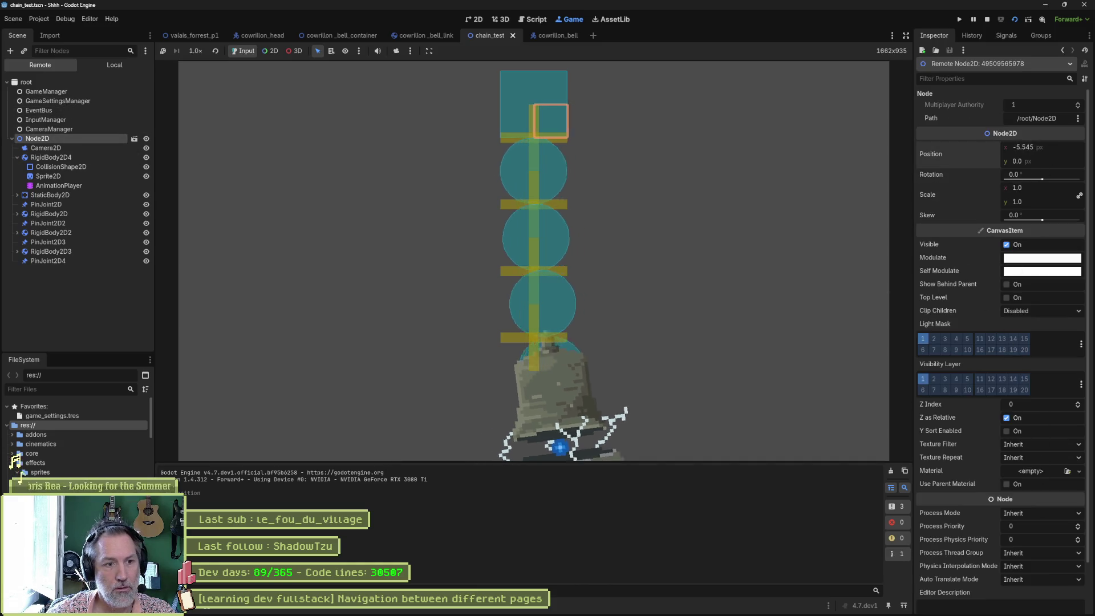
key(F8)
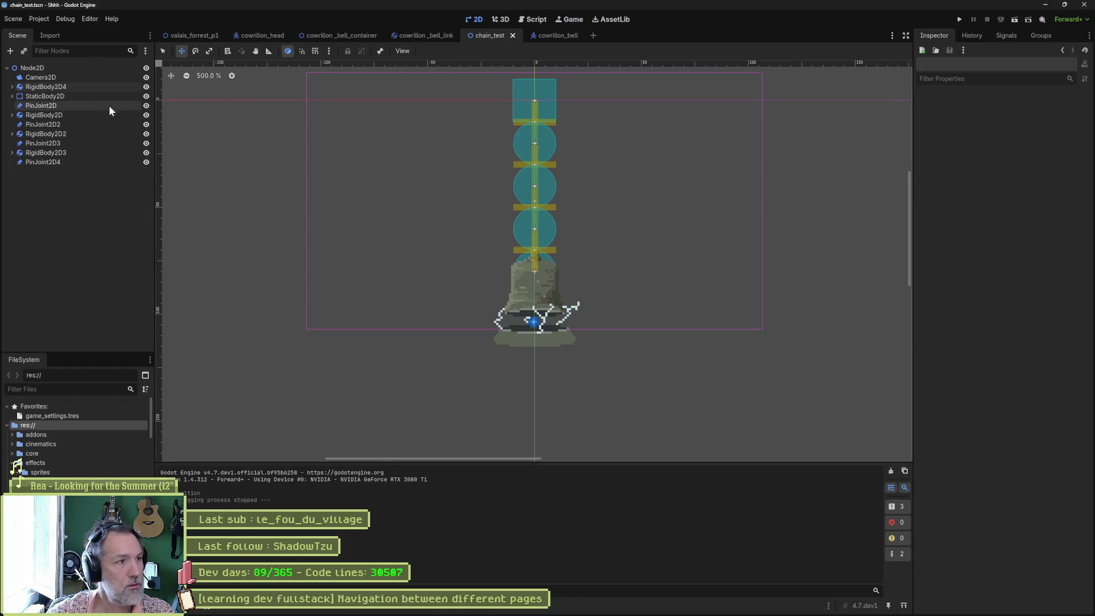
Step: Move RigidBody2D4 back below PinJoint2D4 and return to the cowrillon_bell scene
click(45, 87)
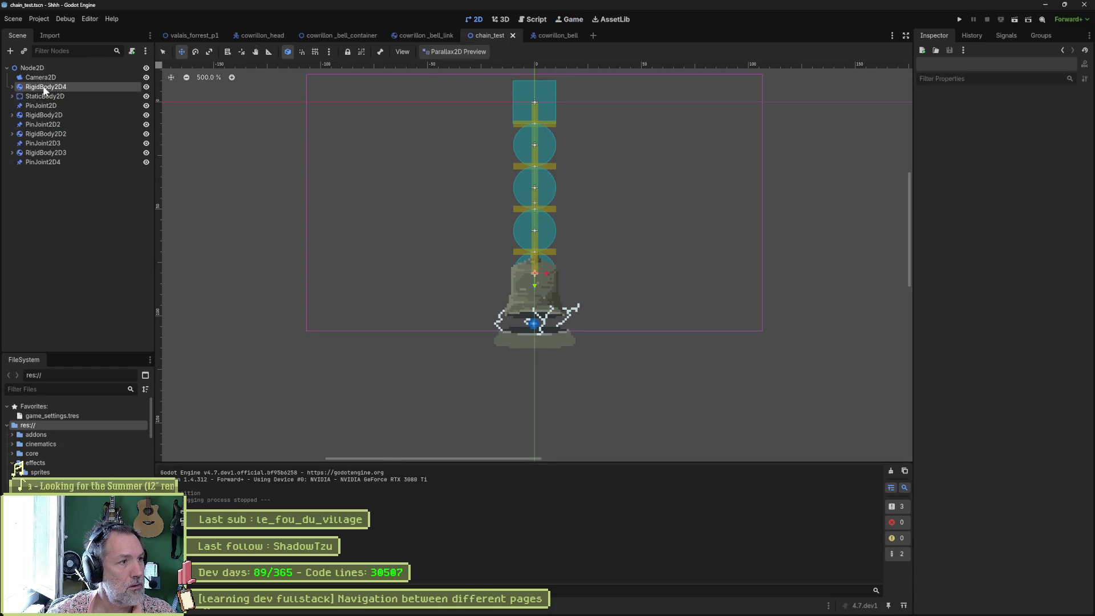
drag(46, 89, 37, 172)
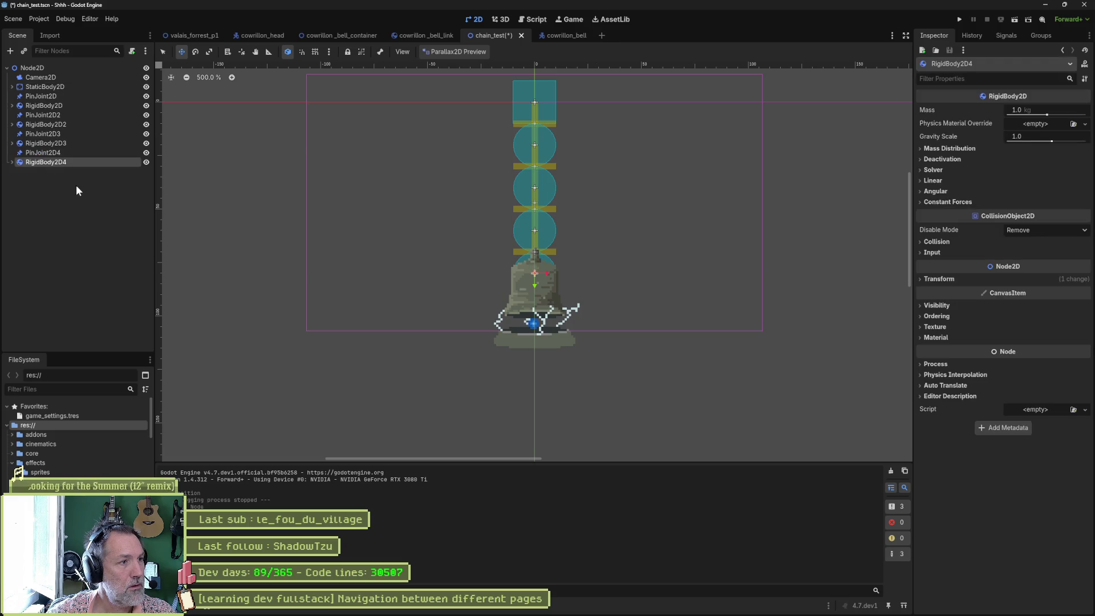
click(567, 35)
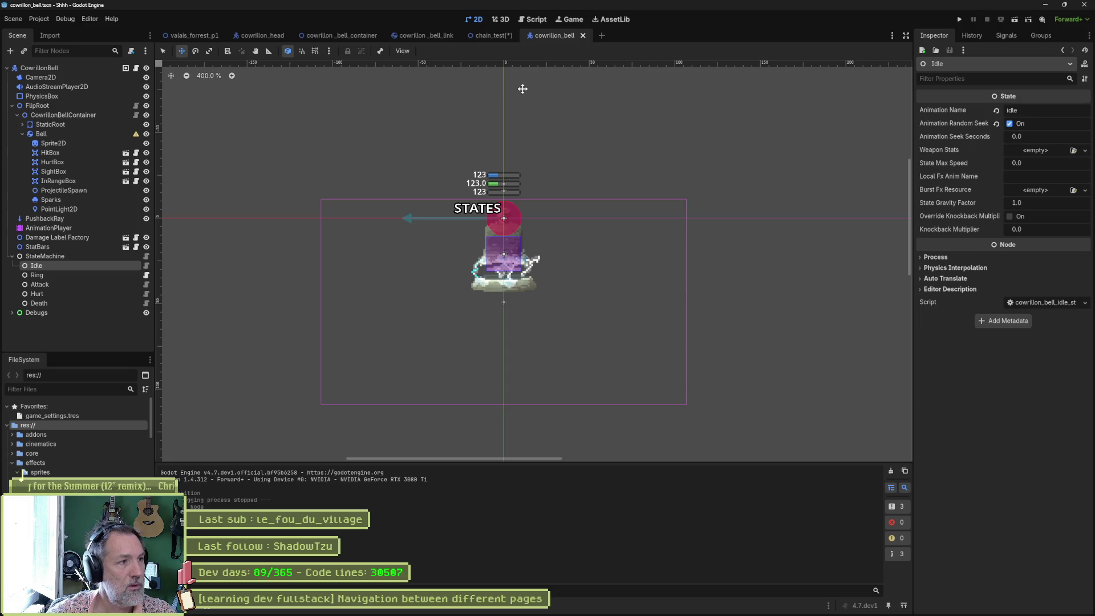
Step: Add a CollisionShape2D child under Bell and move it to the top of Bell's children
click(125, 135)
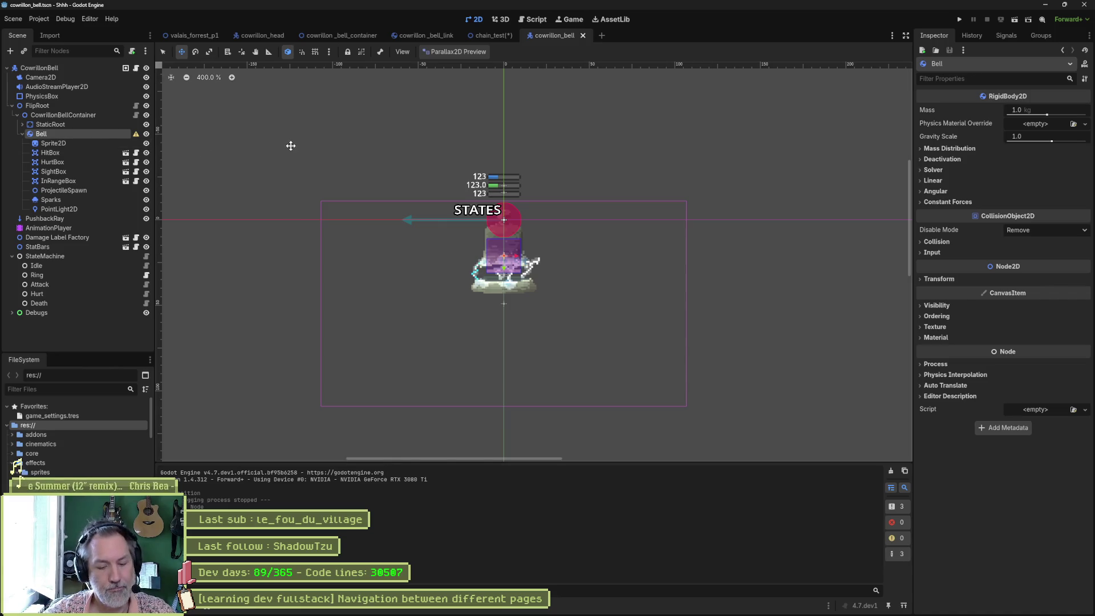
key(ctrl+a)
text(shape)
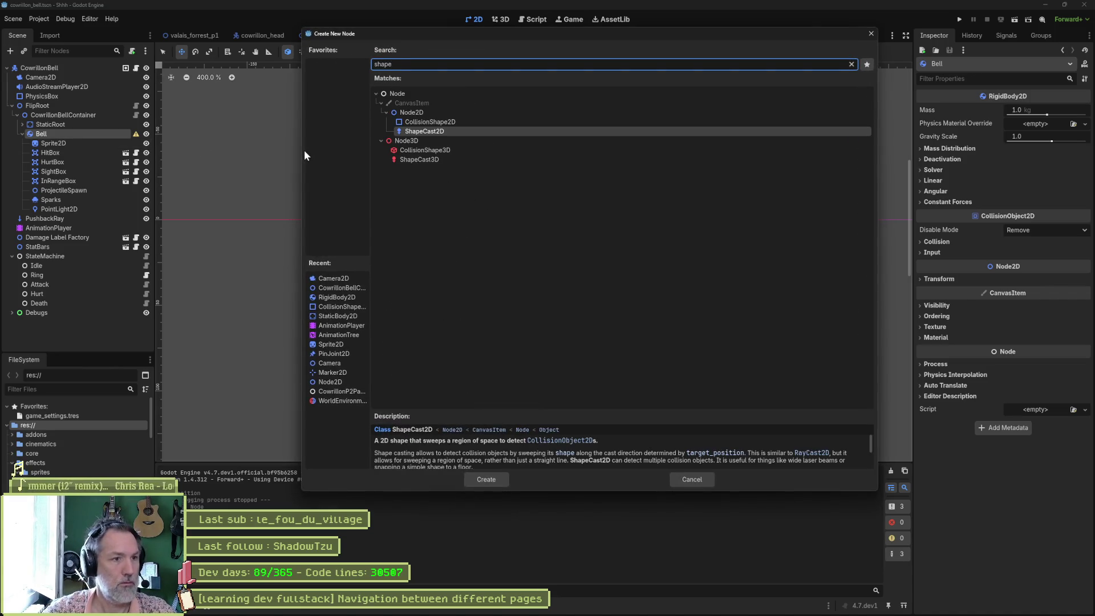
key(Up)
key(Return)
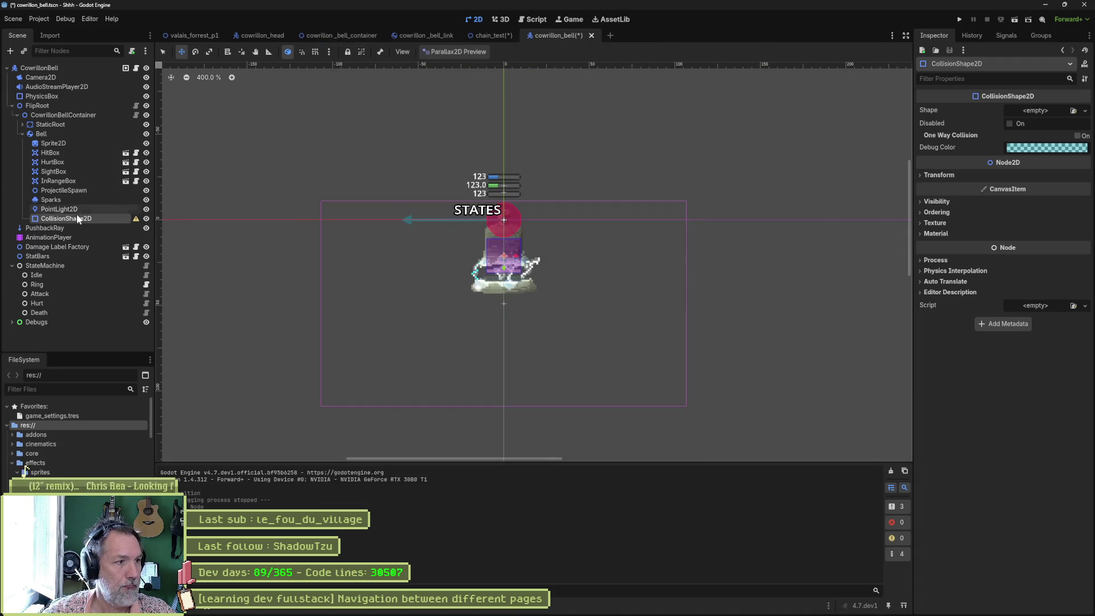
drag(77, 216, 68, 137)
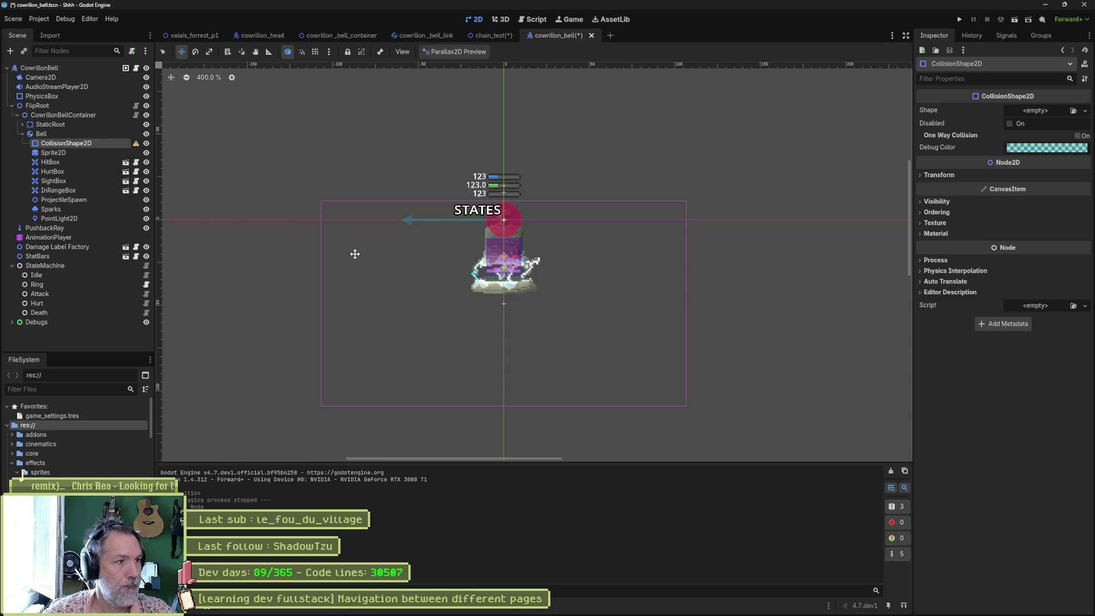
scroll(504, 285, up, 2)
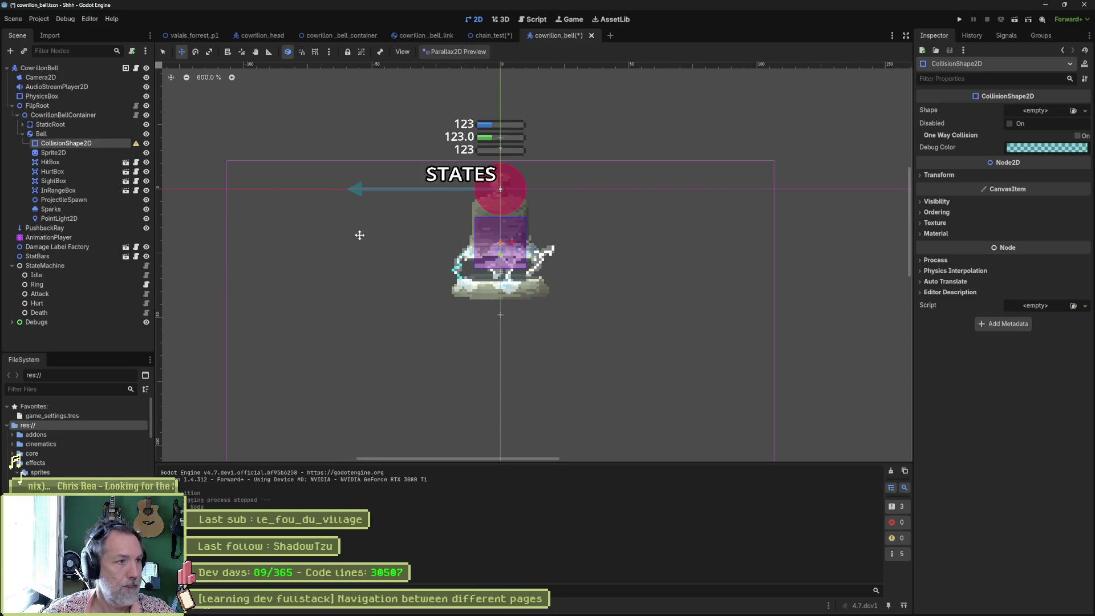
Step: Give it a CircleShape2D with Z Index 2, raise it 10 px, then save and run the scene
click(1084, 110)
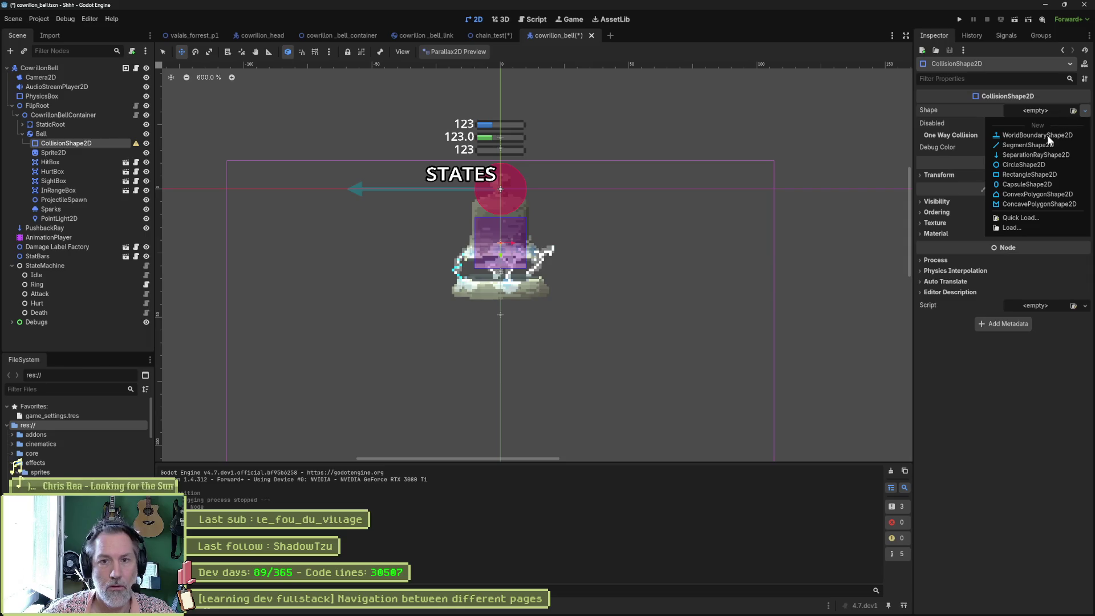
click(1023, 165)
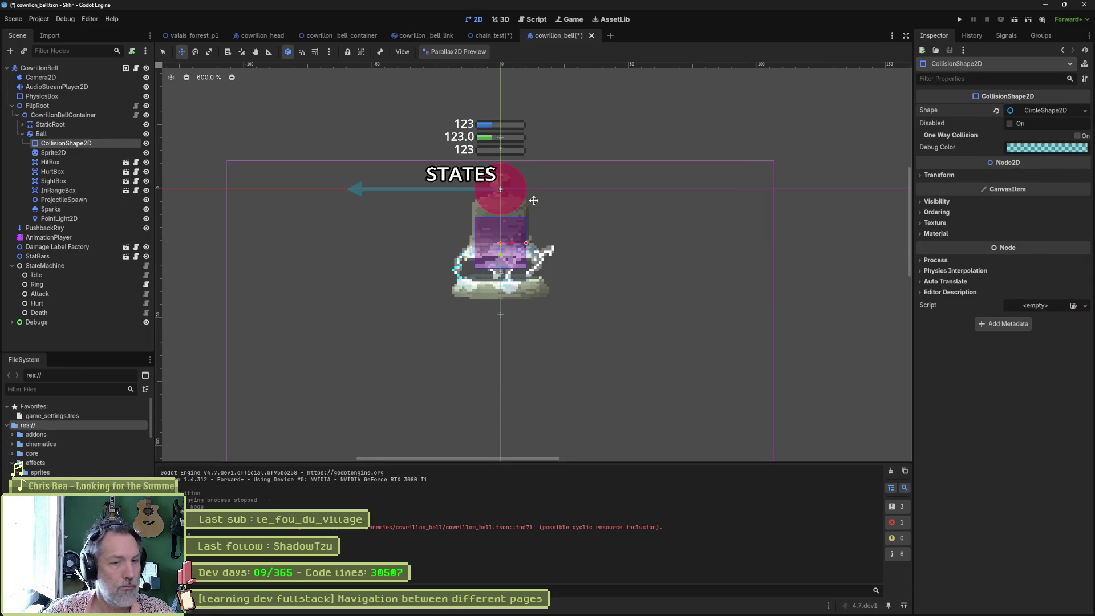
click(967, 213)
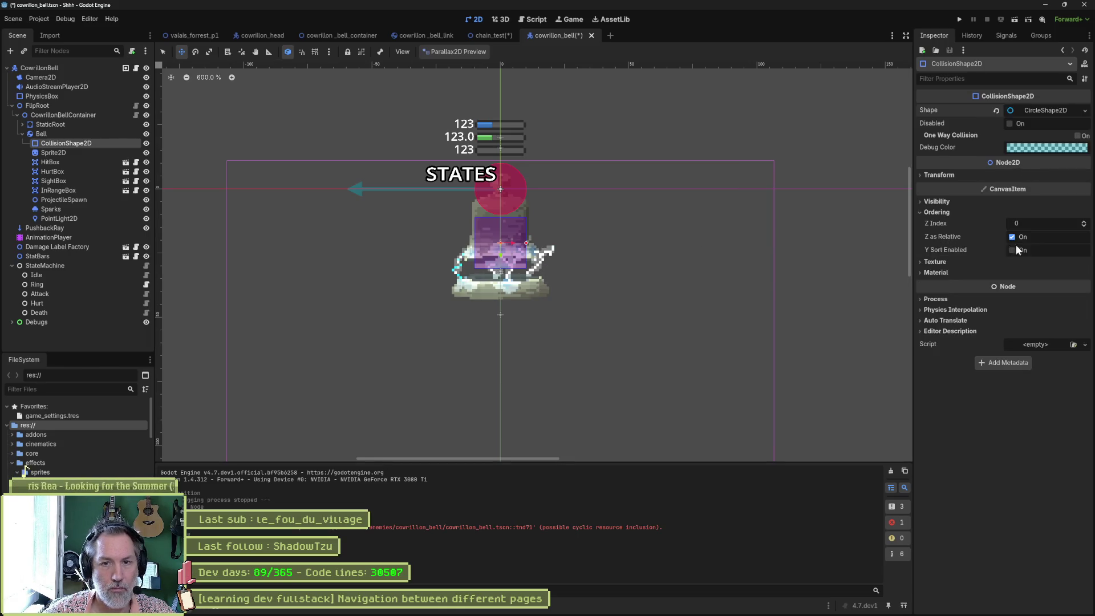
click(1084, 224)
click(1084, 224)
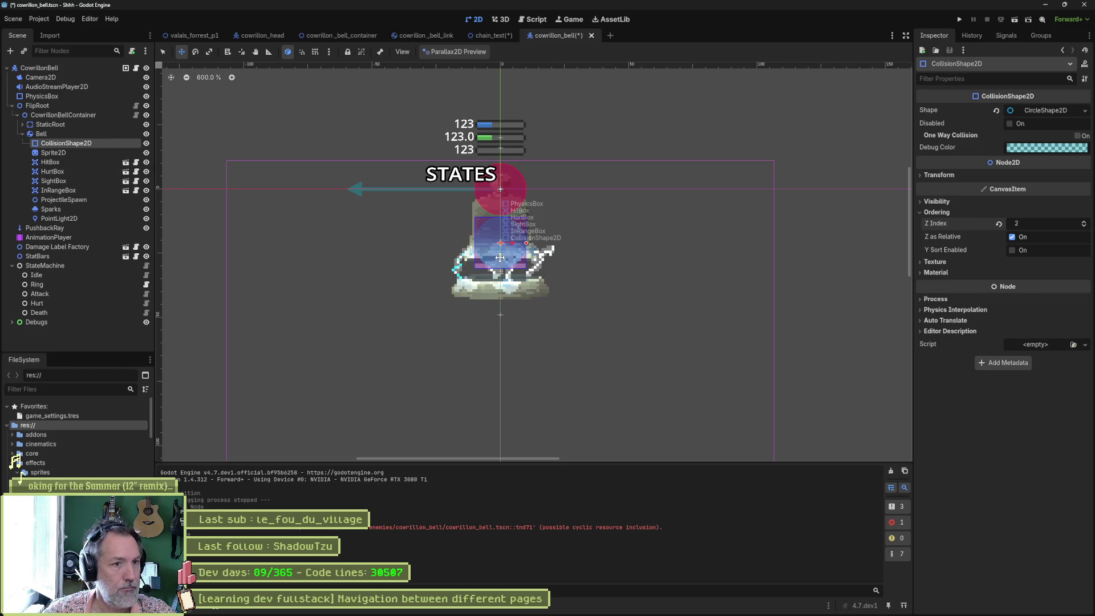
drag(500, 257, 501, 230)
key(F6)
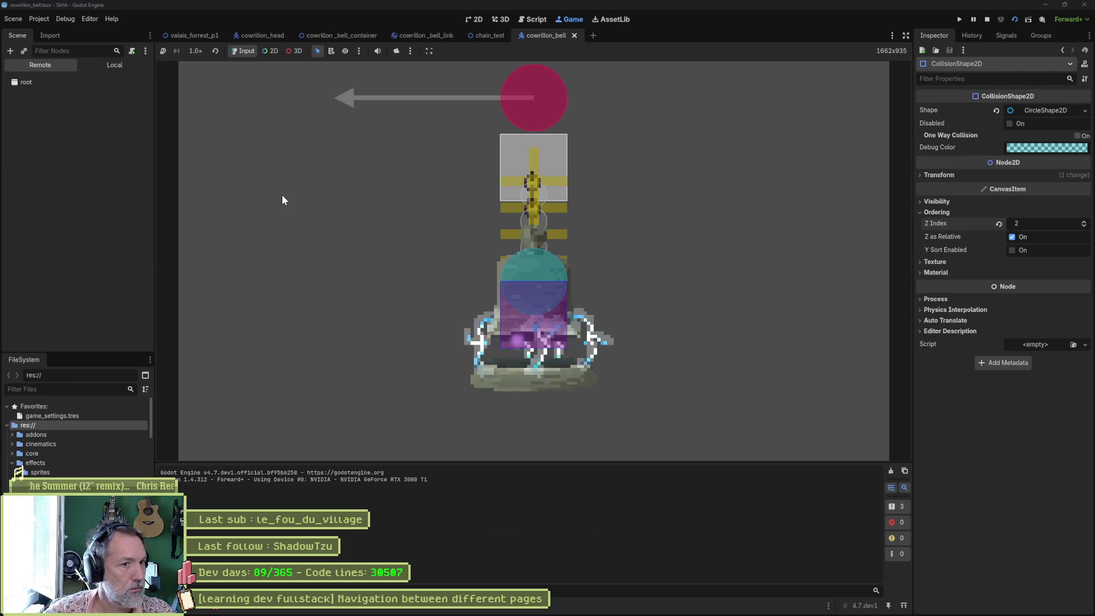
Step: Inspect CowrillonBell and FlipRoot in the running game's Remote tree while the bell swings, then stop the game
click(37, 139)
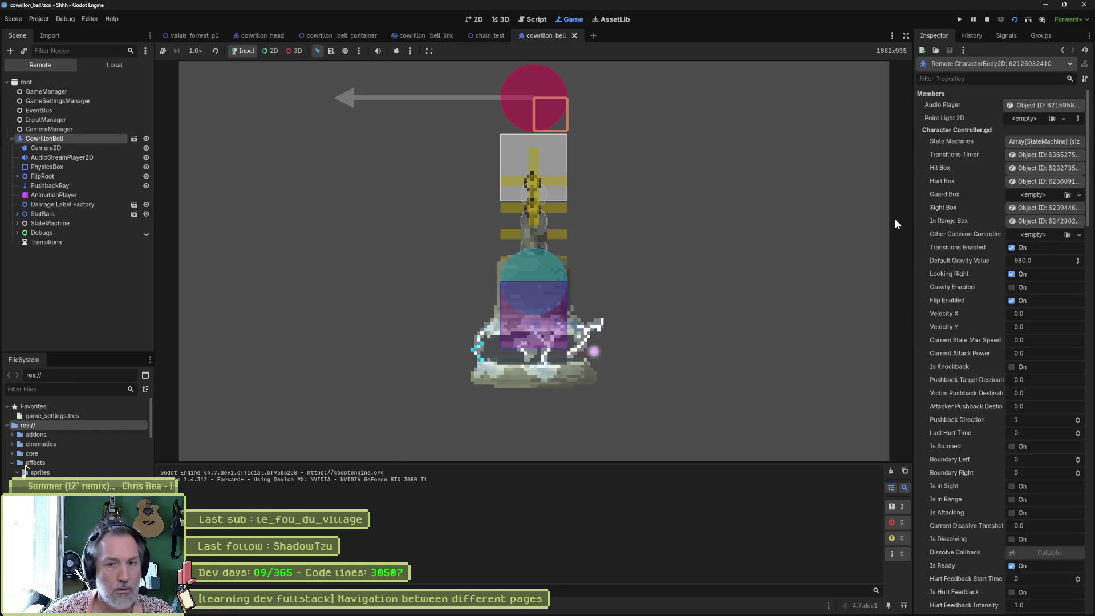
click(39, 176)
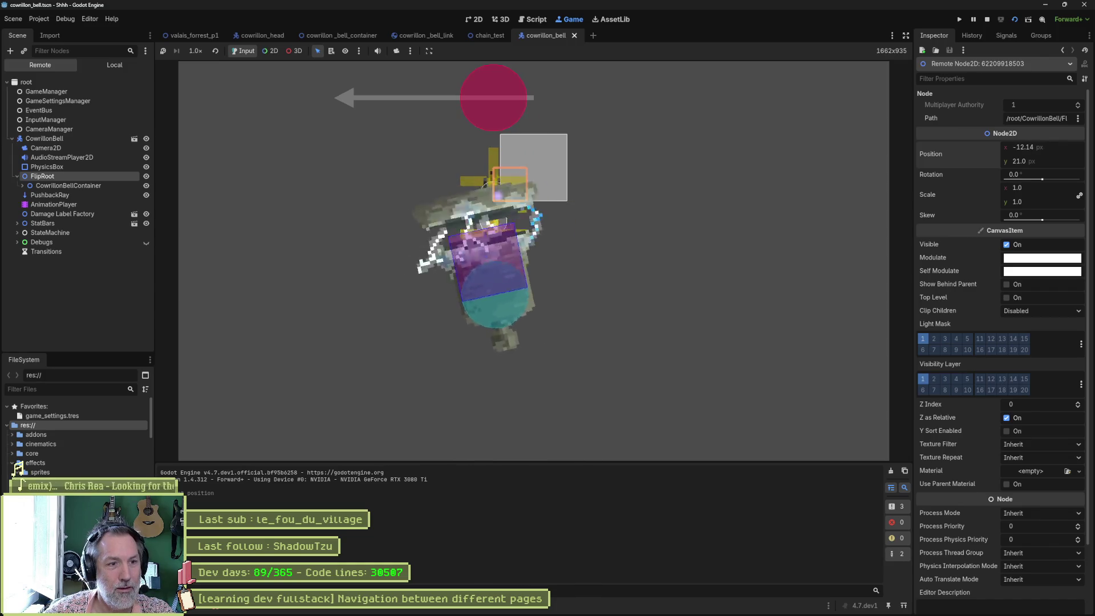
key(F8)
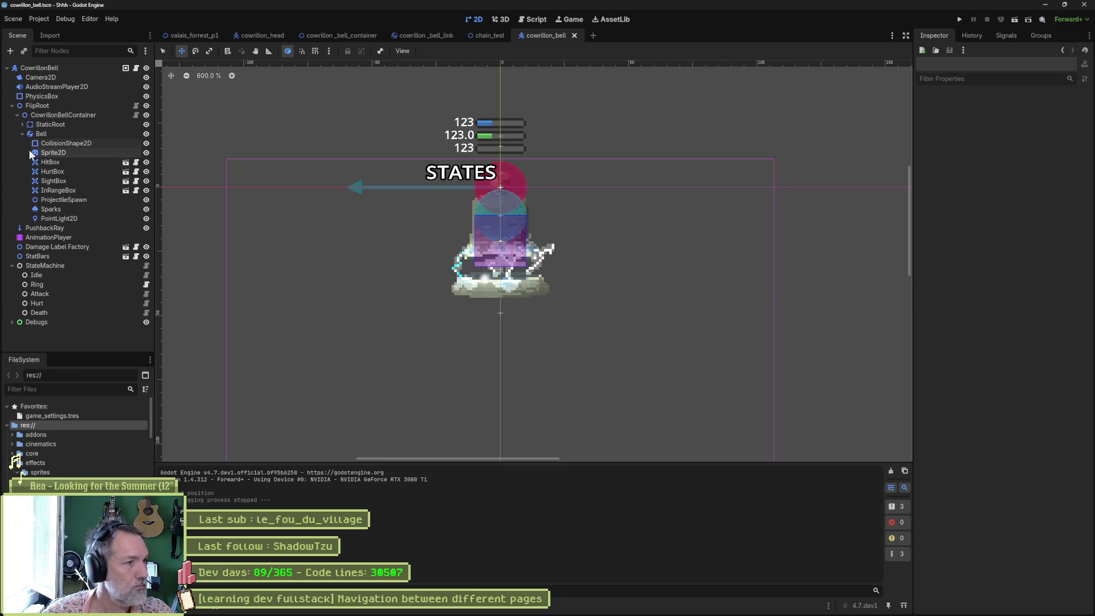
Step: Shrink StaticRoot's collision circle radius to about 36 px
click(20, 133)
click(22, 125)
click(74, 134)
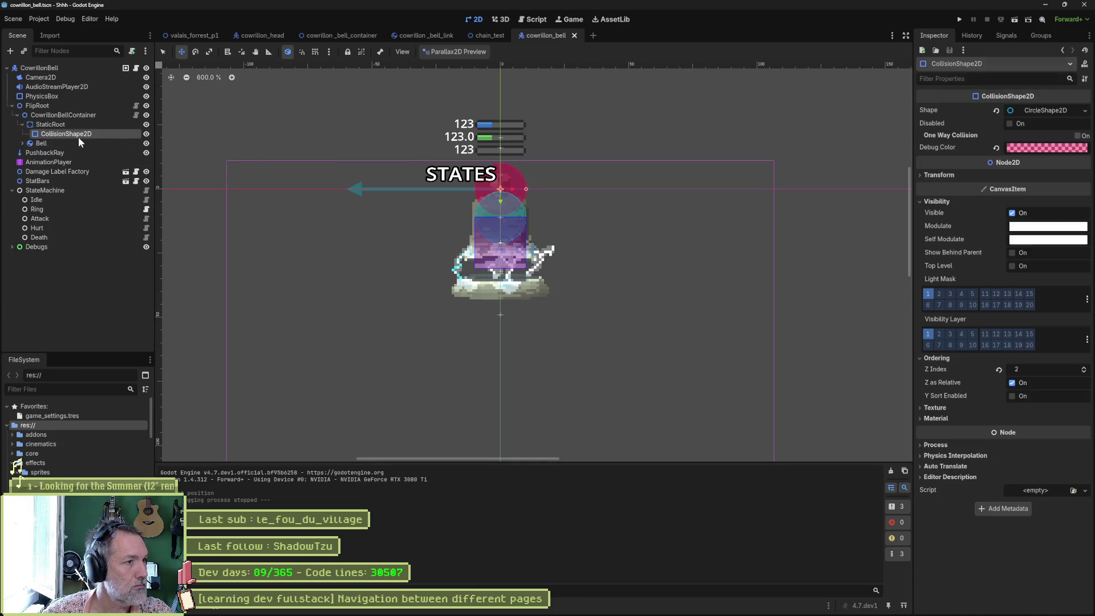
scroll(487, 179, up, 1)
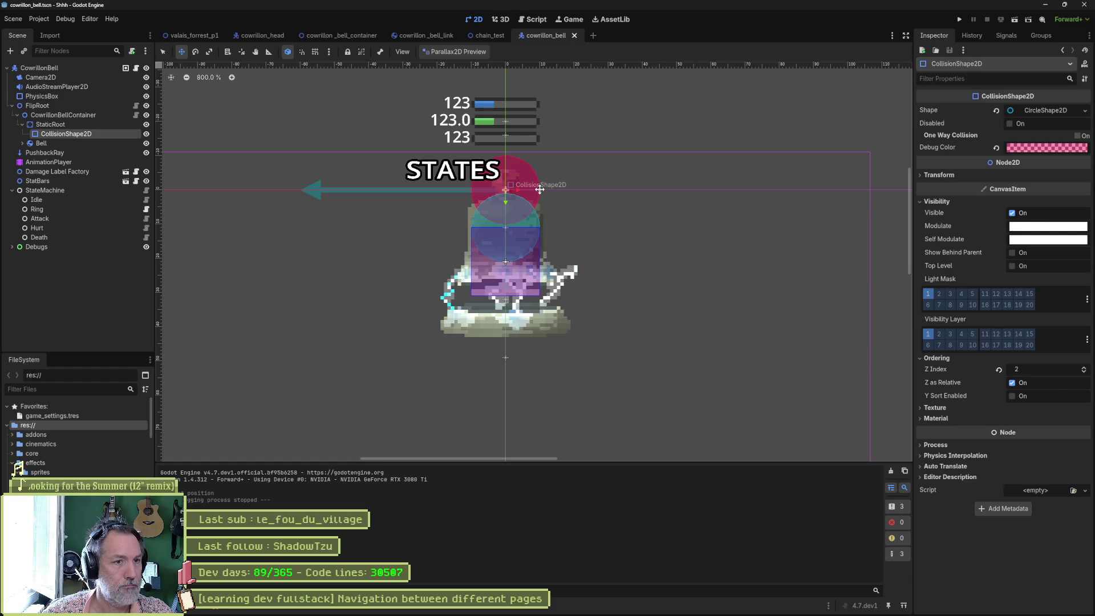
drag(539, 190, 521, 189)
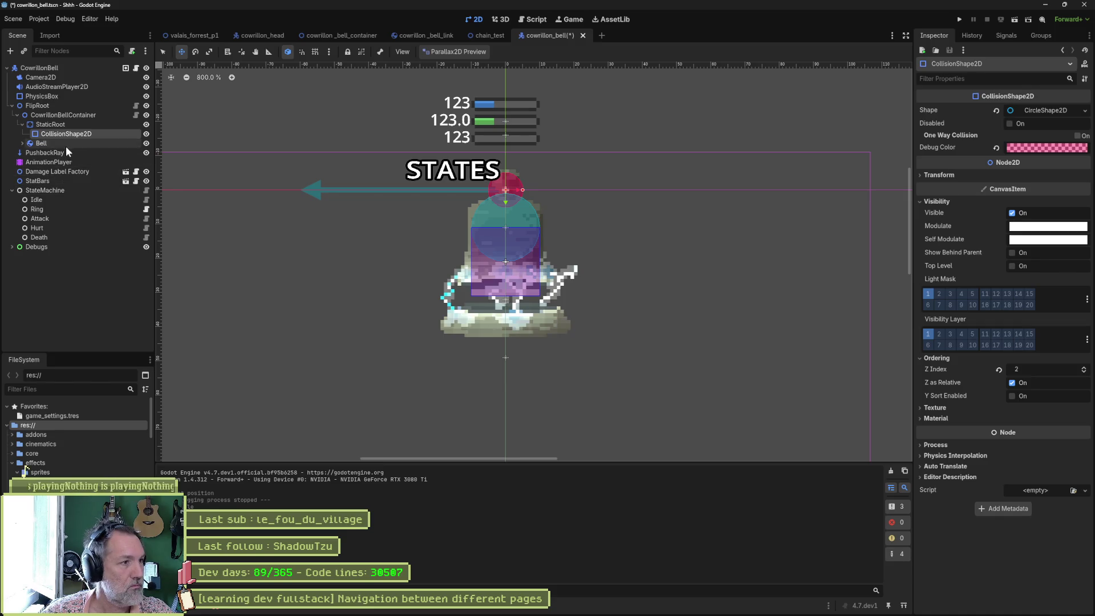
Step: Nudge Bell's collision shape slightly on the canvas
click(22, 143)
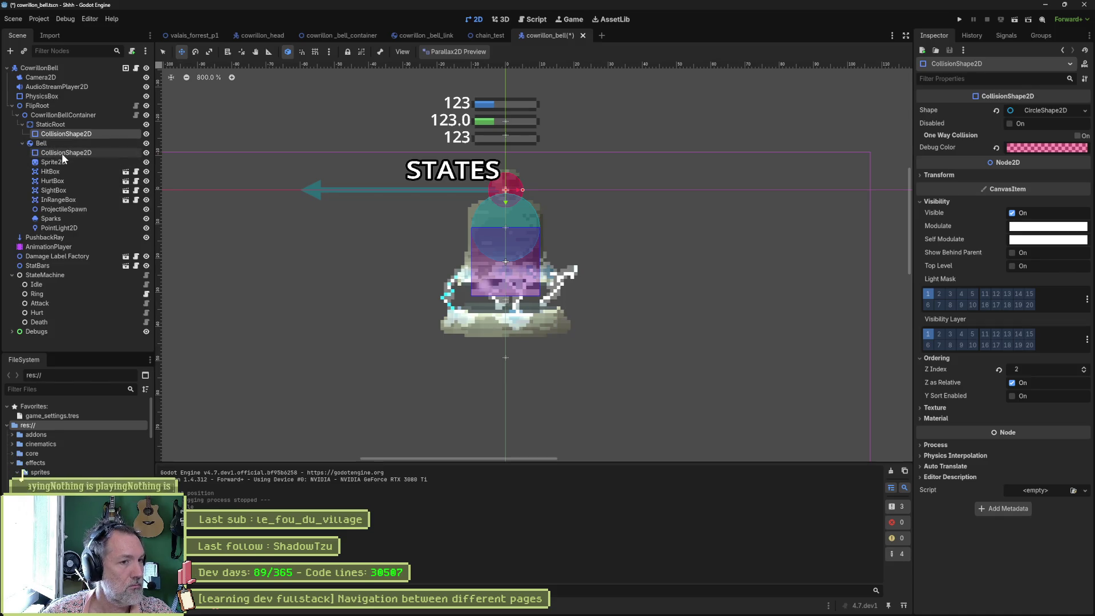
click(63, 153)
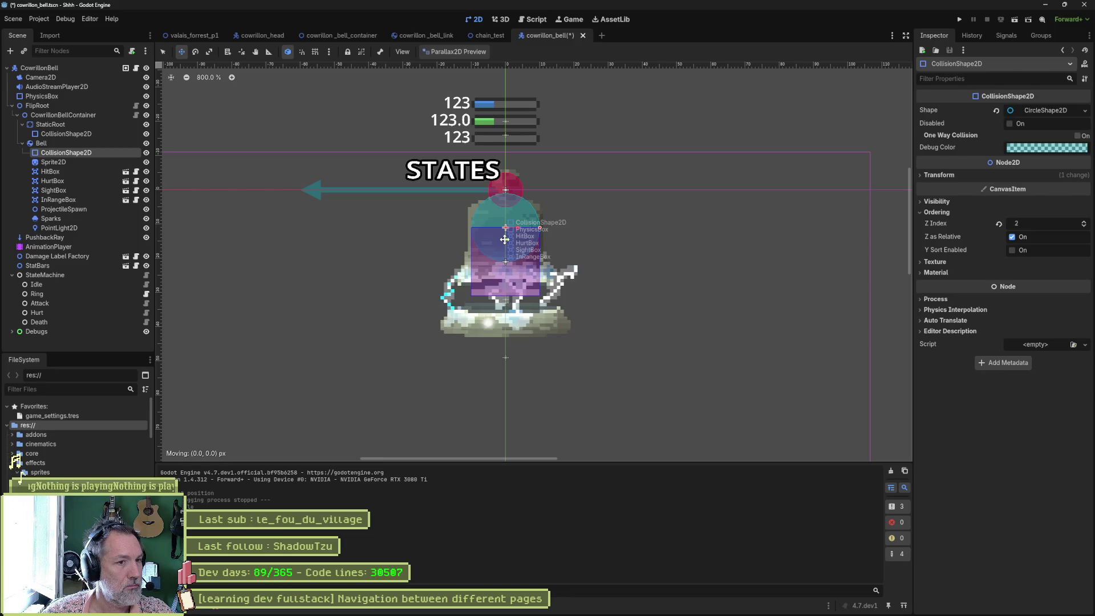
mouse_move(506, 239)
mouse_down()
mouse_move(508, 215)
mouse_move(513, 235)
mouse_up()
Step: Save and run, shift FlipRoot's Position x to -1.225 to swing the bell, then stop
key(F6)
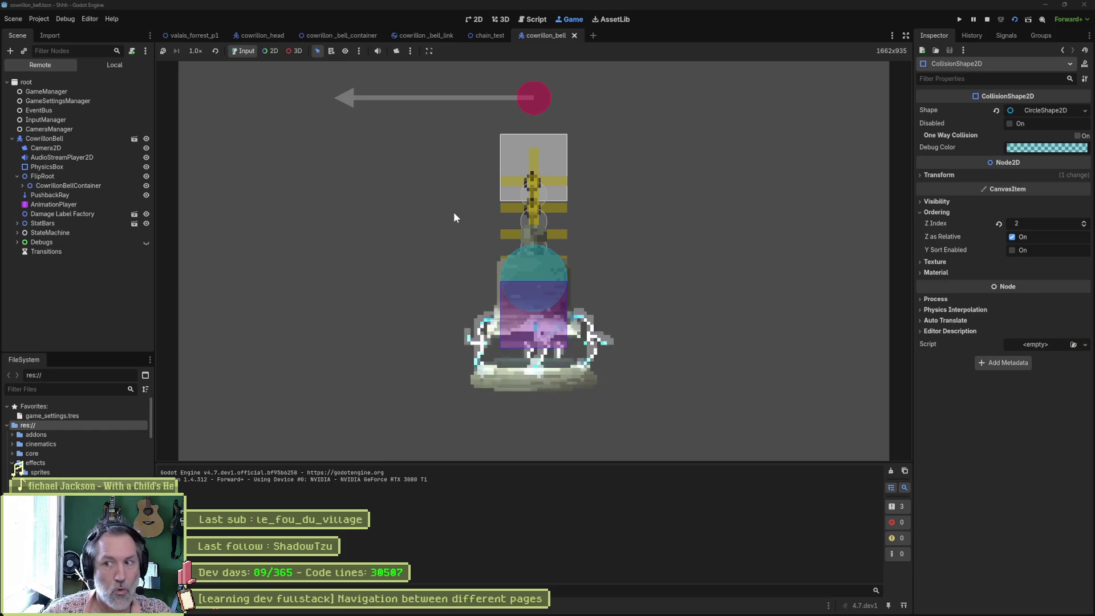
click(47, 176)
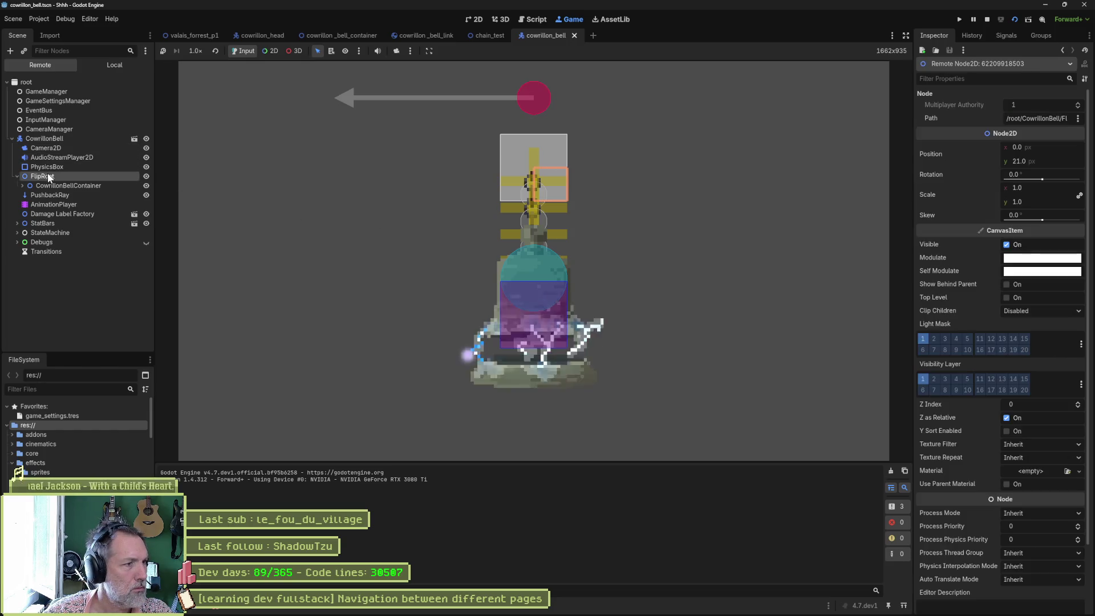
drag(1046, 149, 1026, 150)
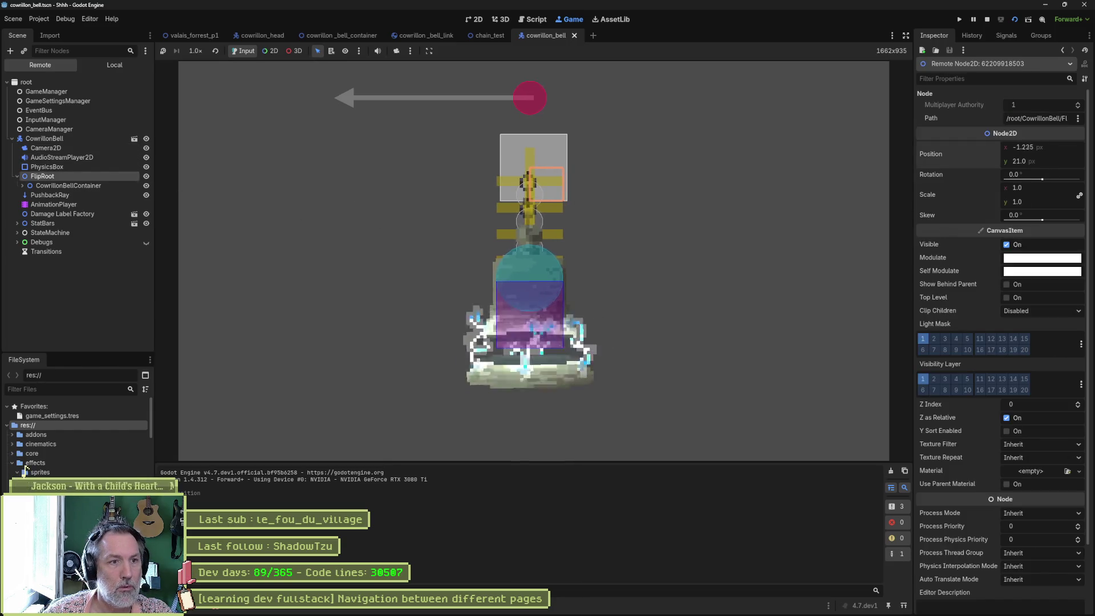
key(F8)
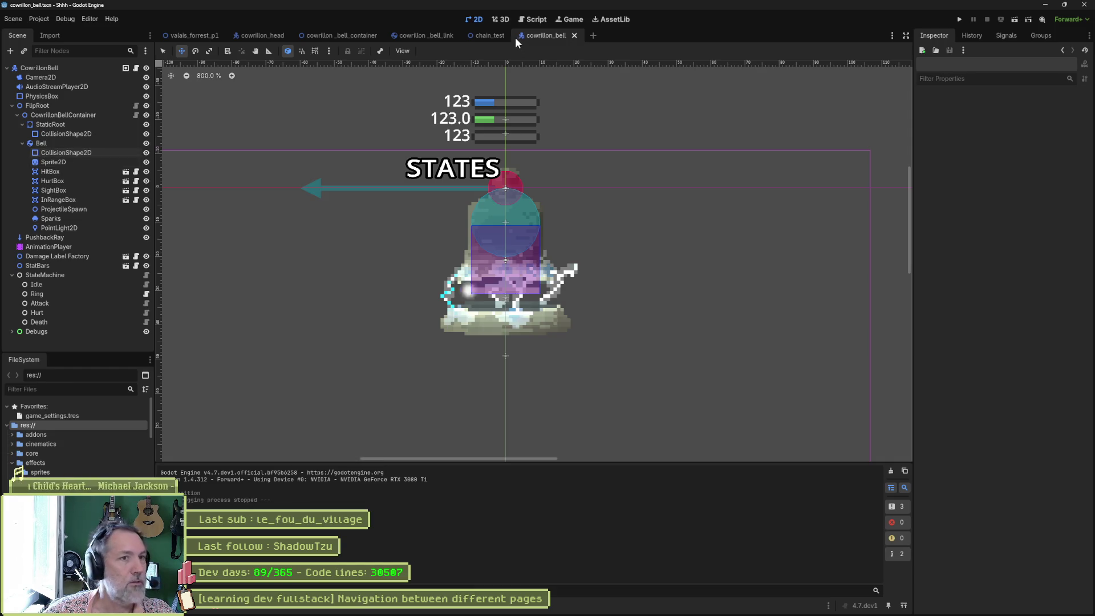
Step: Close the extra open scripts, from patroller.gd and level.gd to character_controller.gd
click(532, 19)
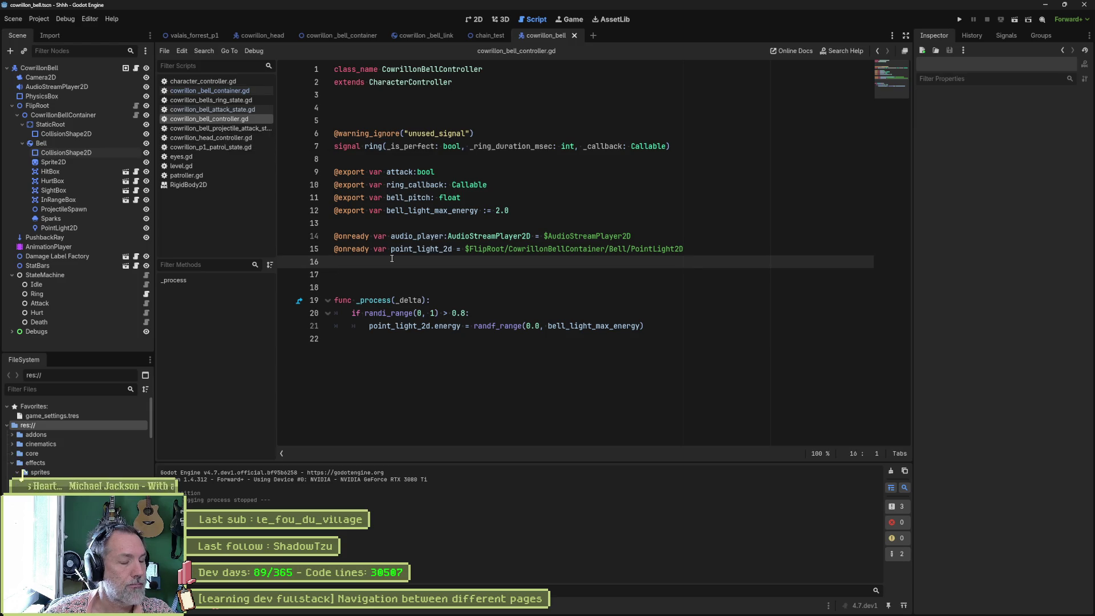
mouse_move(670, 614)
mouse_move(502, 609)
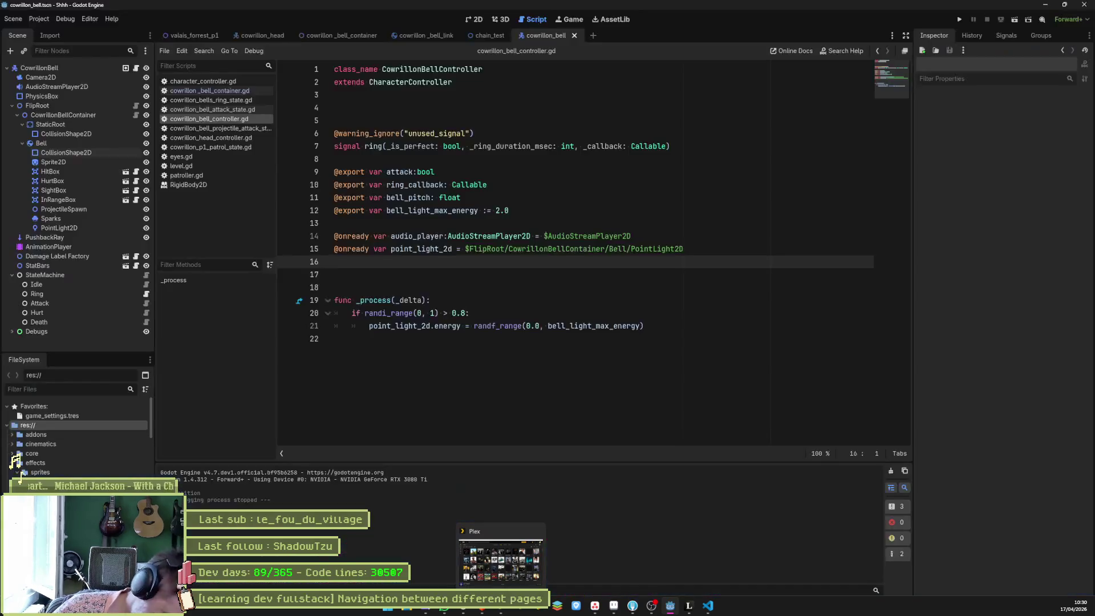
mouse_move(503, 573)
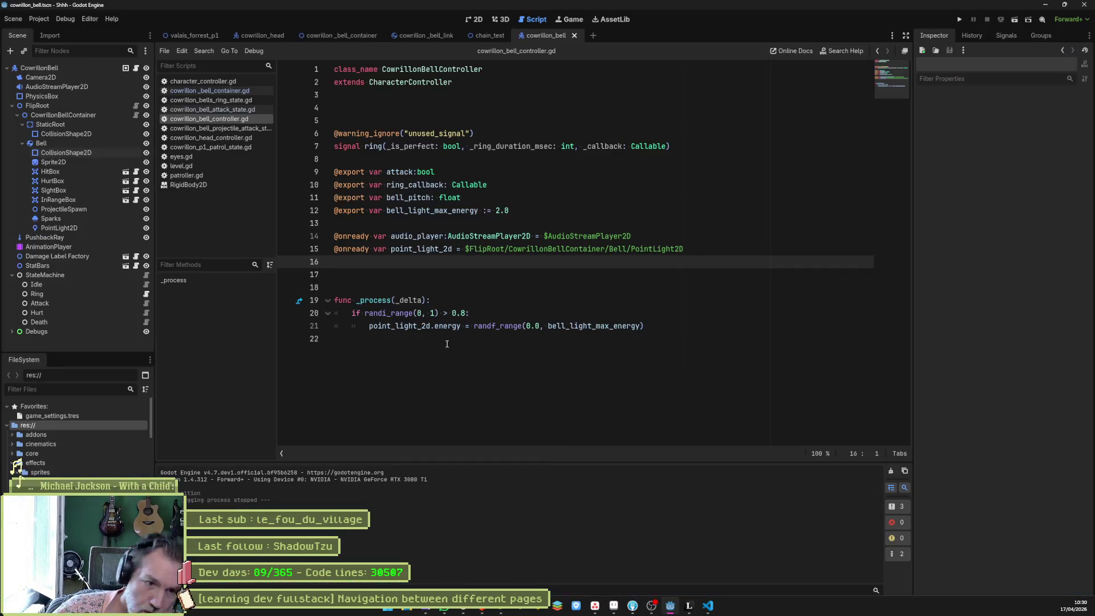
middle_click(186, 177)
middle_click(182, 175)
middle_click(180, 165)
middle_click(179, 157)
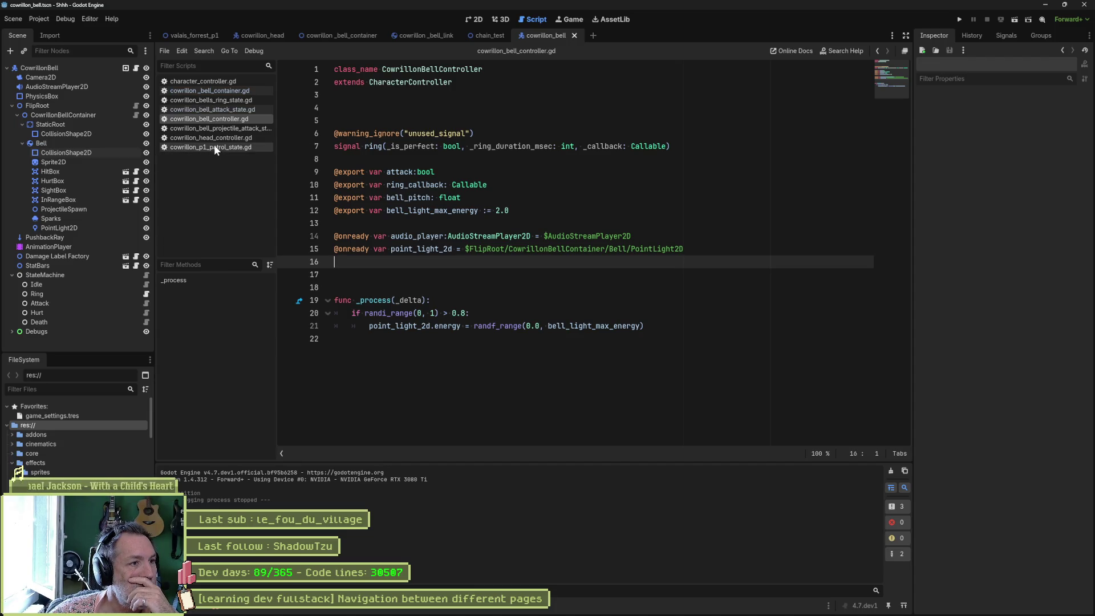
middle_click(218, 145)
middle_click(215, 138)
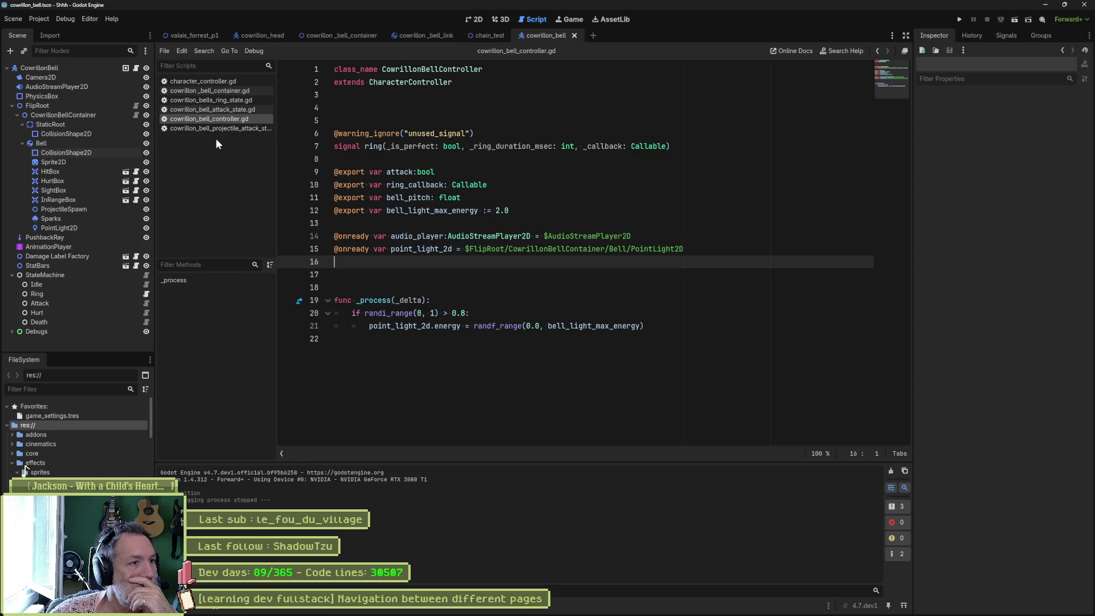
middle_click(214, 129)
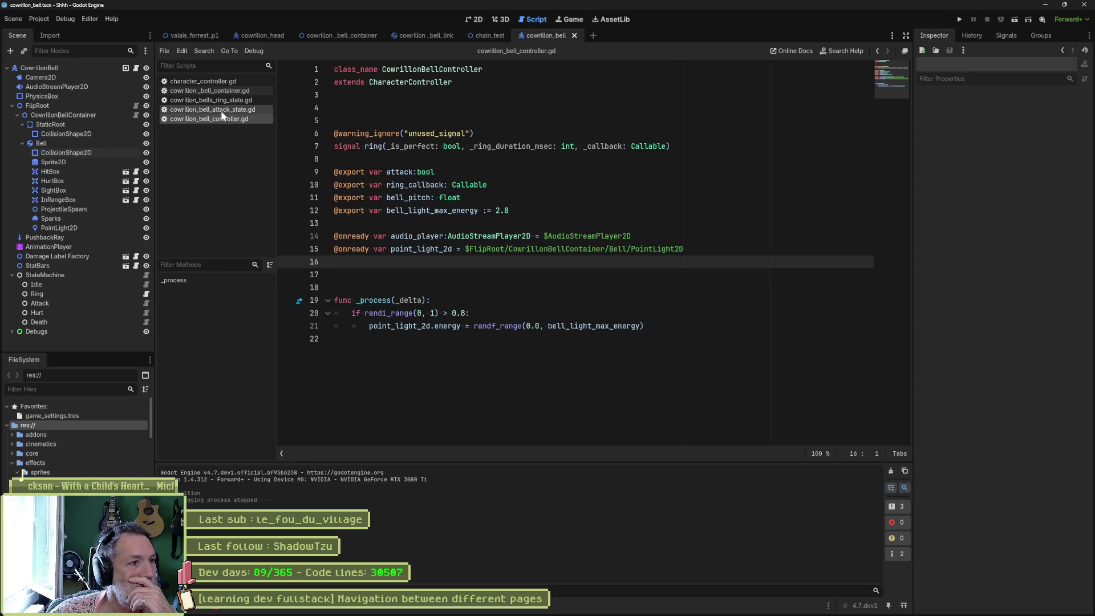
middle_click(222, 110)
middle_click(220, 100)
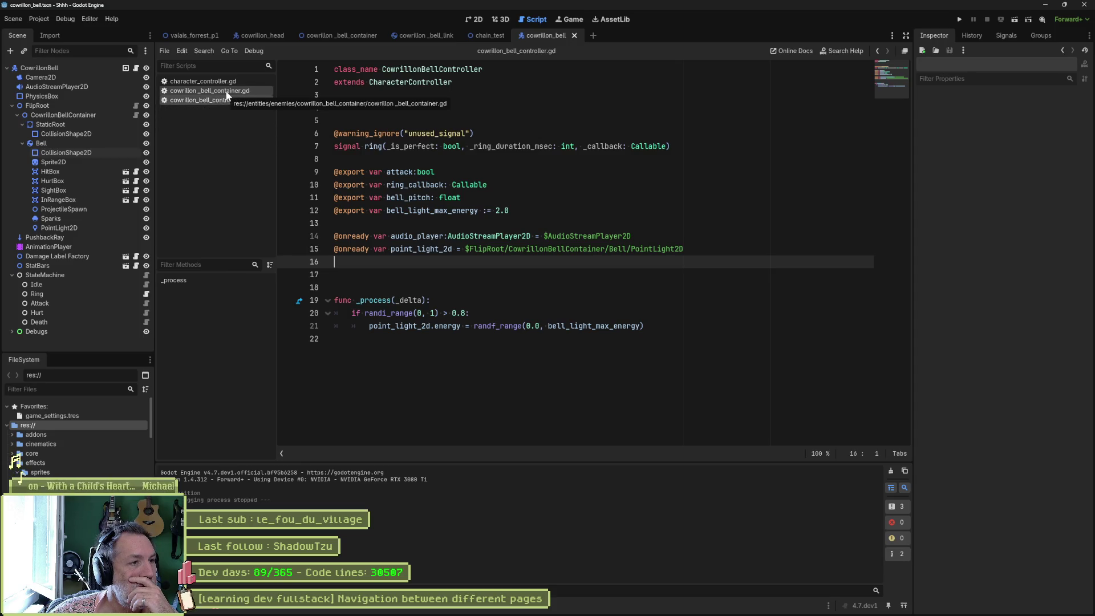
middle_click(222, 82)
Step: Review the bell placement code in cowrillon_bell_container.gd and show the Bell body's physics properties
click(221, 82)
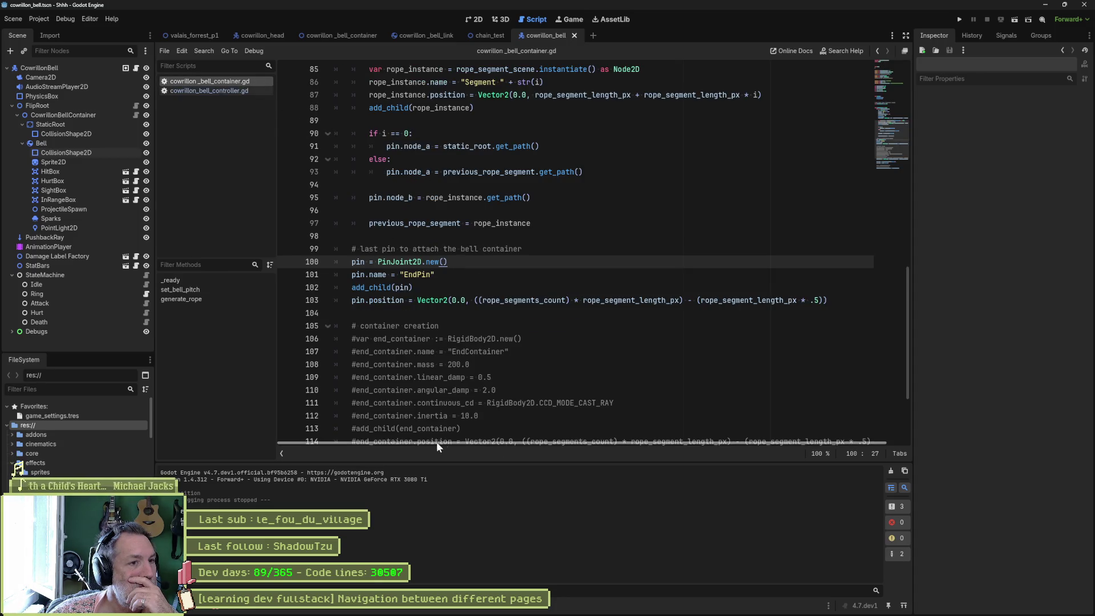
scroll(470, 287, up, 2)
scroll(470, 287, up, 3)
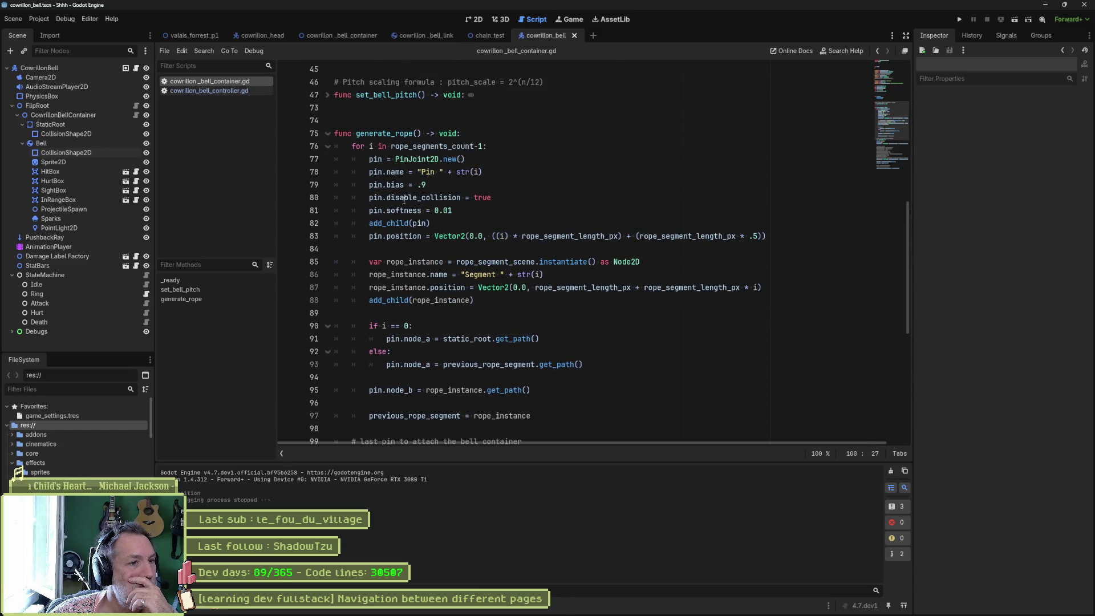
click(446, 197)
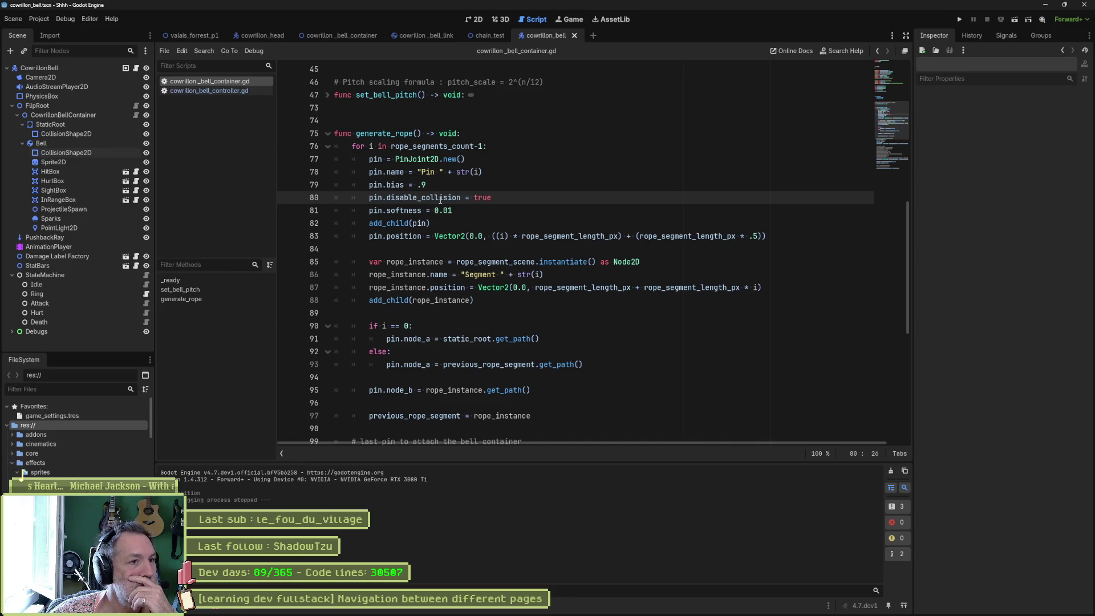
scroll(436, 203, down, 8)
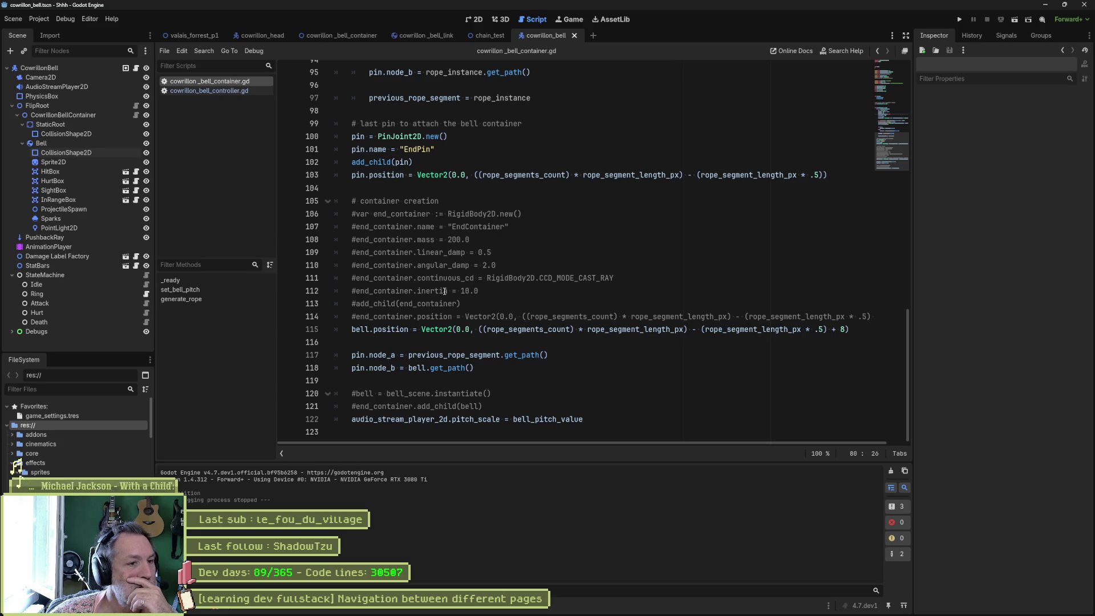
drag(447, 200, 435, 329)
click(540, 301)
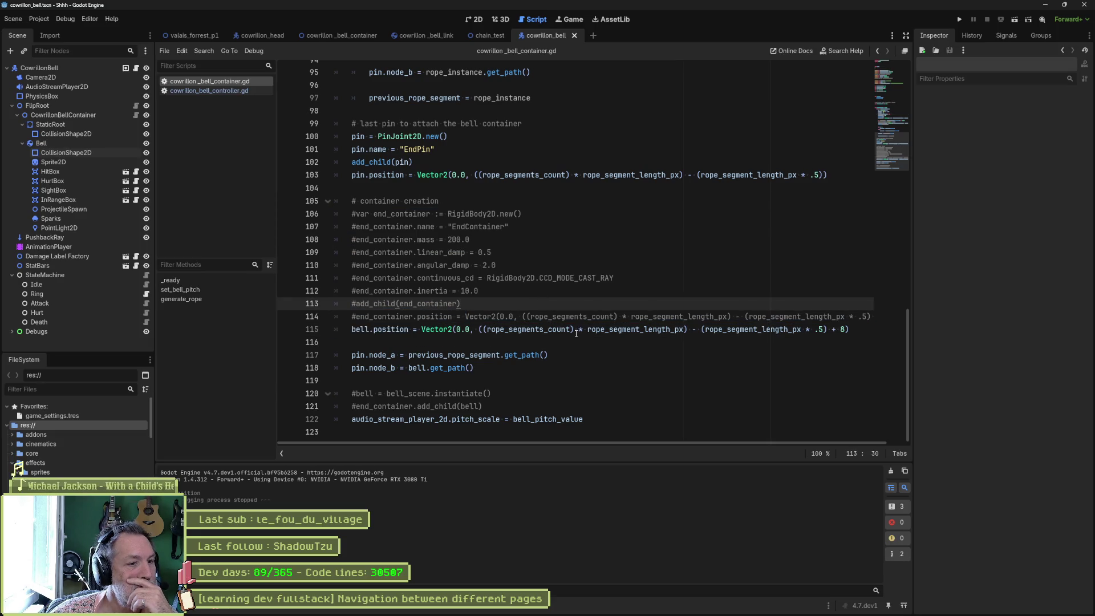
click(80, 143)
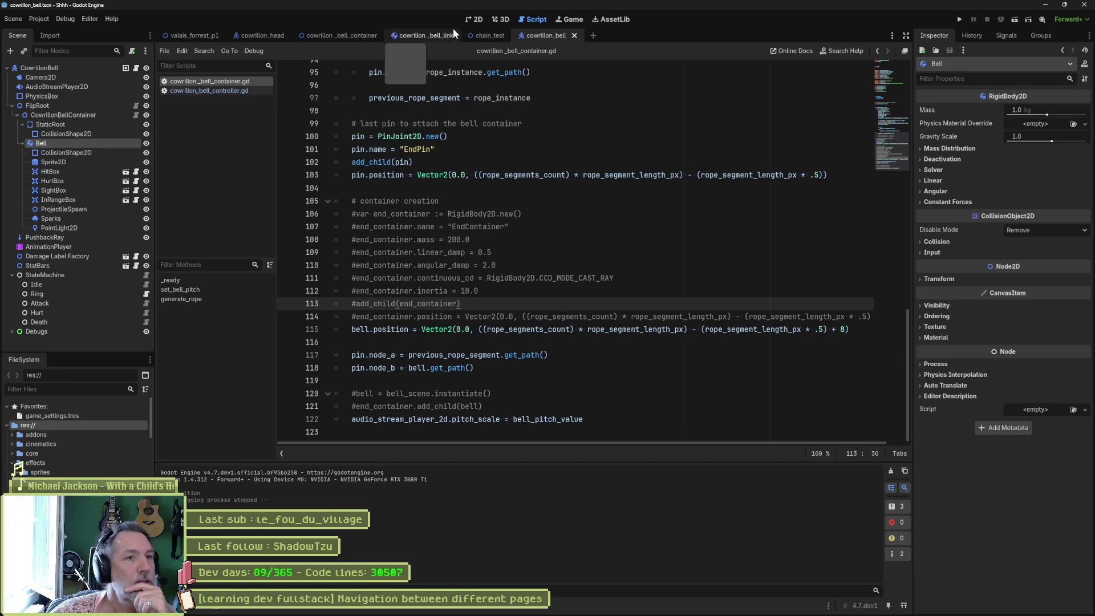
Step: Compare with the chain_test scene by expanding RigidBody2D4's children
click(473, 19)
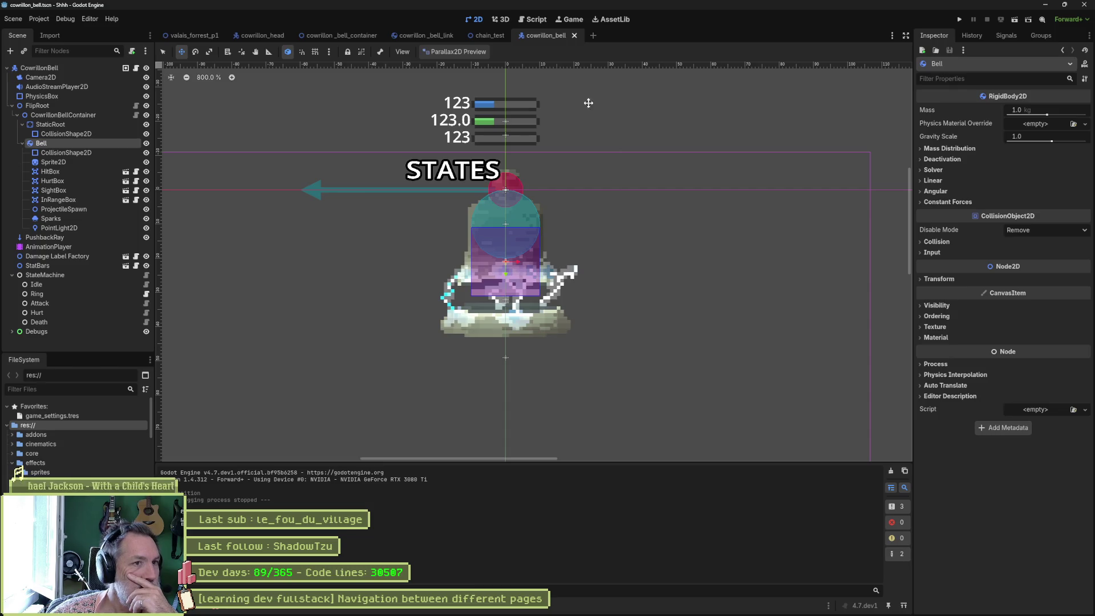
click(490, 38)
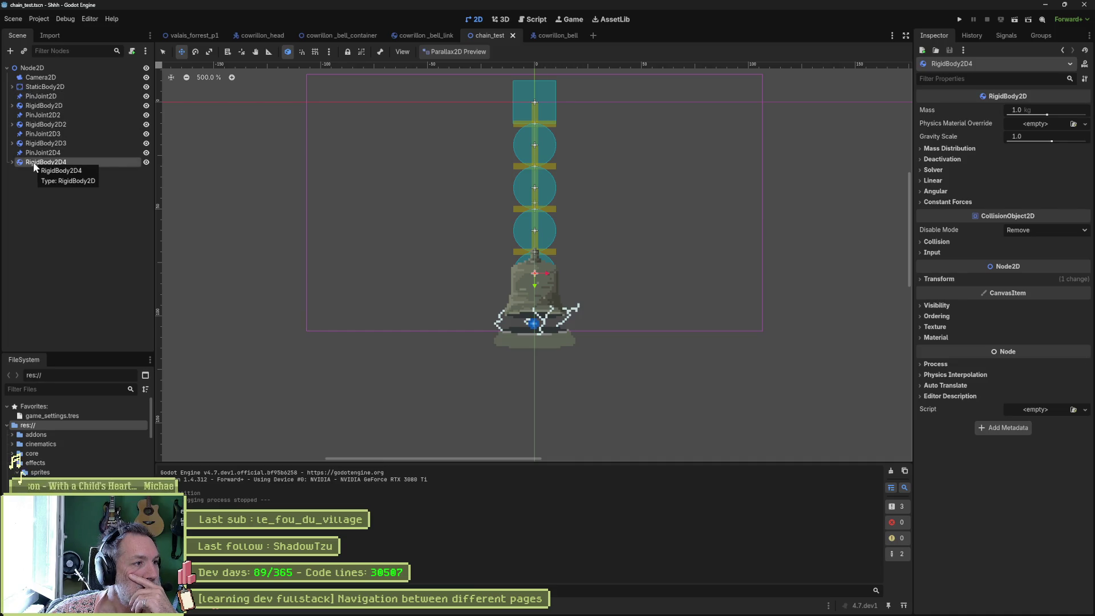
click(12, 163)
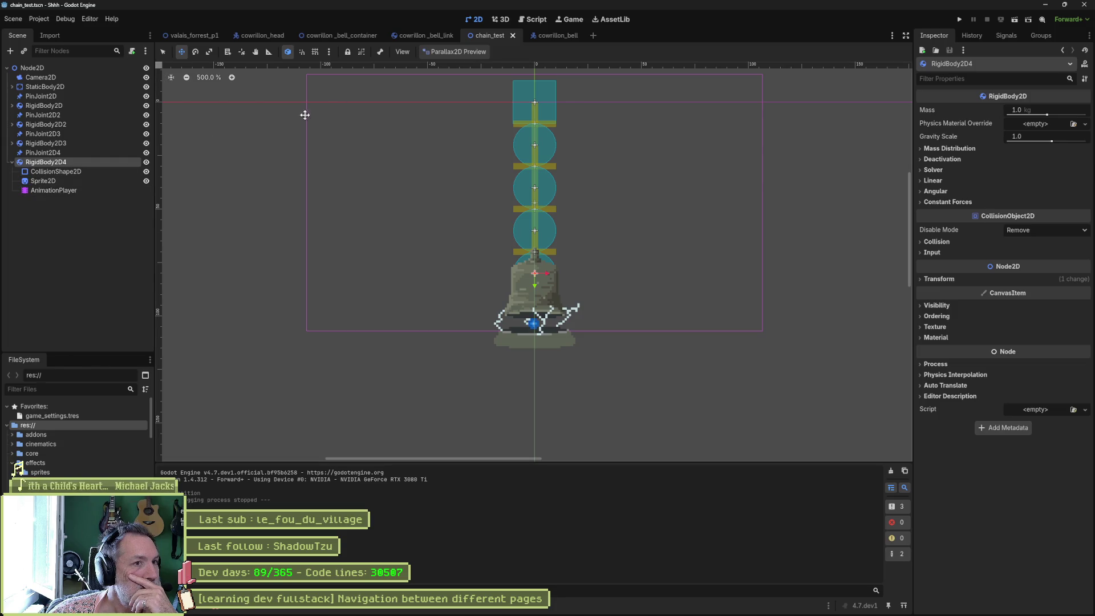
click(563, 39)
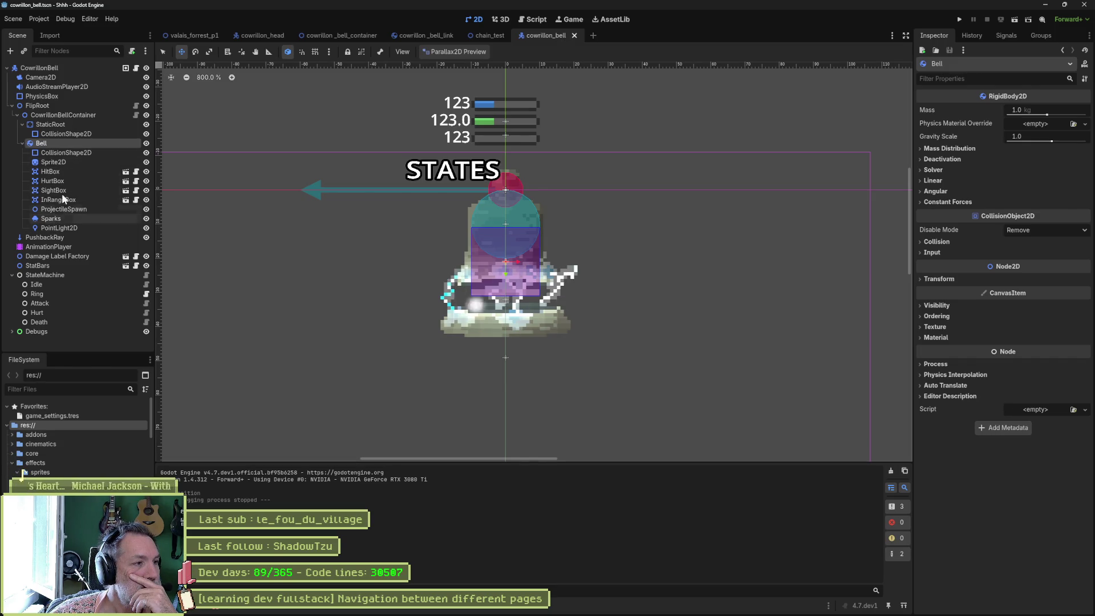
Step: Back in cowrillon_bell, inspect HitBox and hide the HitBox and HurtBox shapes
click(105, 172)
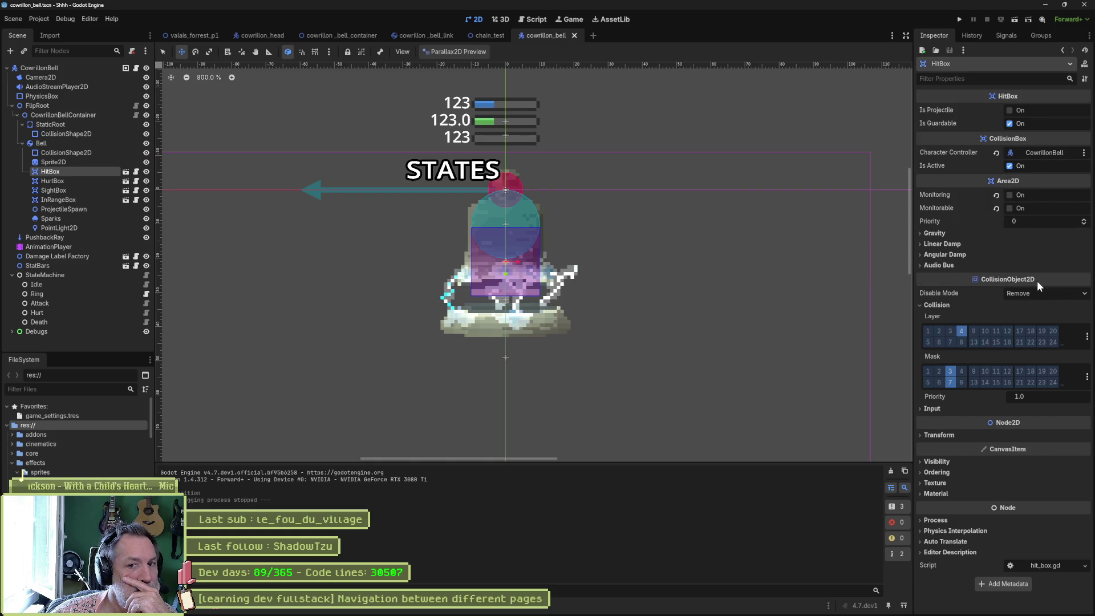
mouse_move(1036, 281)
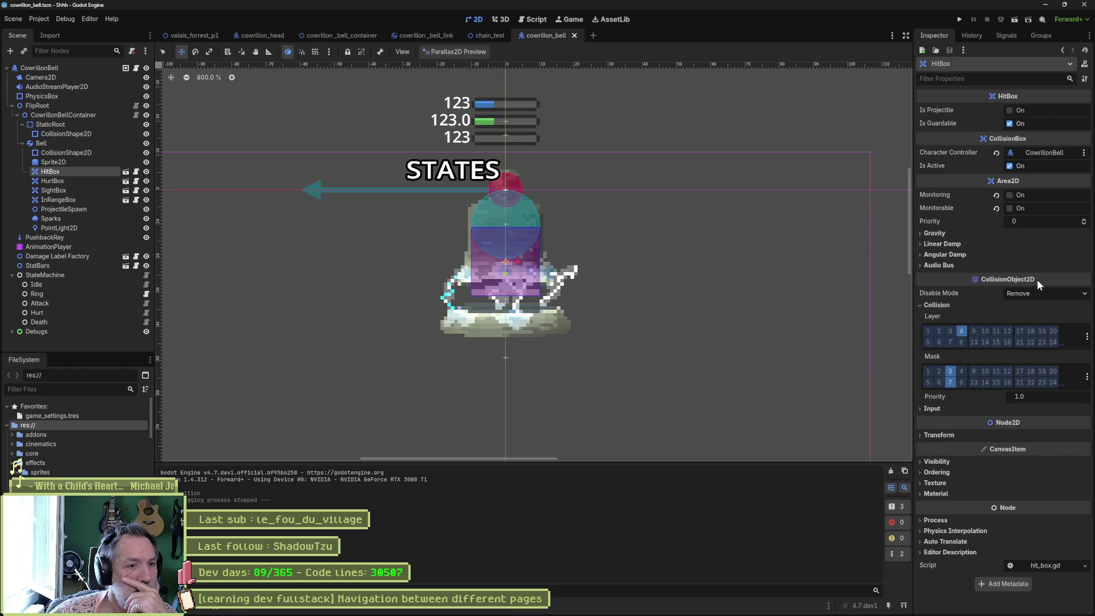
click(146, 171)
click(146, 181)
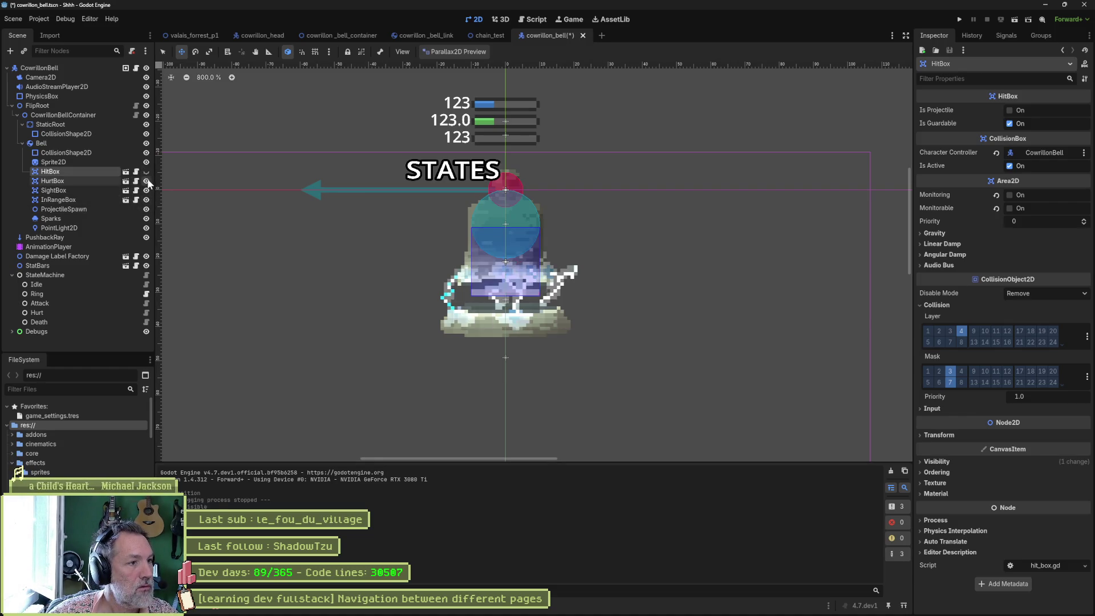
Step: Hide SightBox and InRangeBox, save and run, and expand the rope and Bell nodes in the Remote tree
click(146, 190)
click(146, 200)
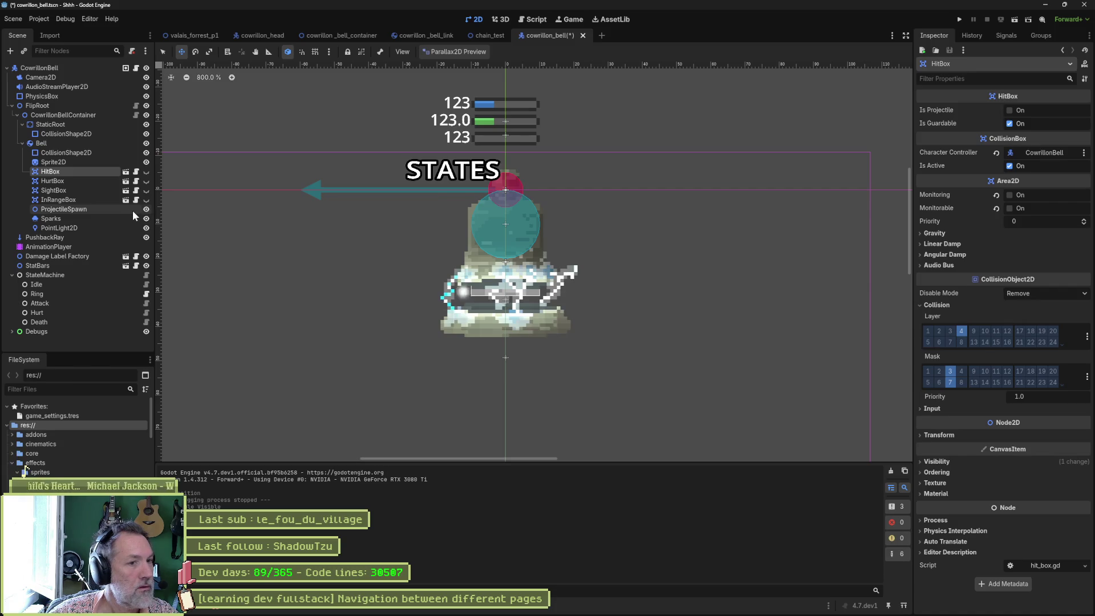
key(F6)
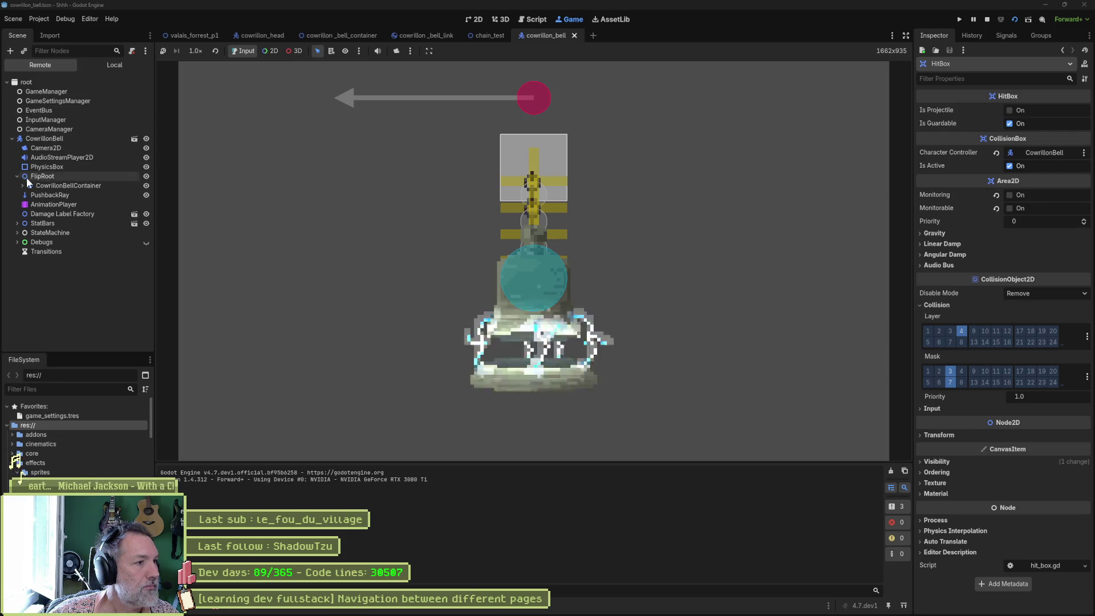
click(23, 186)
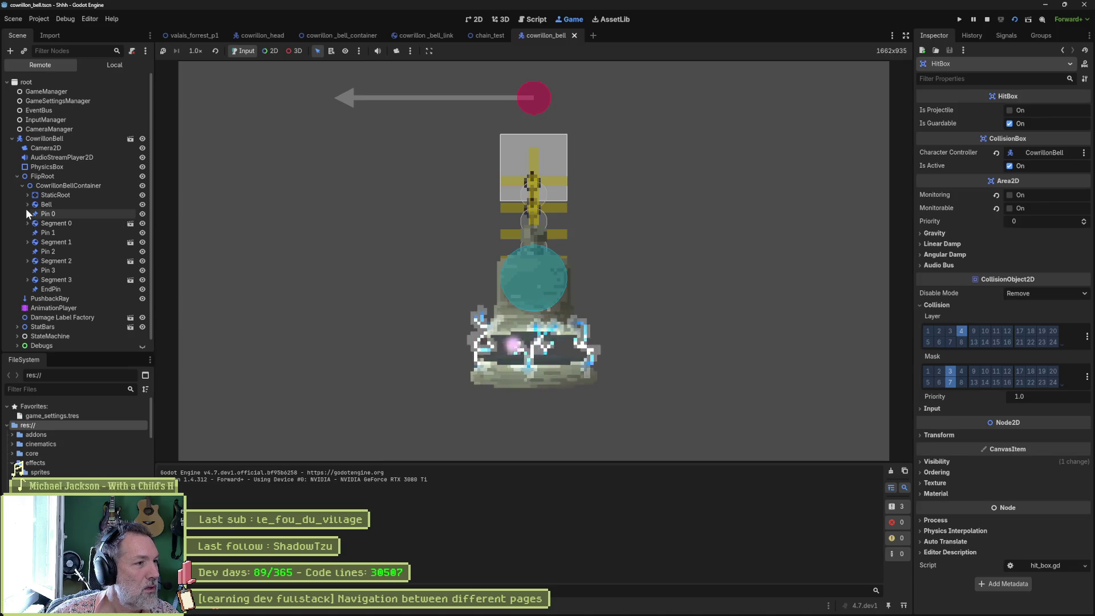
click(26, 204)
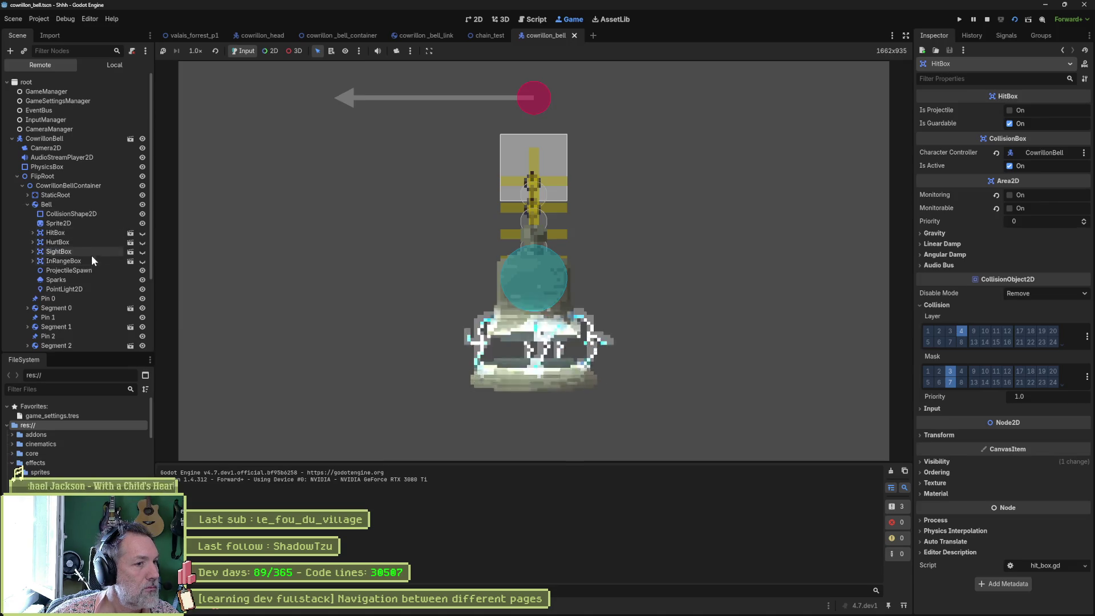
Step: Shift FlipRoot's Position x left to swing the bell, inspect Segment 0 and Pin 0, then stop
click(70, 178)
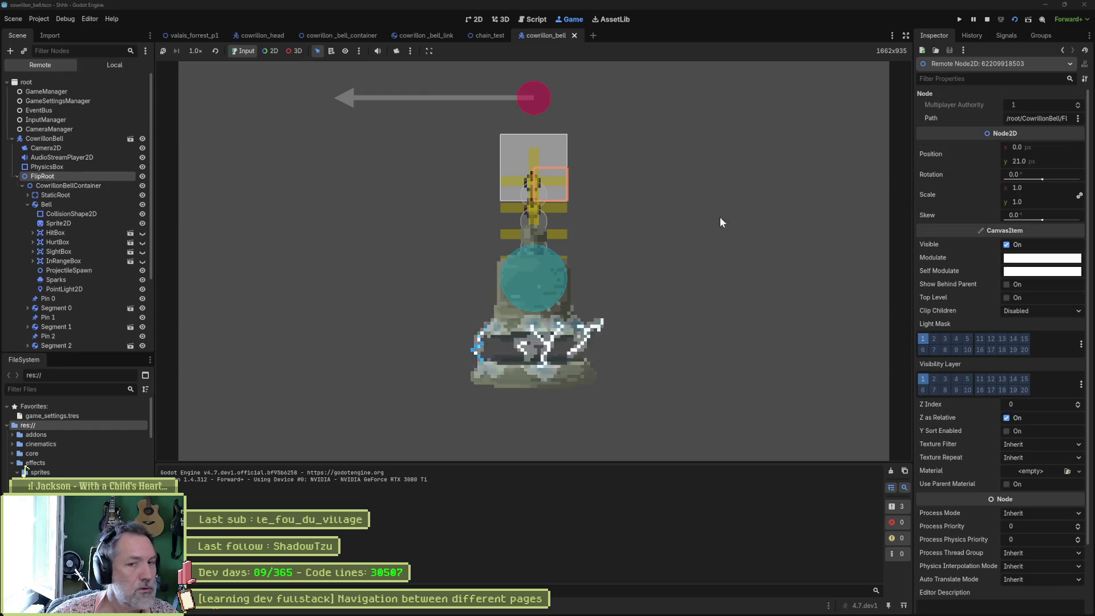
drag(1049, 149, 1035, 149)
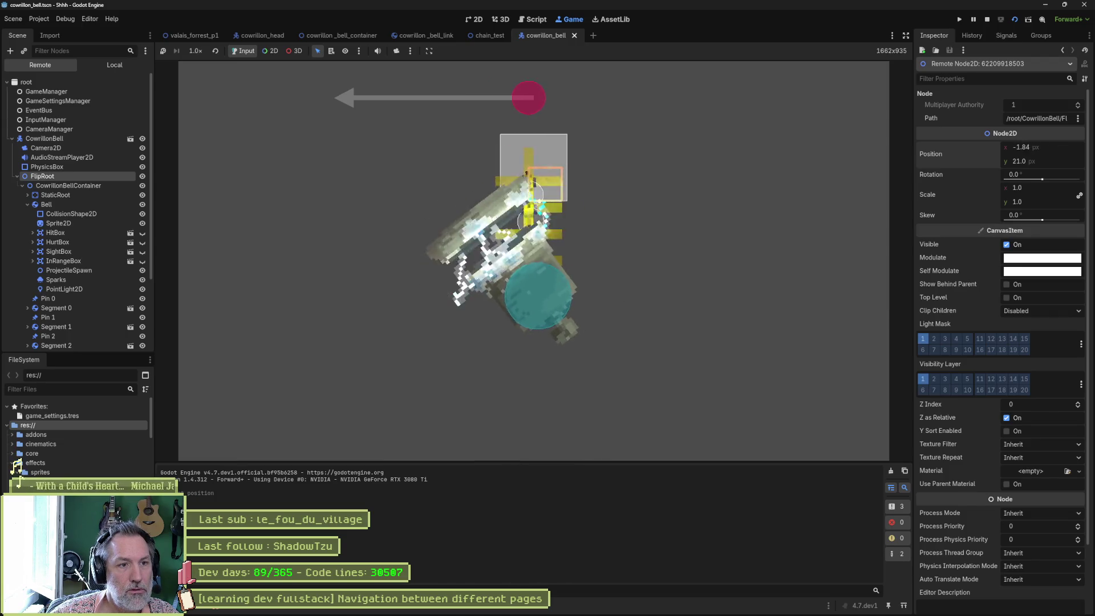
drag(1042, 149, 1041, 148)
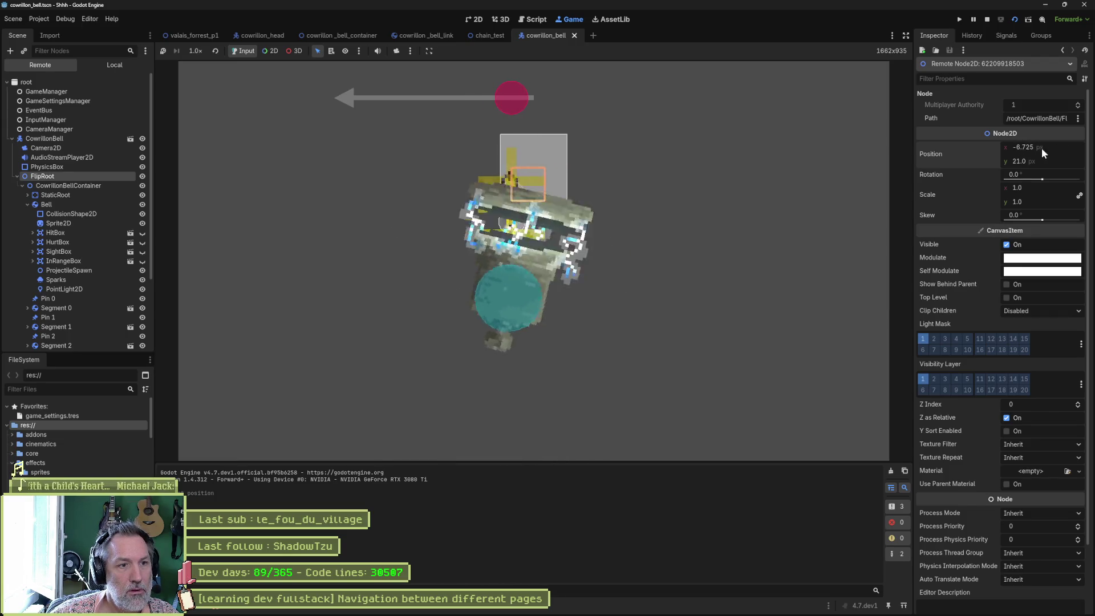
click(57, 307)
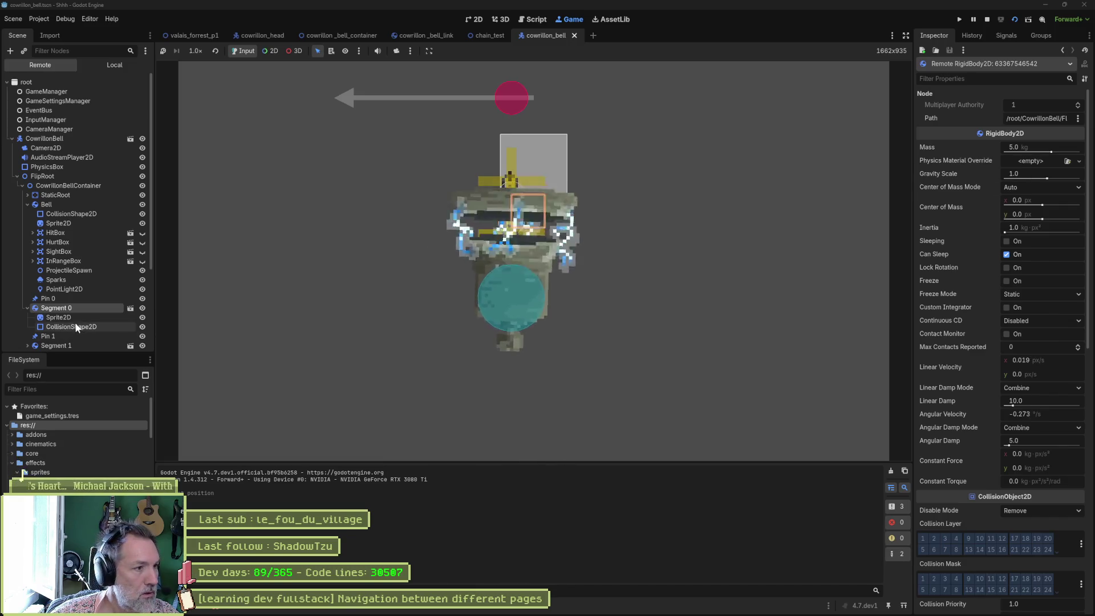
click(64, 299)
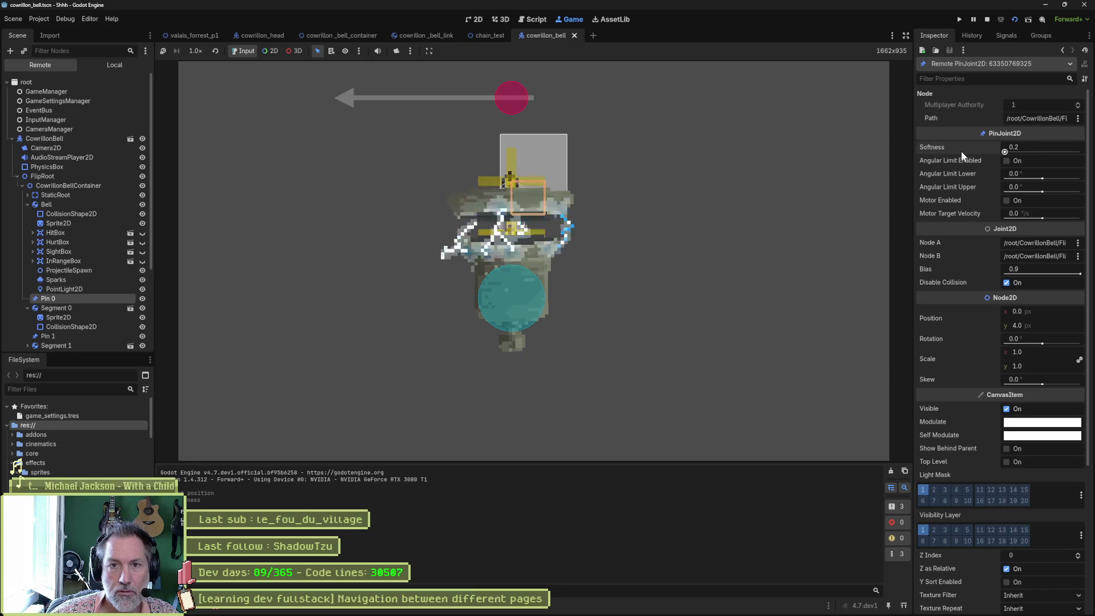
key(F8)
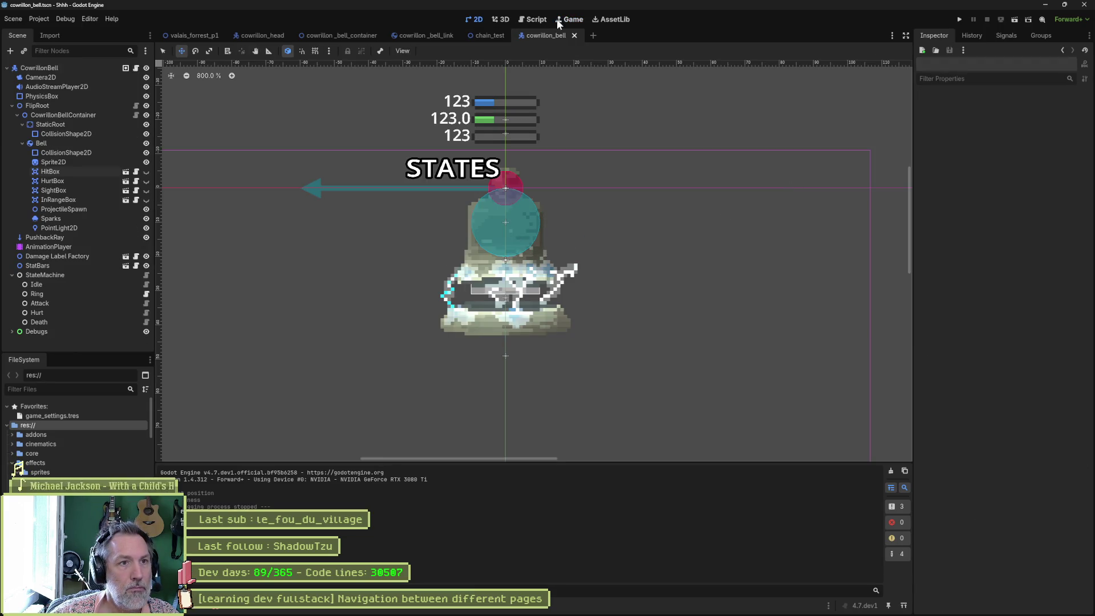
Step: Comment out lines 79–81 (pin bias, disable_collision, softness) in cowrillon_bell_container.gd and save it
click(535, 18)
click(237, 81)
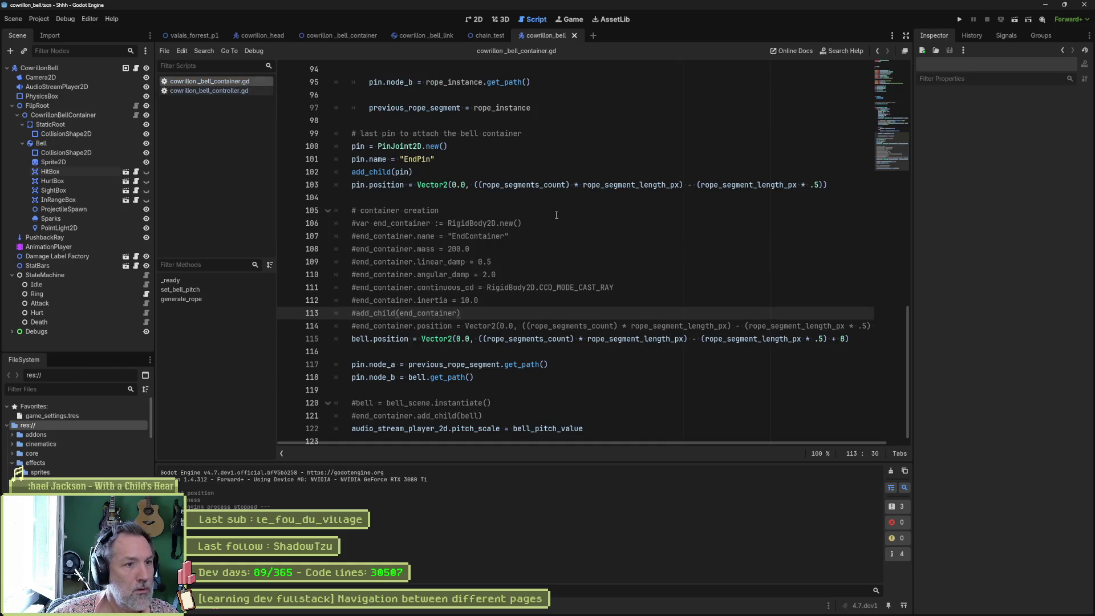
scroll(534, 263, up, 18)
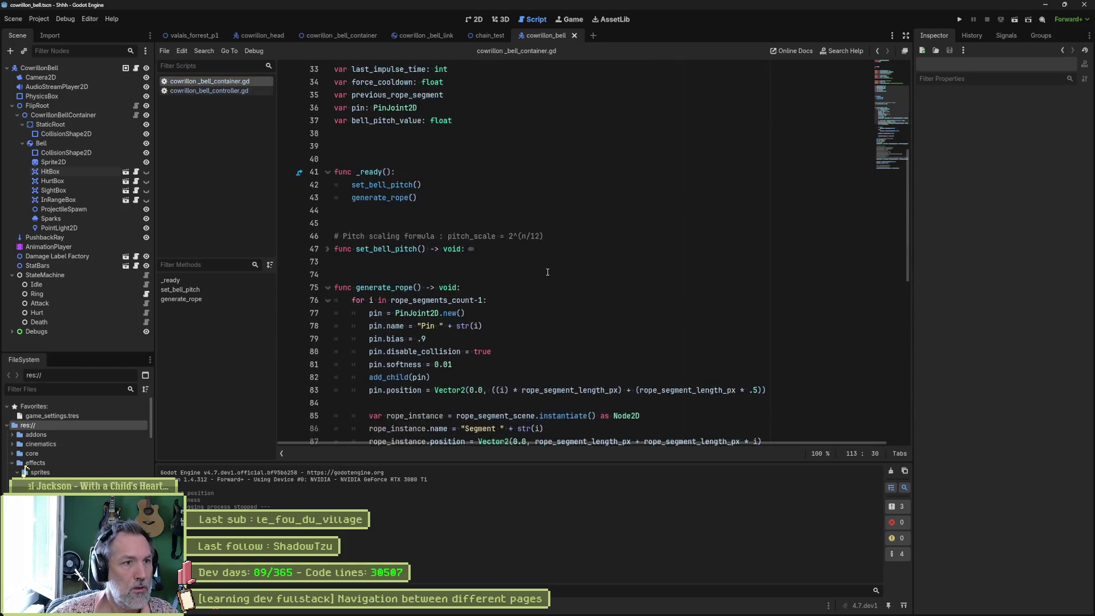
scroll(545, 356, down, 4)
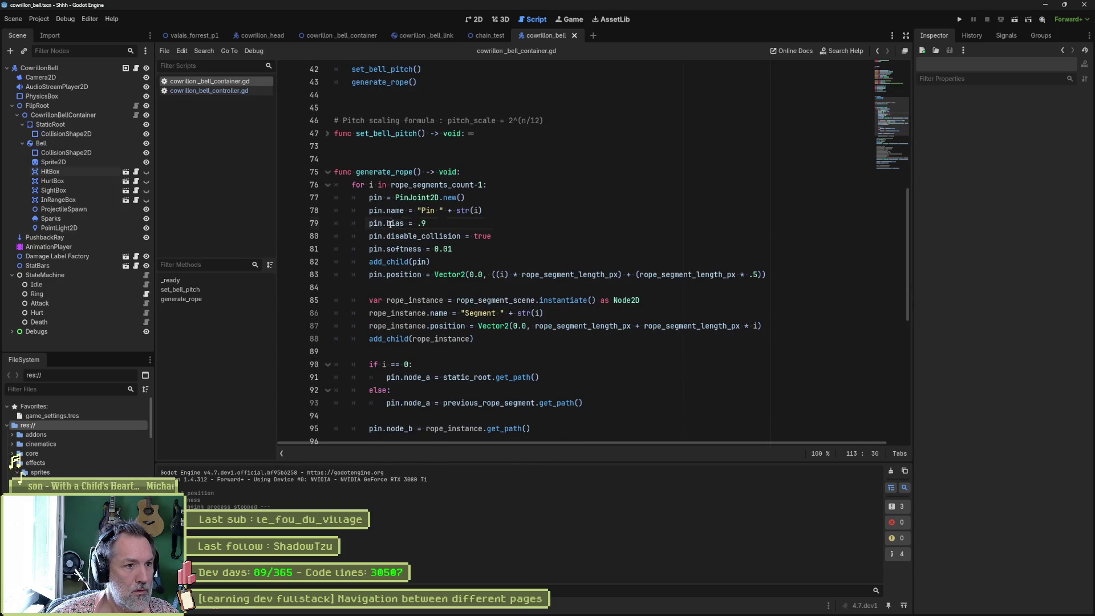
drag(390, 223, 390, 249)
key(ctrl+k)
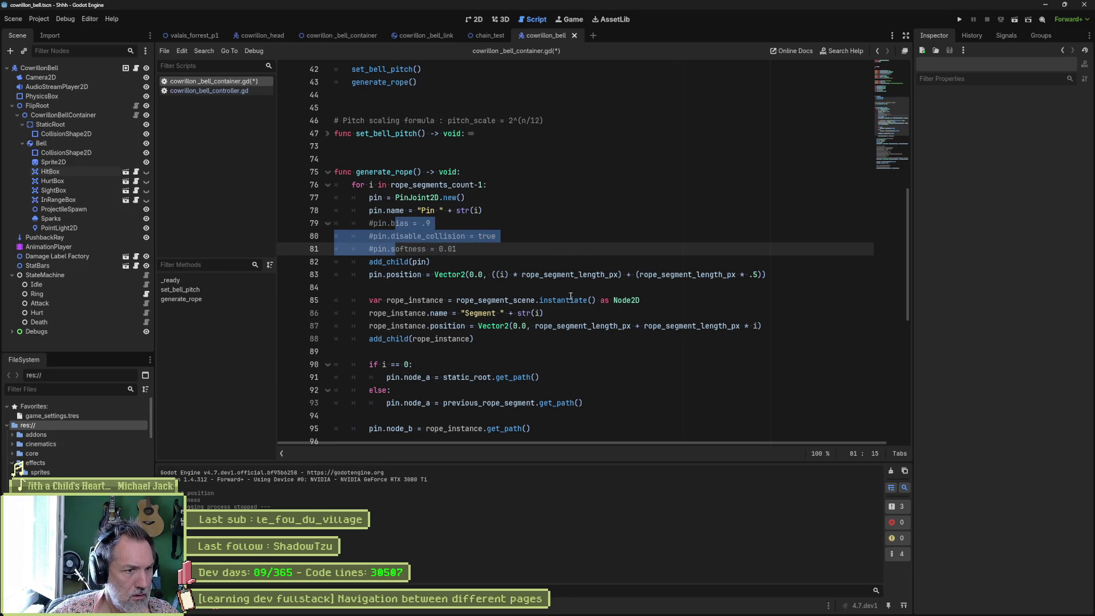
scroll(569, 303, down, 2)
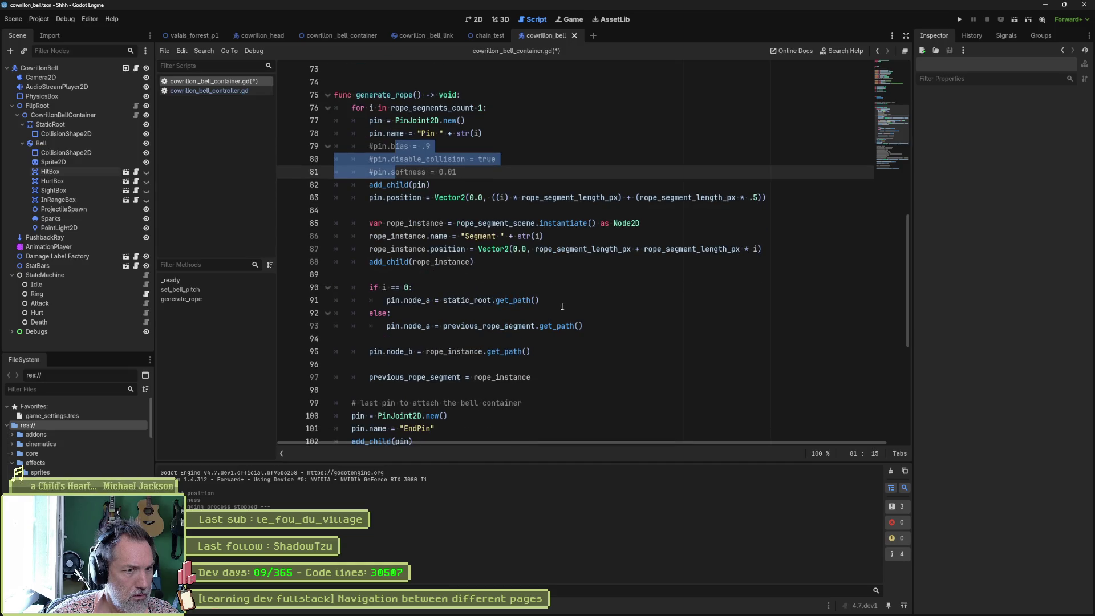
scroll(562, 306, down, 1)
scroll(561, 308, down, 3)
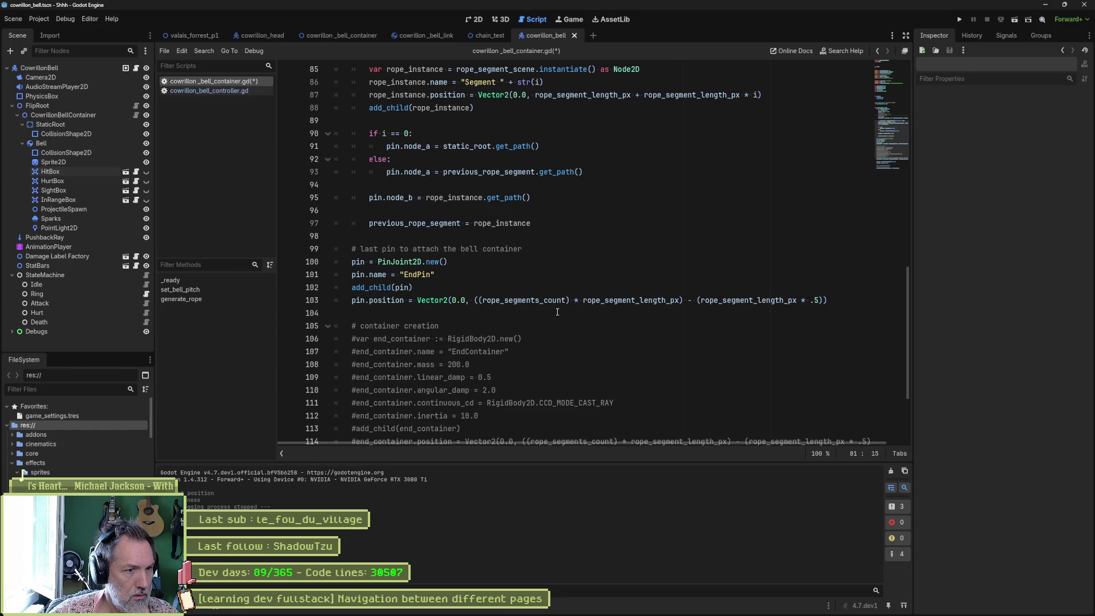
scroll(557, 312, down, 3)
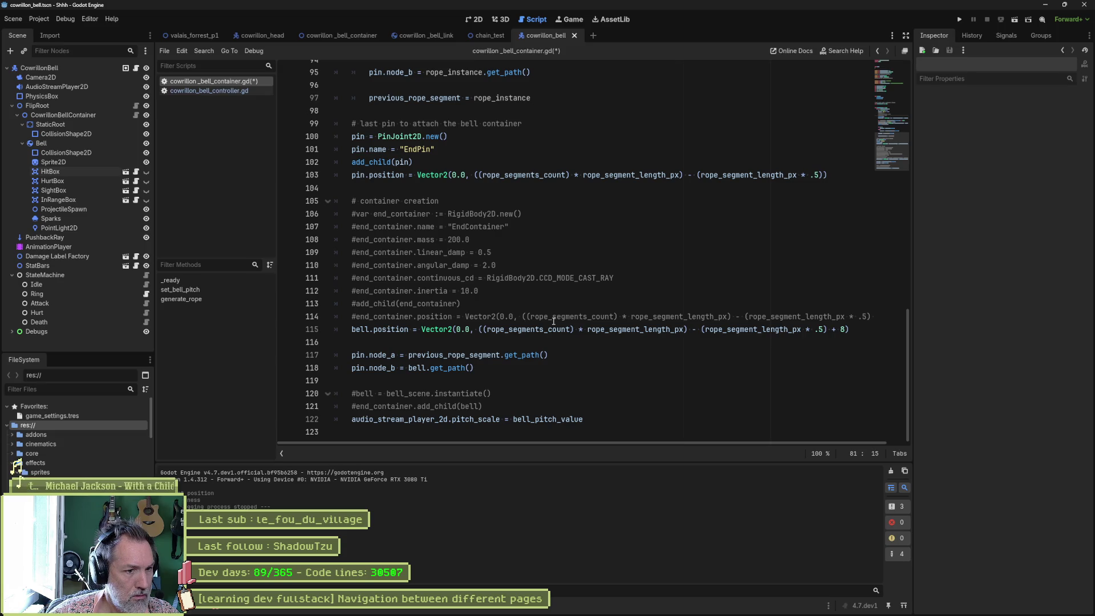
key(ctrl+s)
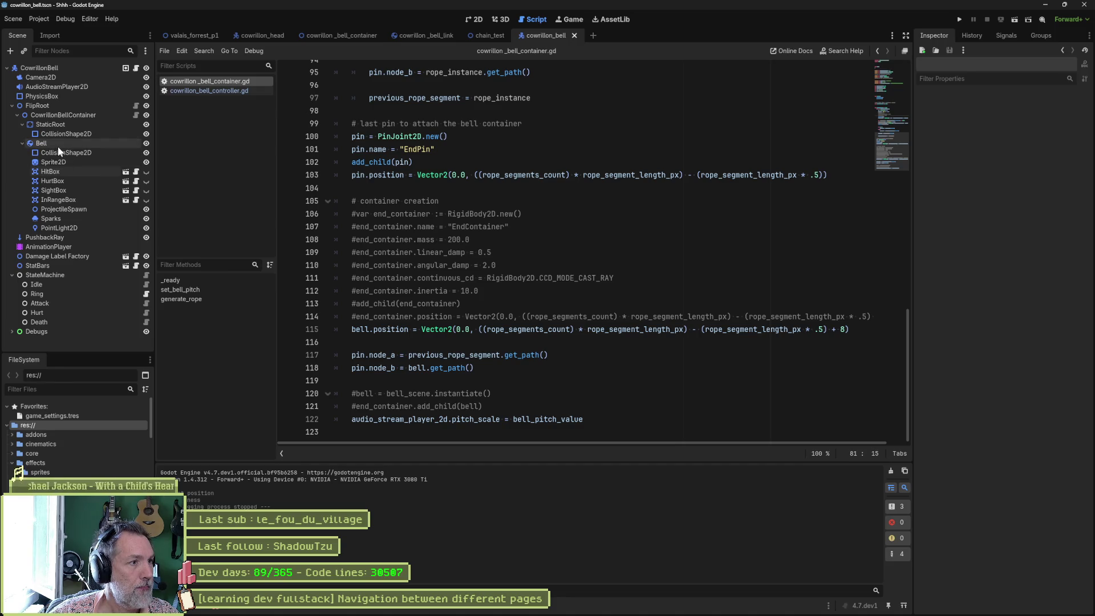
Step: Revert the rope link's mass, inertia, linear and angular damp to defaults, save, and run cowrillon_bell
click(88, 116)
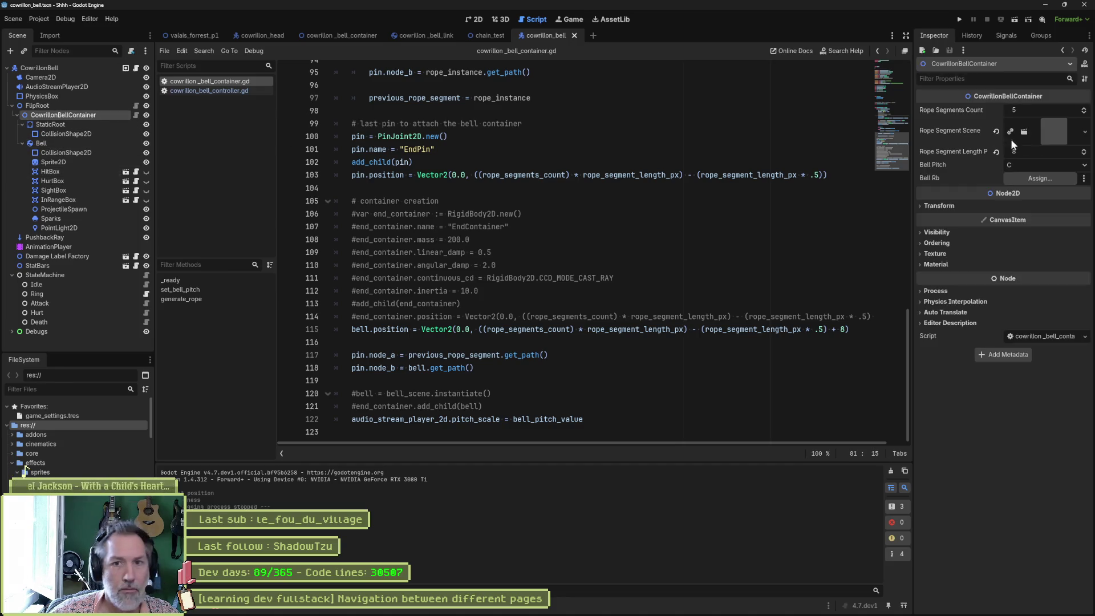
click(1053, 135)
click(1056, 145)
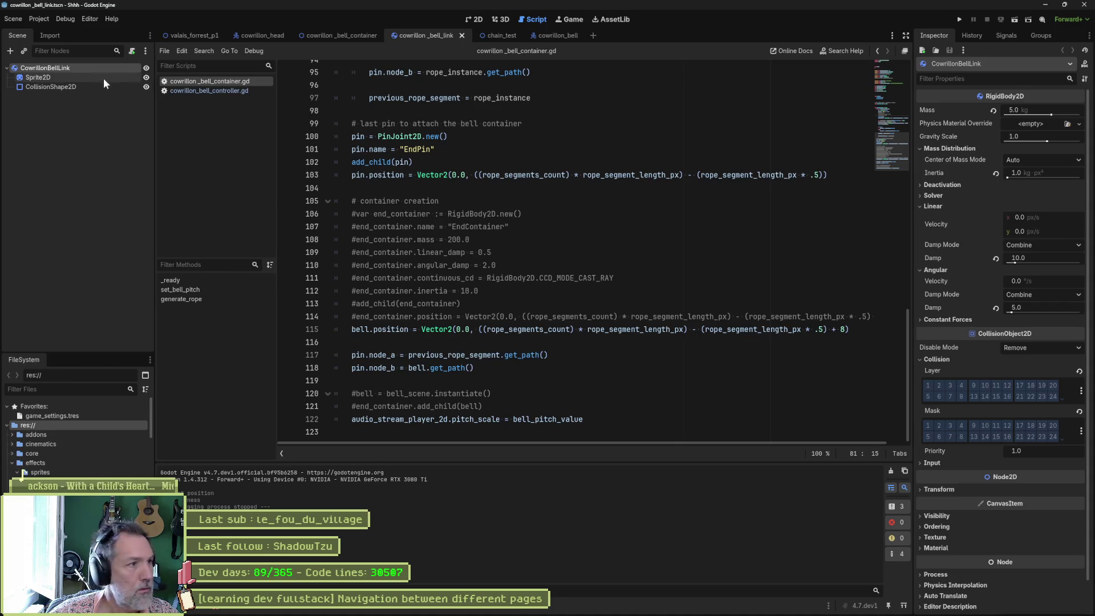
click(992, 110)
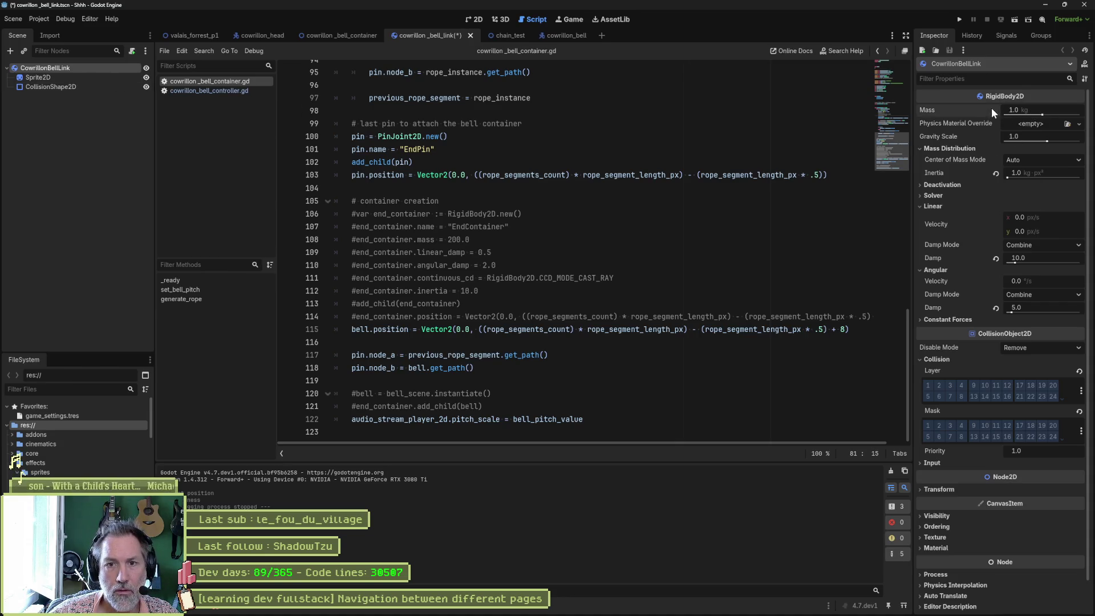
click(996, 173)
click(996, 258)
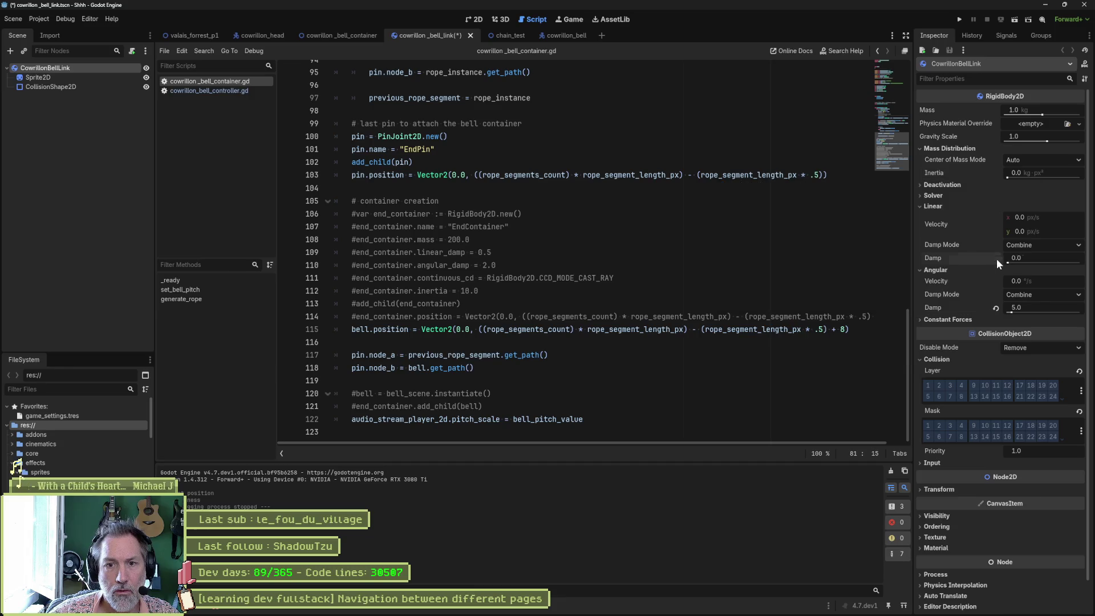
click(995, 308)
key(ctrl+s)
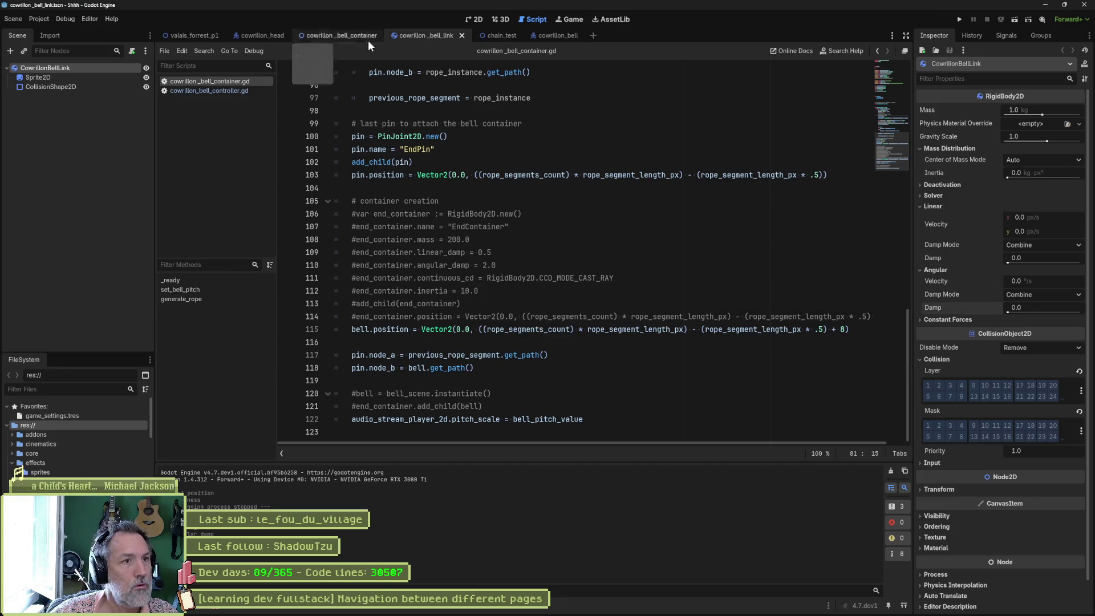
click(556, 35)
key(F6)
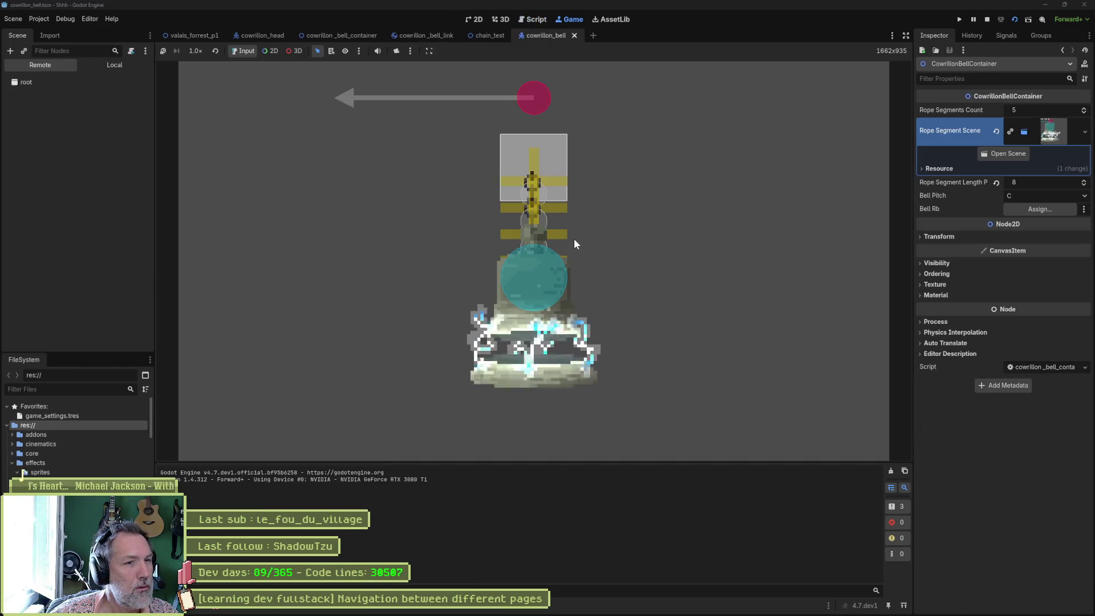
Step: Drag FlipRoot's Position x in the running game to swing the bell, then stop the game
click(51, 176)
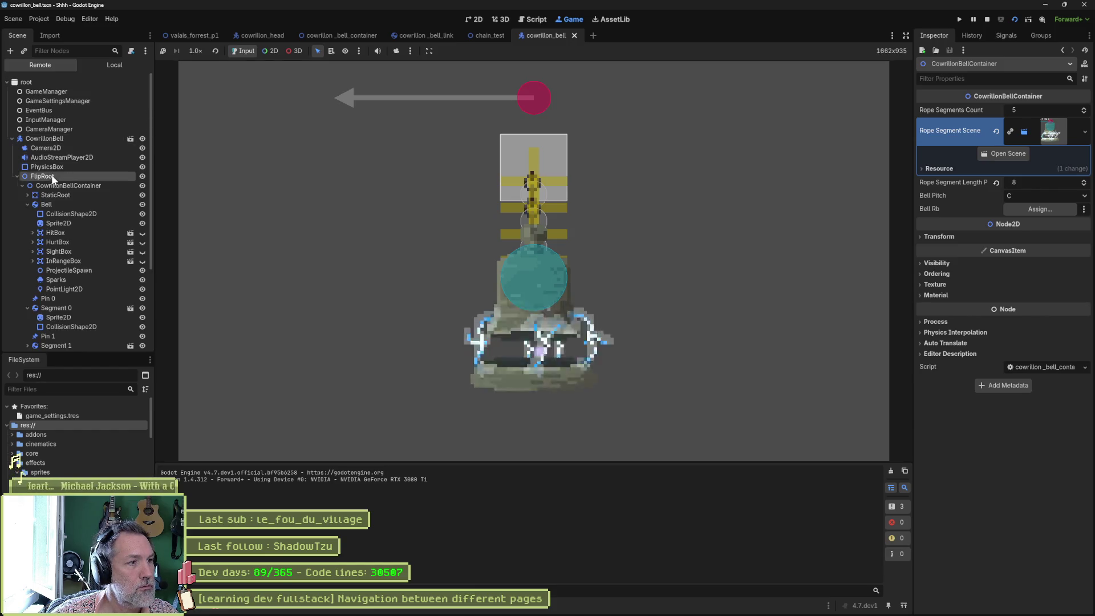
drag(1045, 145, 1069, 147)
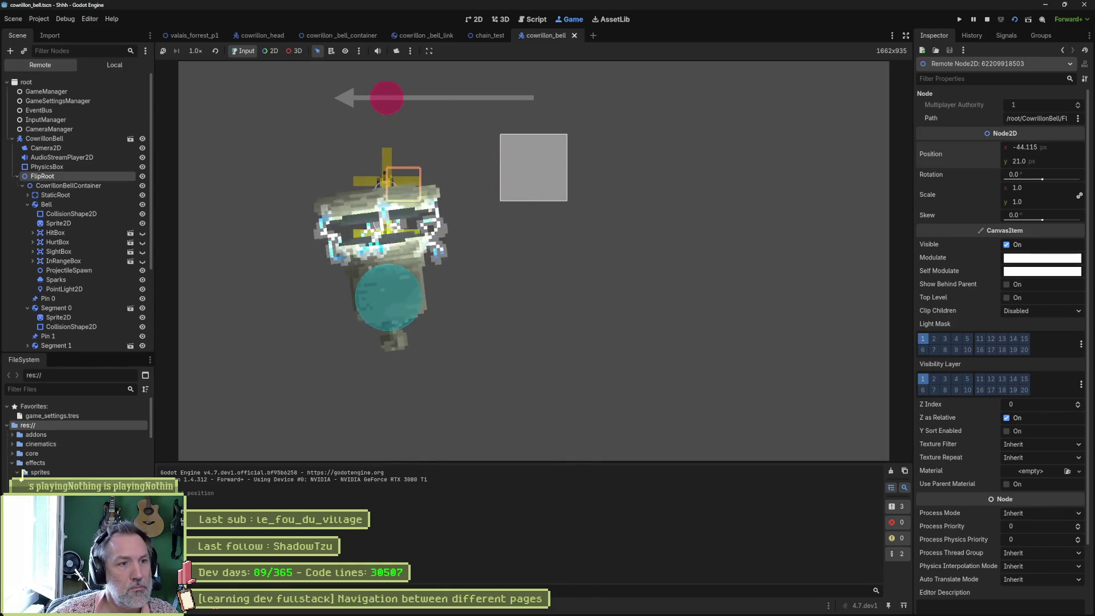
key(F8)
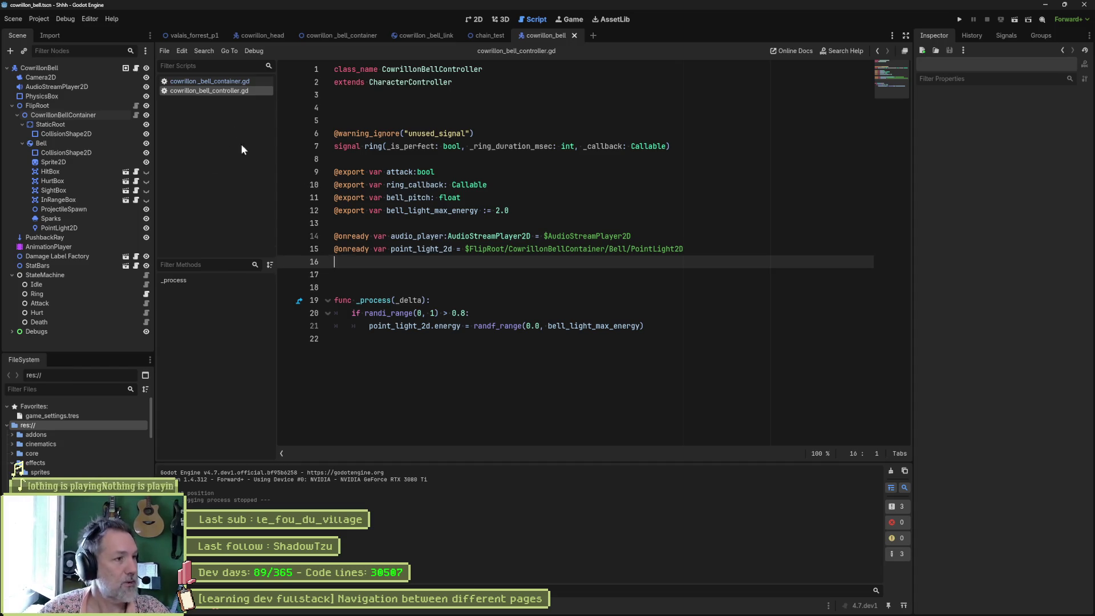
Step: Inspect the Bell, StaticRoot and chain_test StaticBody2D anchor bodies across both scenes
click(22, 143)
click(46, 143)
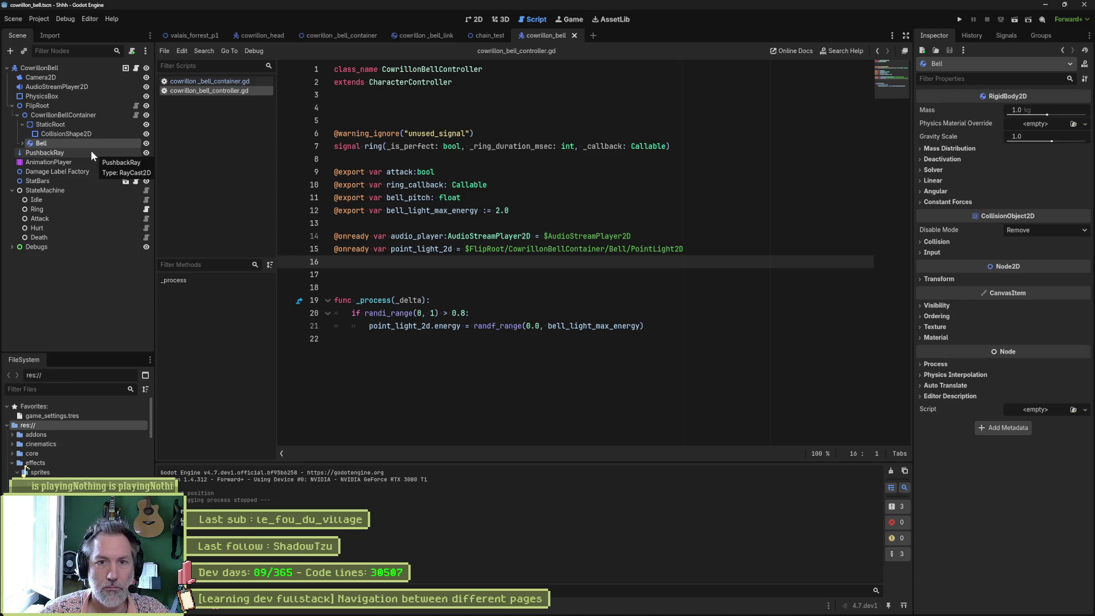
click(34, 126)
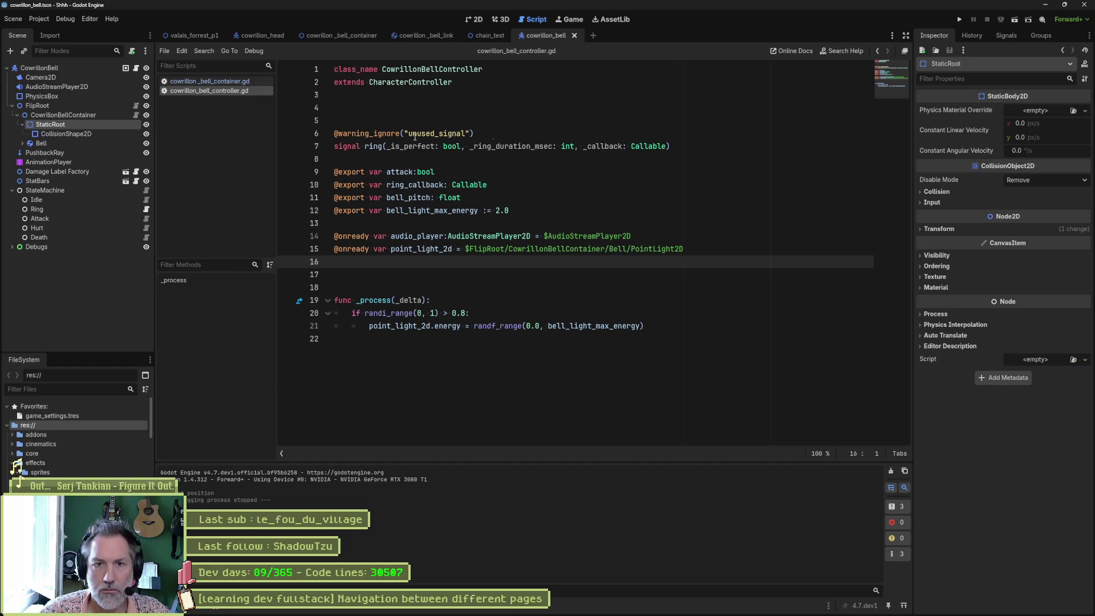
click(484, 35)
click(44, 86)
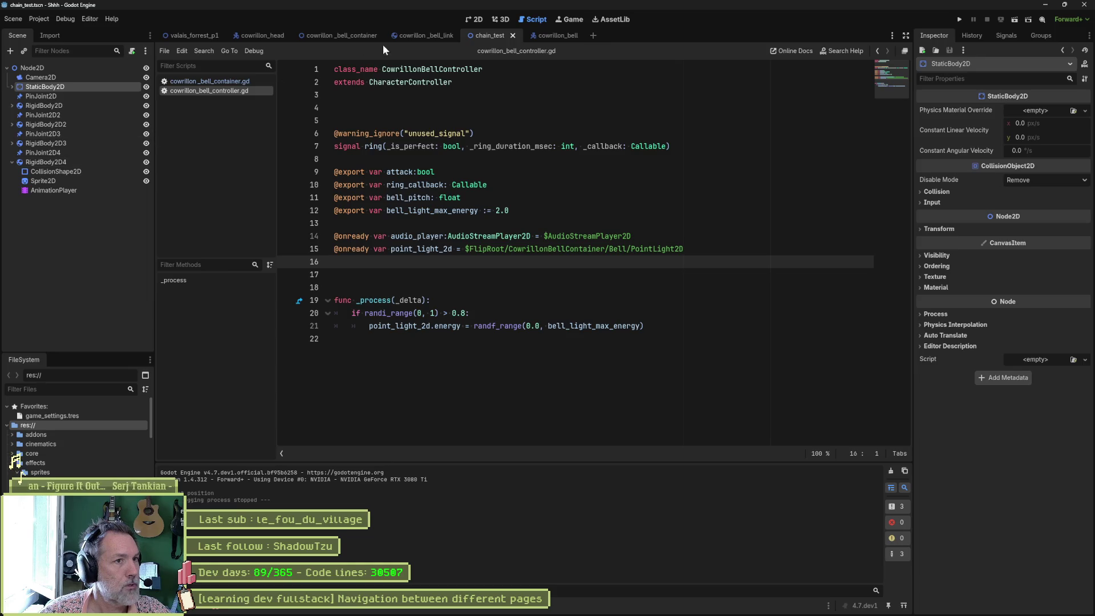
click(545, 35)
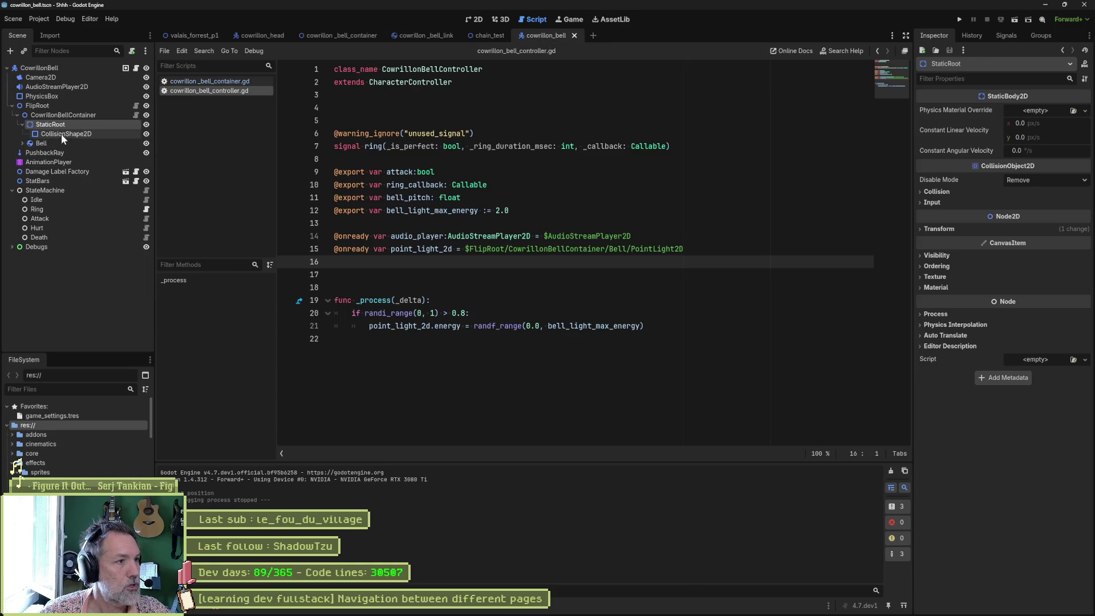
Step: Copy the Bell node from cowrillon_bell and paste it under Node2D in chain_test
click(21, 143)
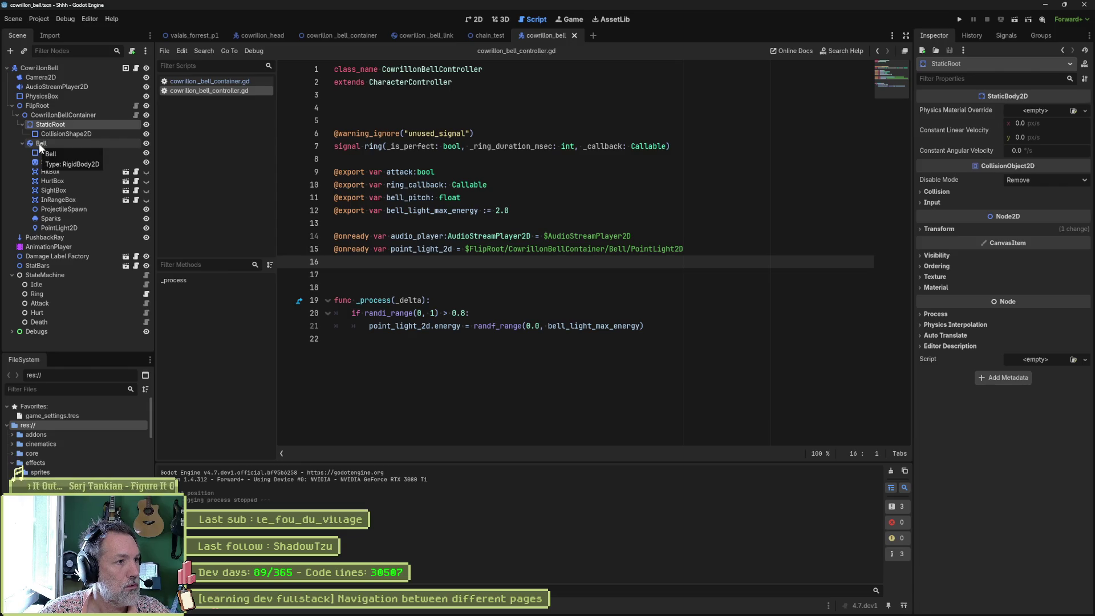
click(39, 144)
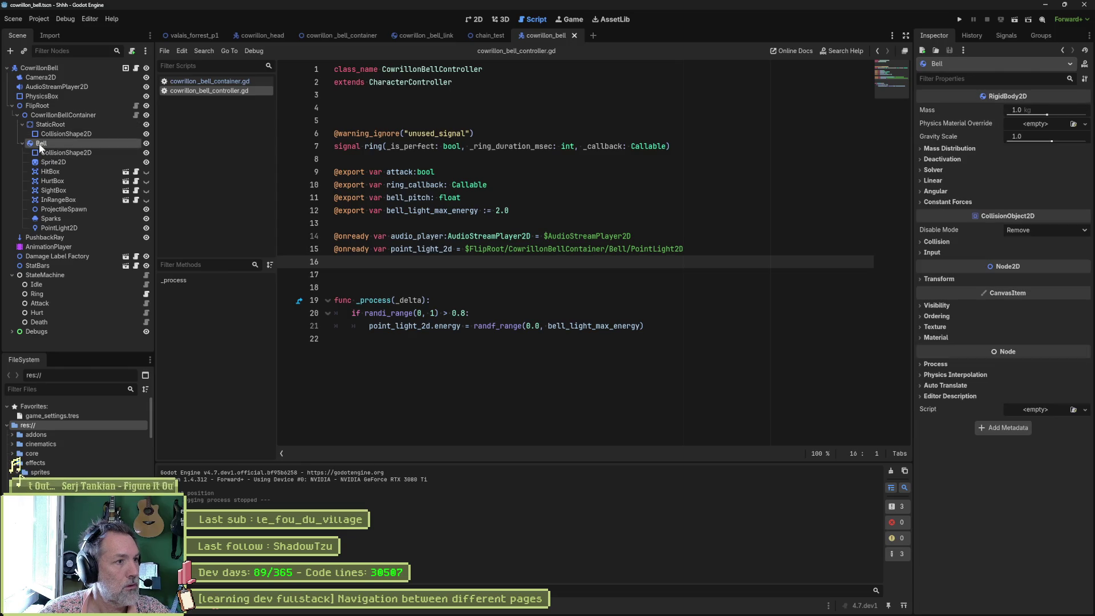
click(485, 35)
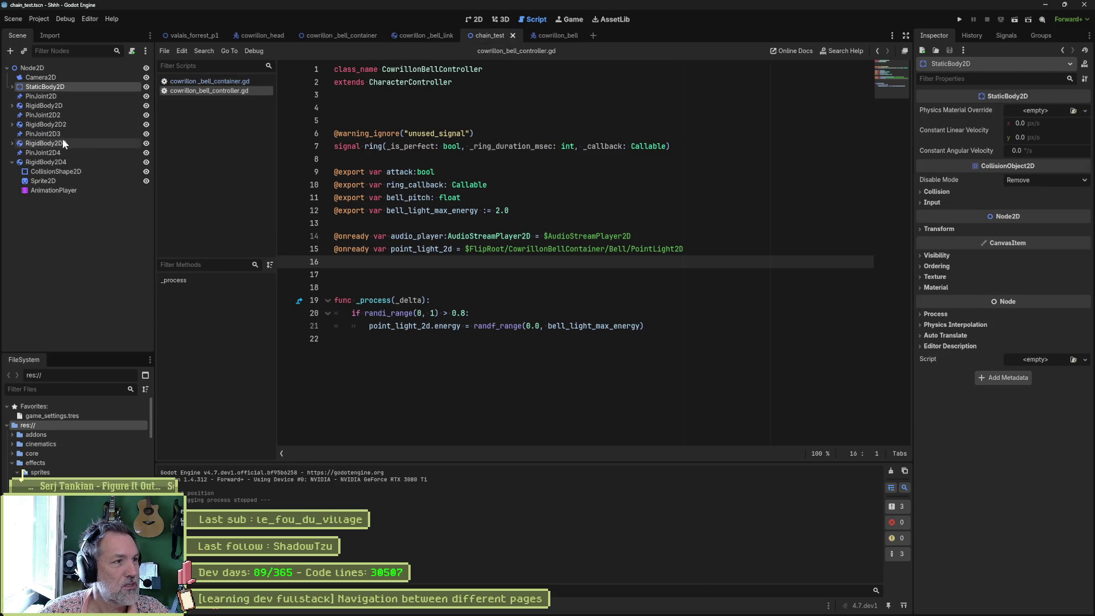
click(49, 67)
key(ctrl+v)
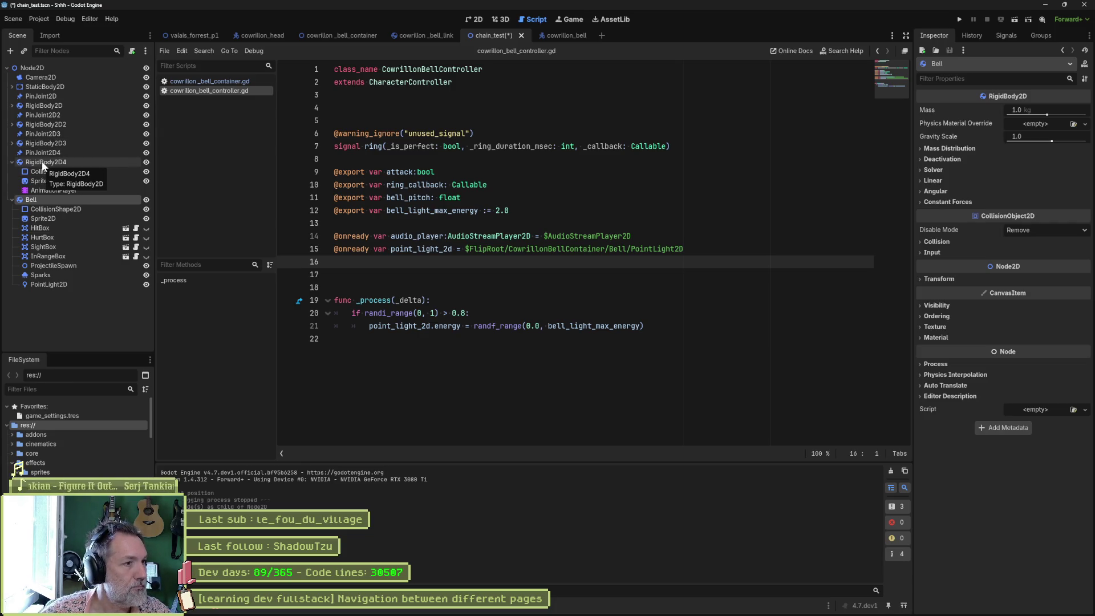
Step: Set PinJoint2D4's Node B to Bell, then test-run chain_test and stop it
click(82, 152)
mouse_move(32, 200)
mouse_down()
mouse_move(831, 147)
mouse_move(1014, 177)
mouse_up()
key(F6)
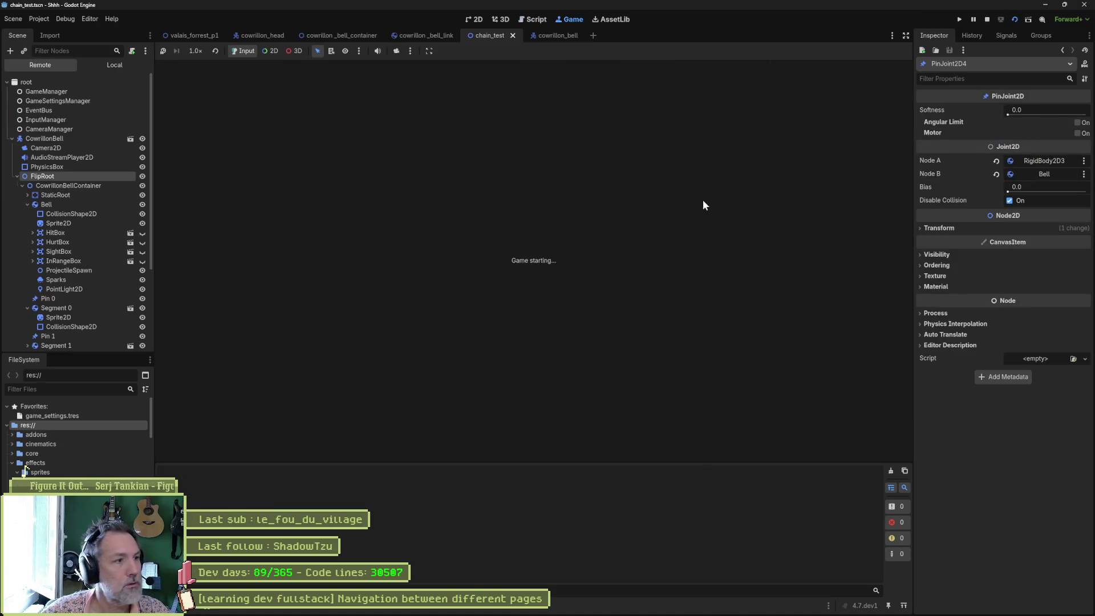
key(F8)
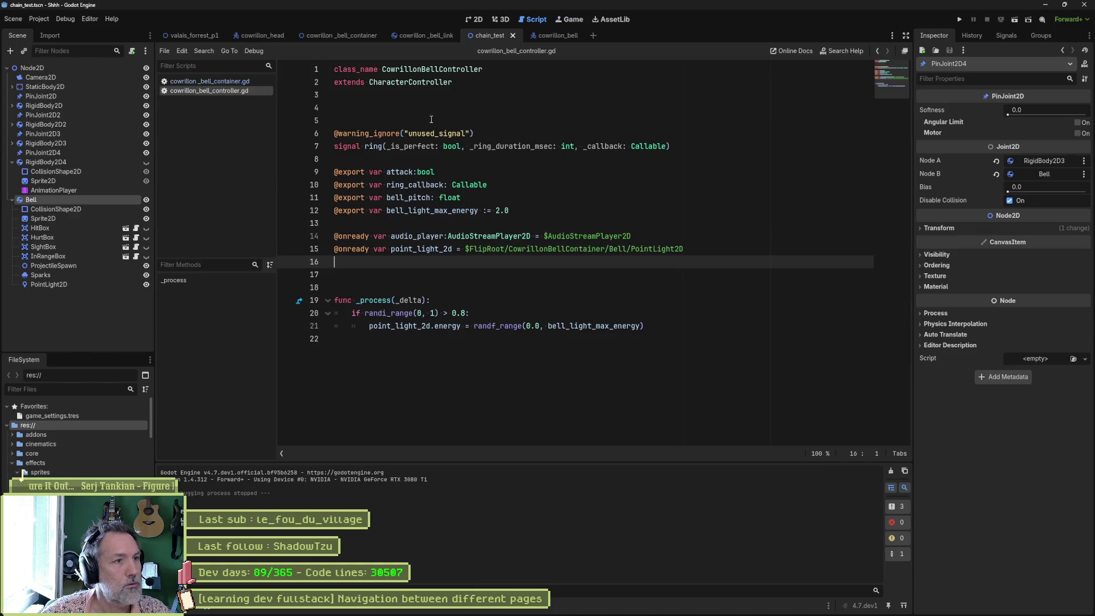
click(474, 22)
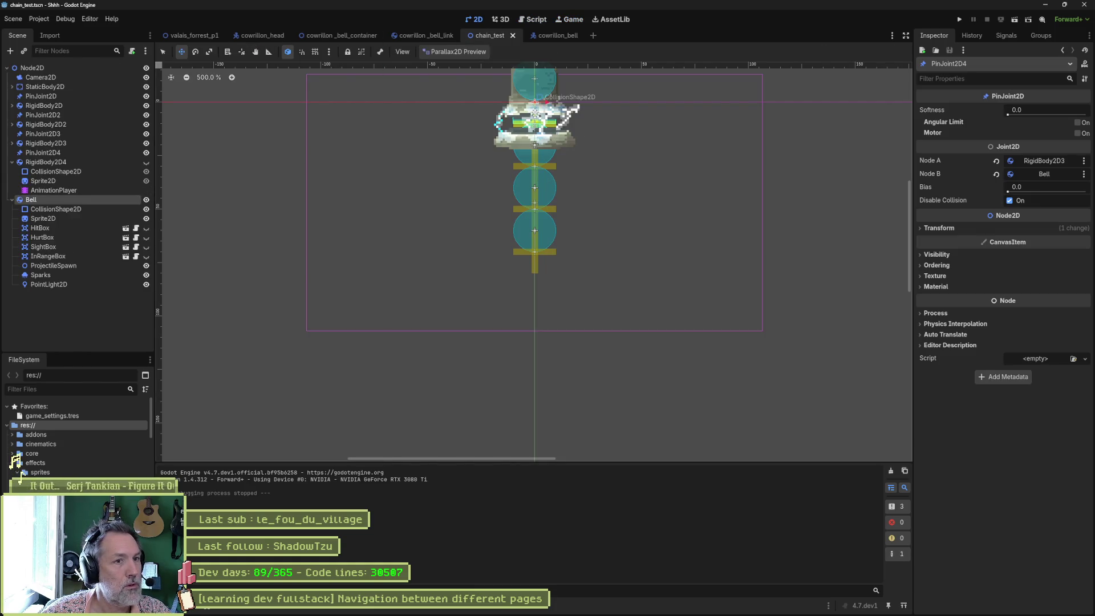
Step: Drag the Bell down below the chain's end and test-run the scene
mouse_move(534, 113)
mouse_down()
mouse_move(536, 326)
mouse_move(536, 310)
mouse_up()
key(F6)
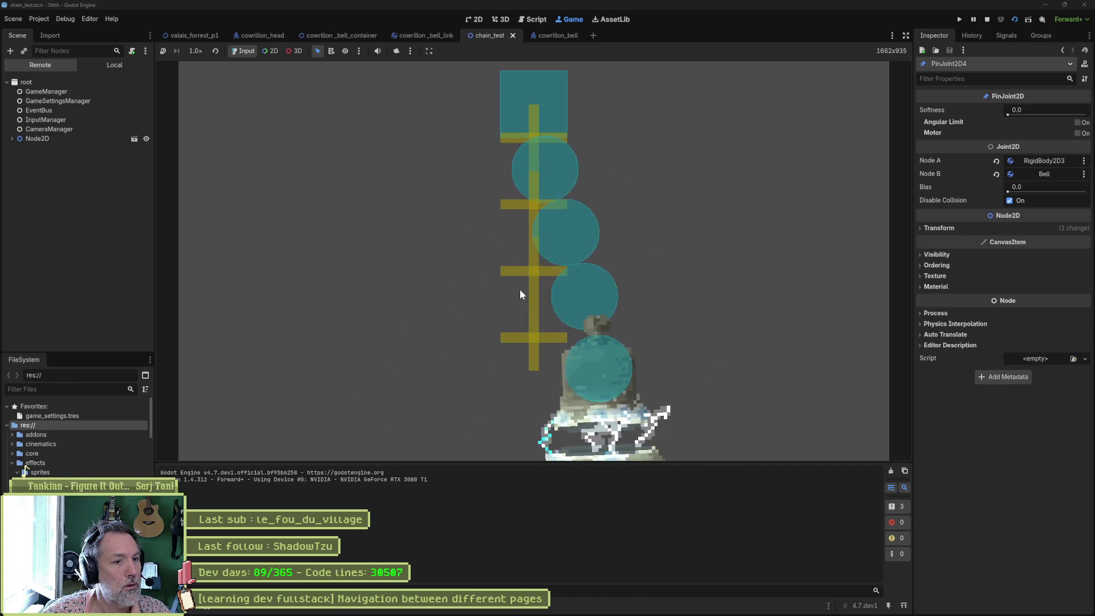
key(F8)
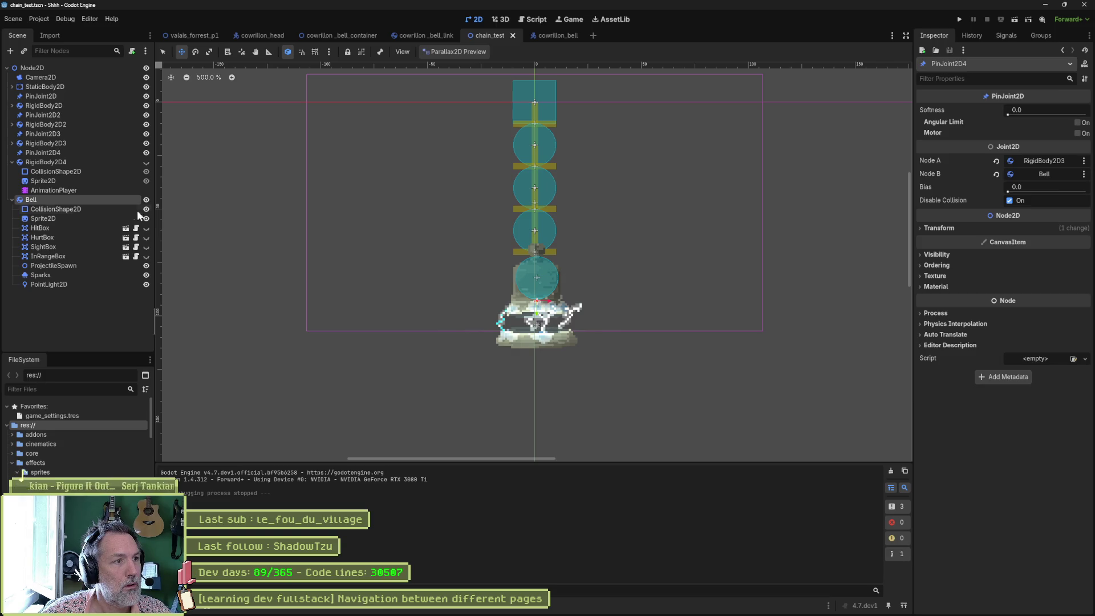
Step: Run chain_test again and expand Node2D and Bell in the live Remote tree
click(103, 191)
click(535, 306)
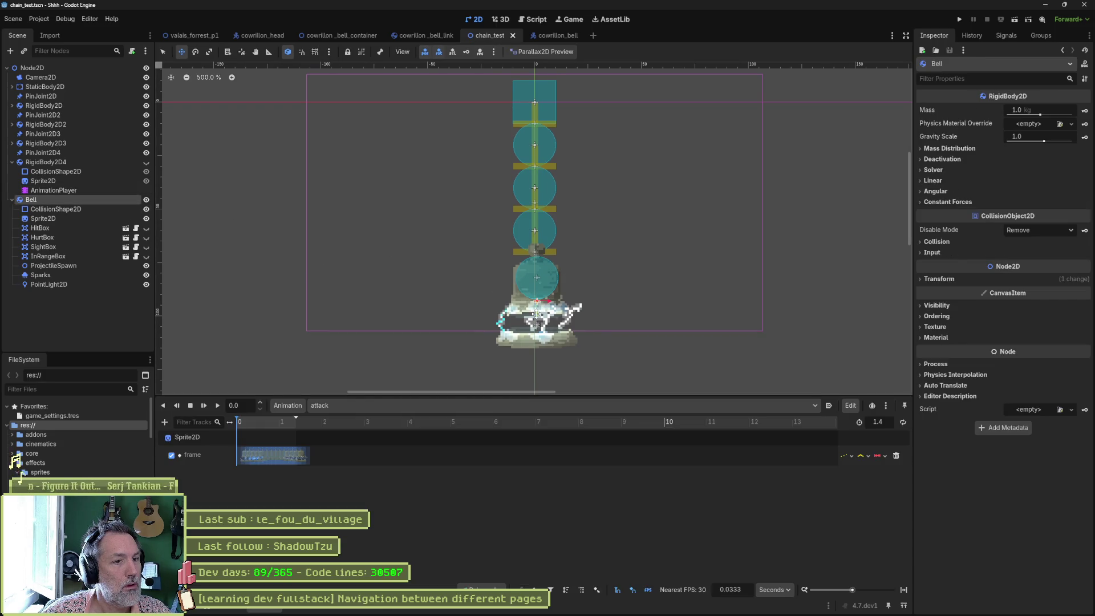
key(F6)
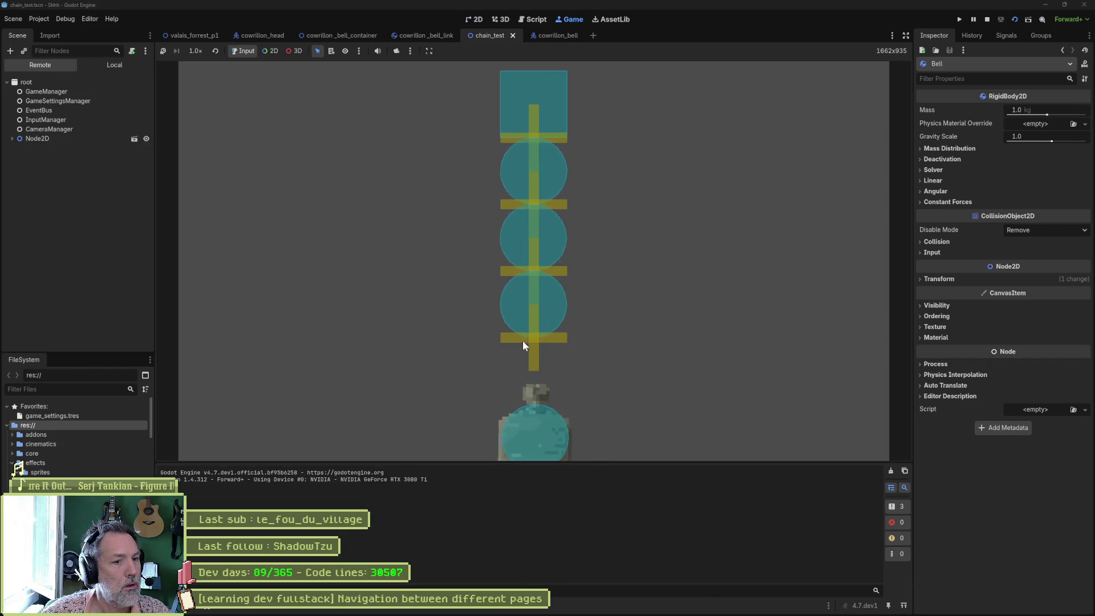
click(37, 139)
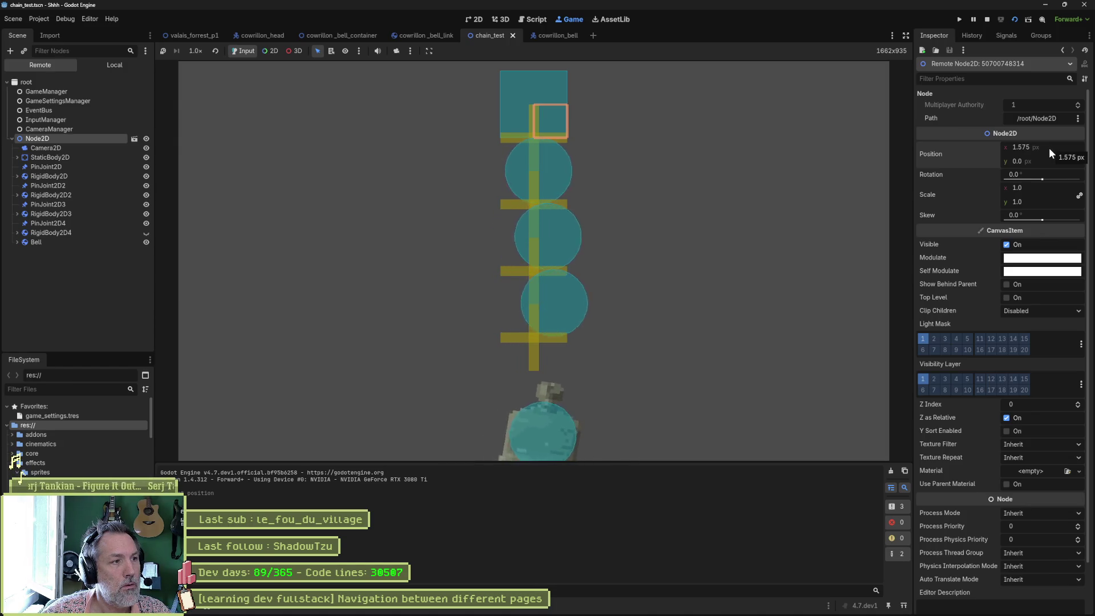
click(17, 242)
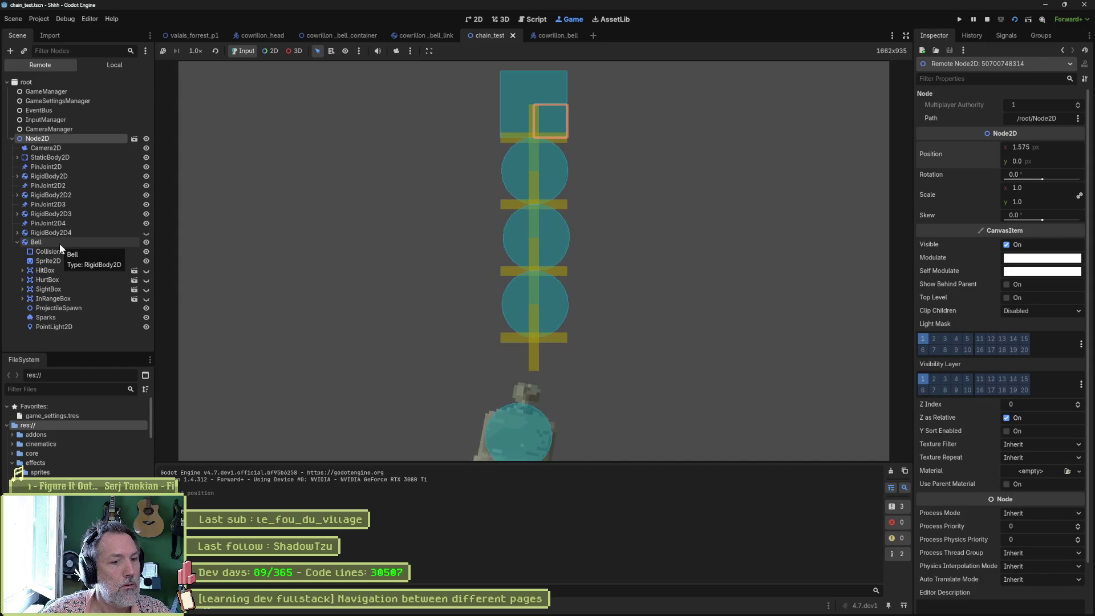
key(F8)
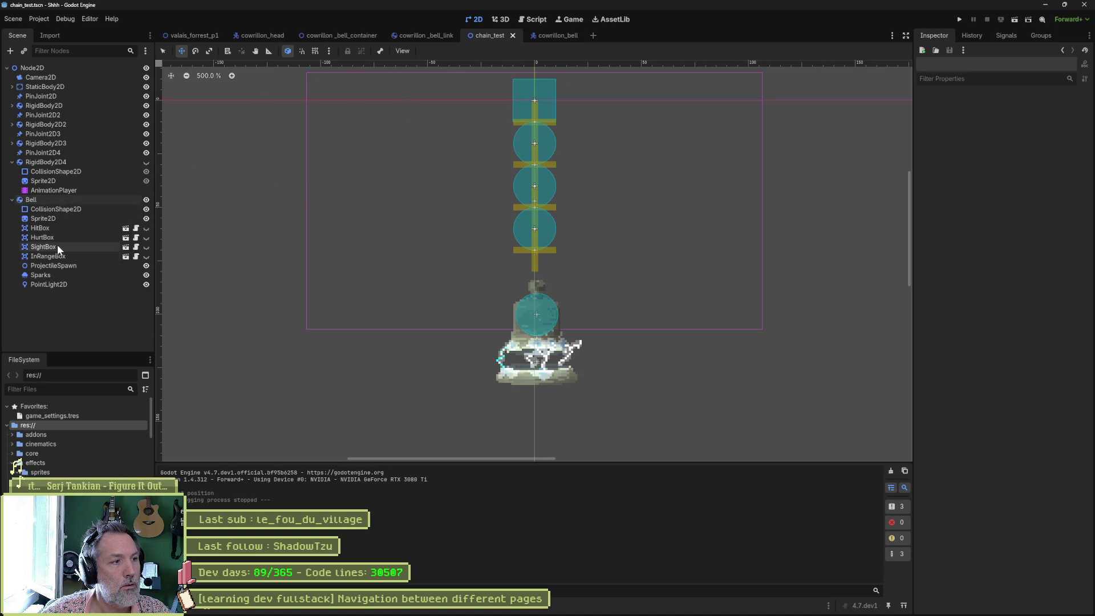
Step: Raise the bell's collision circle by 11 px and test-run the scene
click(65, 208)
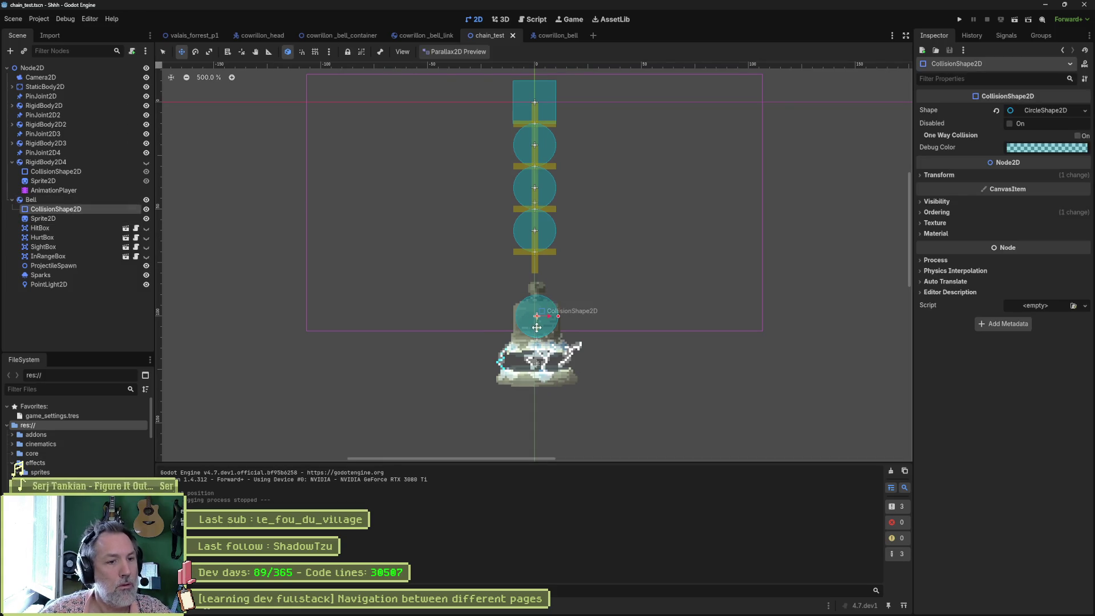
drag(539, 328, 539, 305)
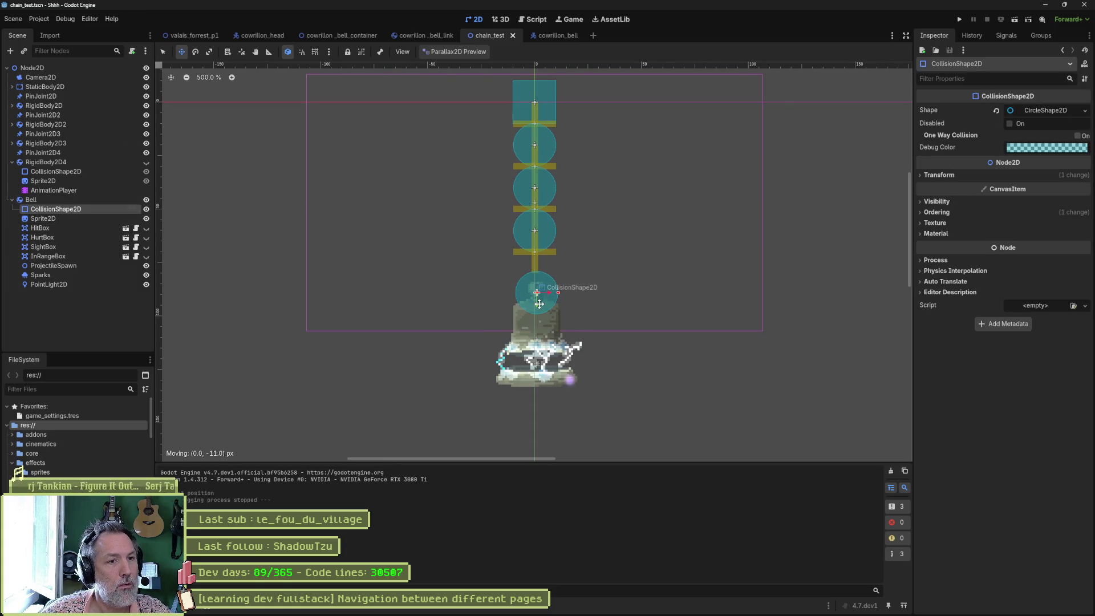
key(F6)
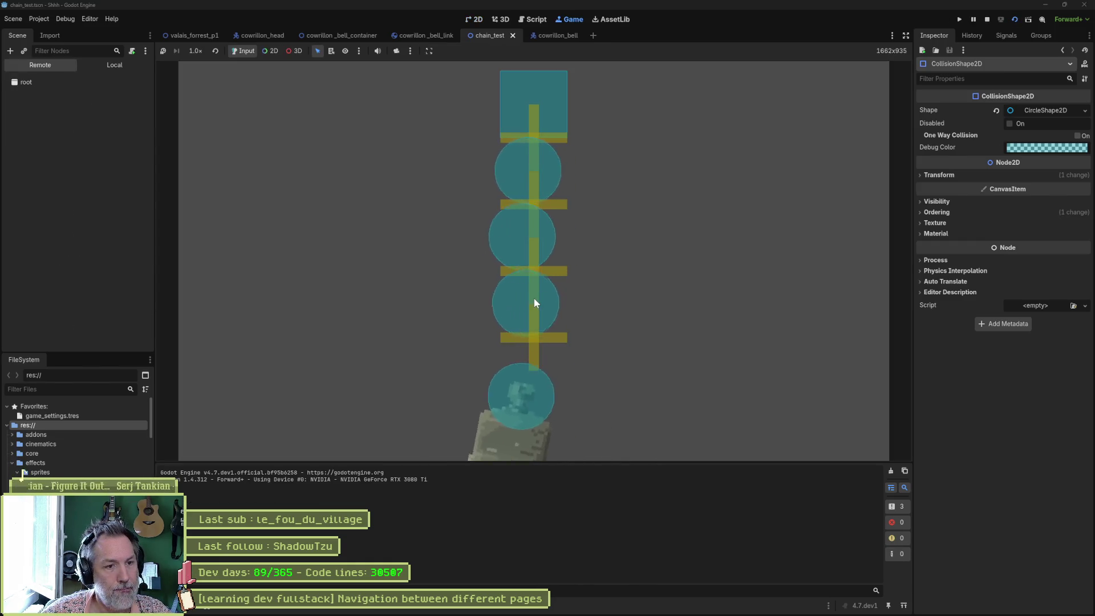
key(F8)
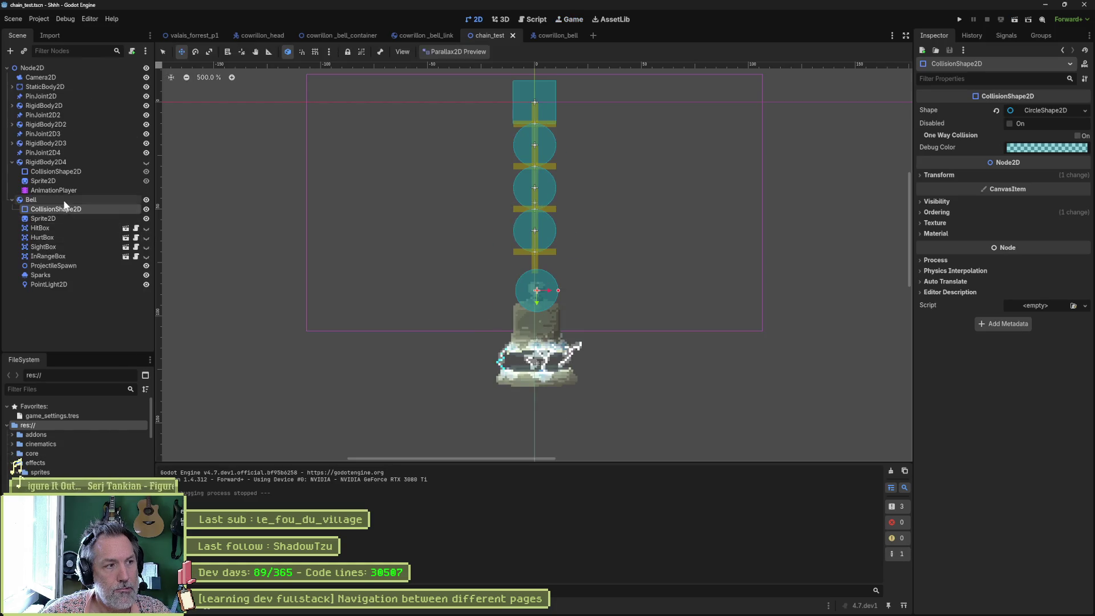
Step: Run chain_test twice more to watch the bell swinging on the chain
click(62, 200)
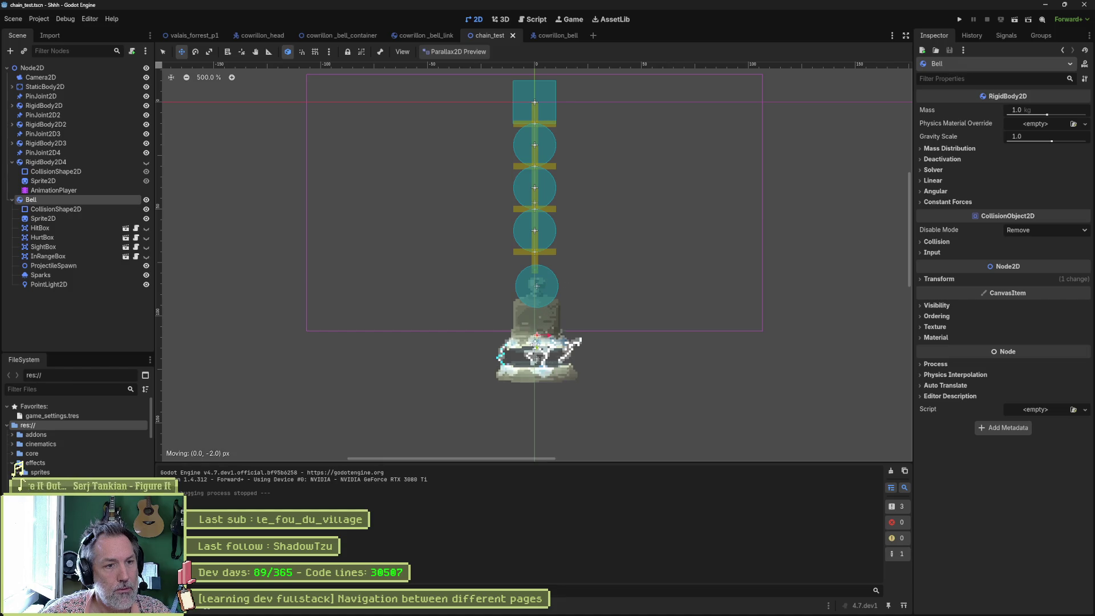
key(F6)
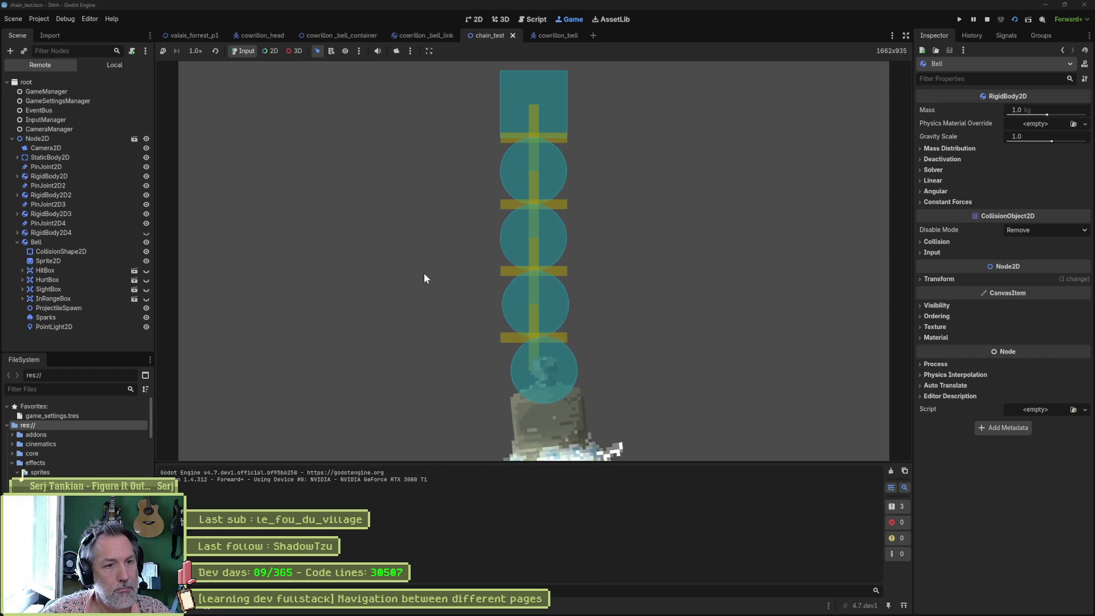
key(F8)
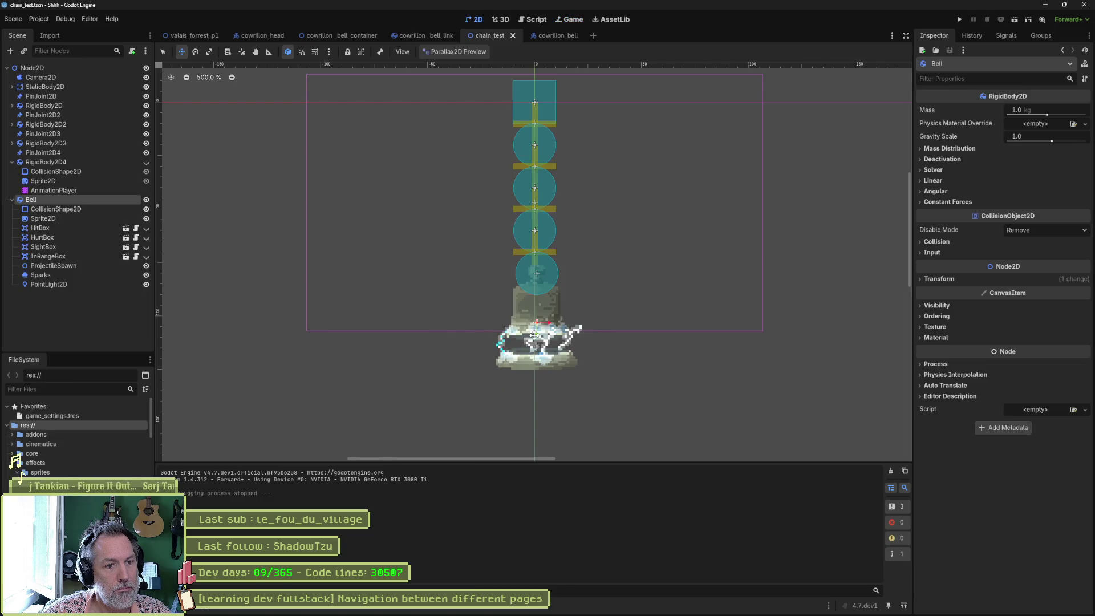
key(F6)
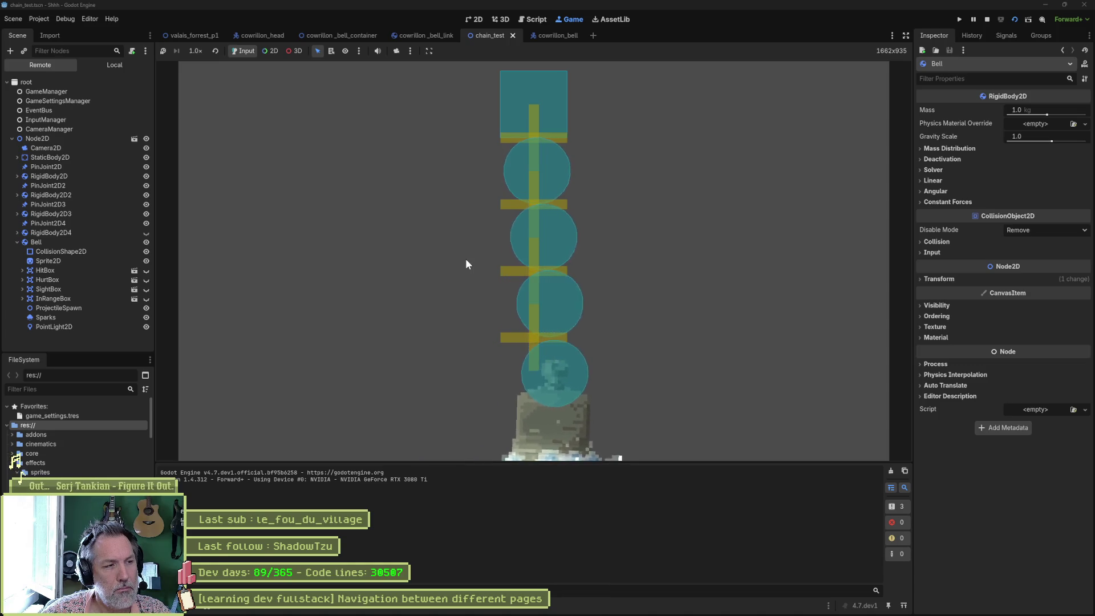
key(F8)
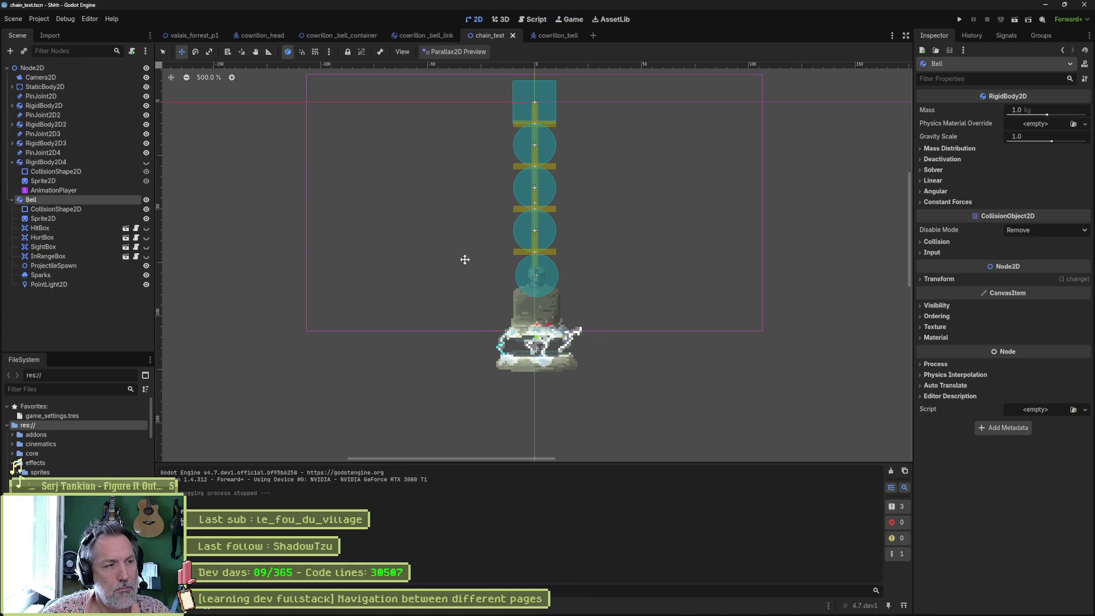
Step: Delete the bell's four Area2D boxes, test-run without them, then undo the deletion
click(97, 228)
shift+click(91, 255)
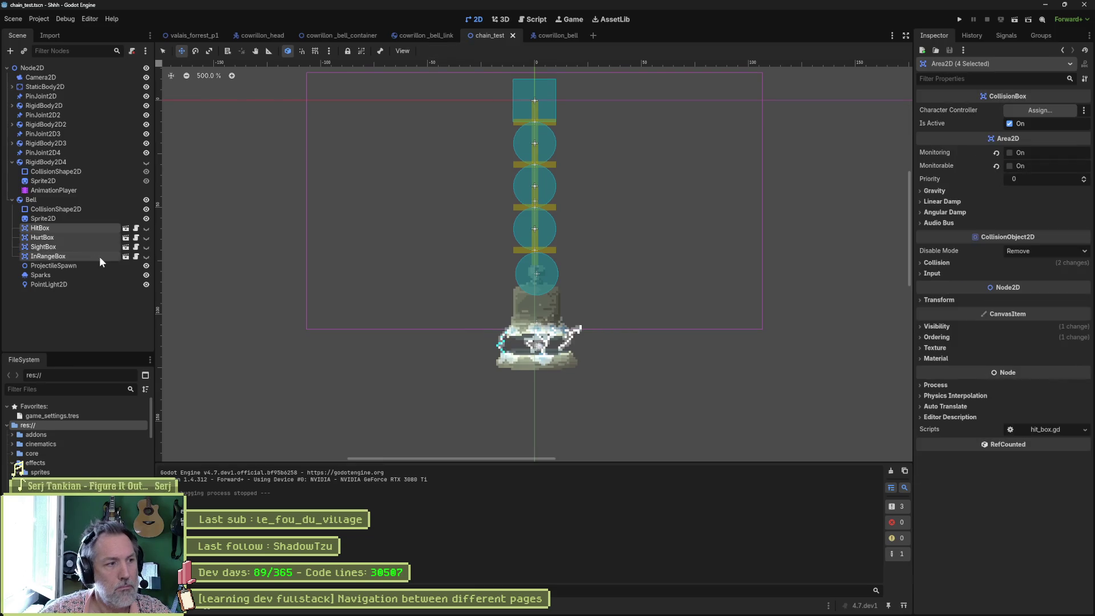
key(Delete)
click(576, 316)
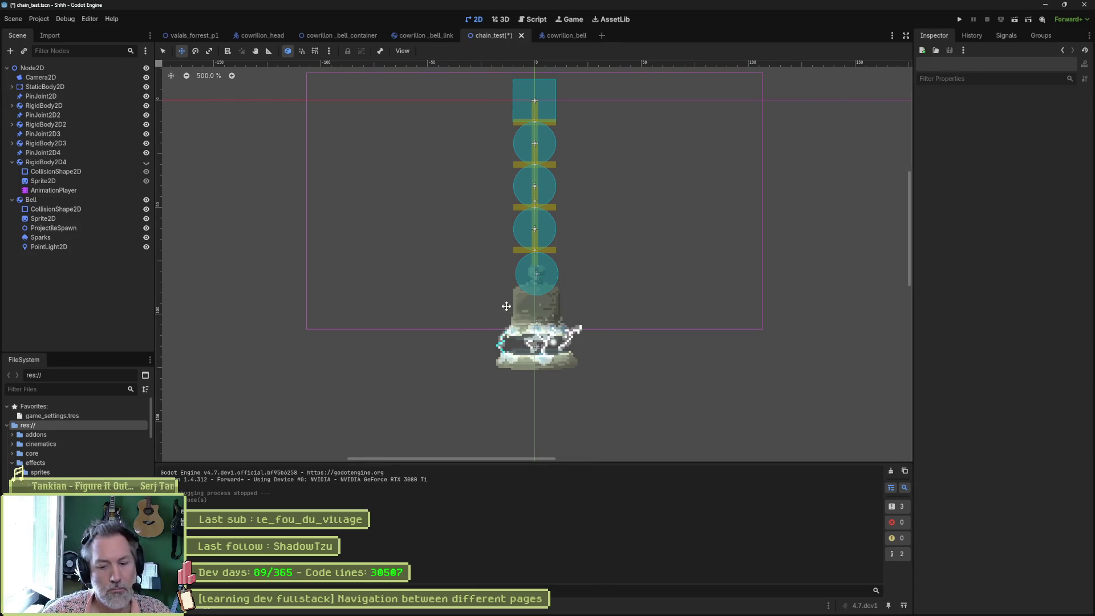
key(F6)
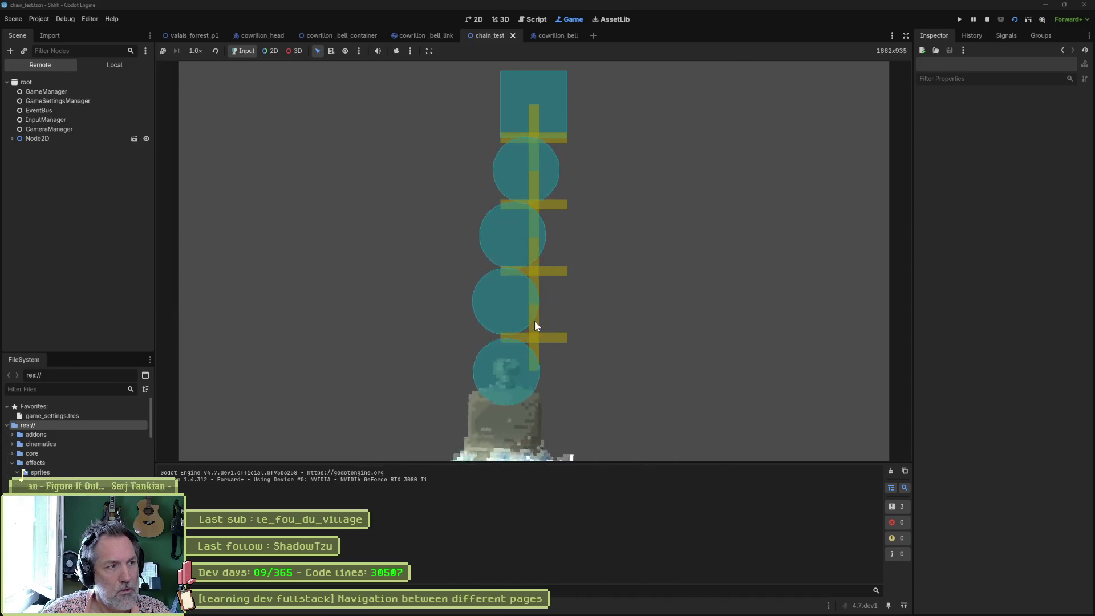
key(F8)
key(ctrl+z)
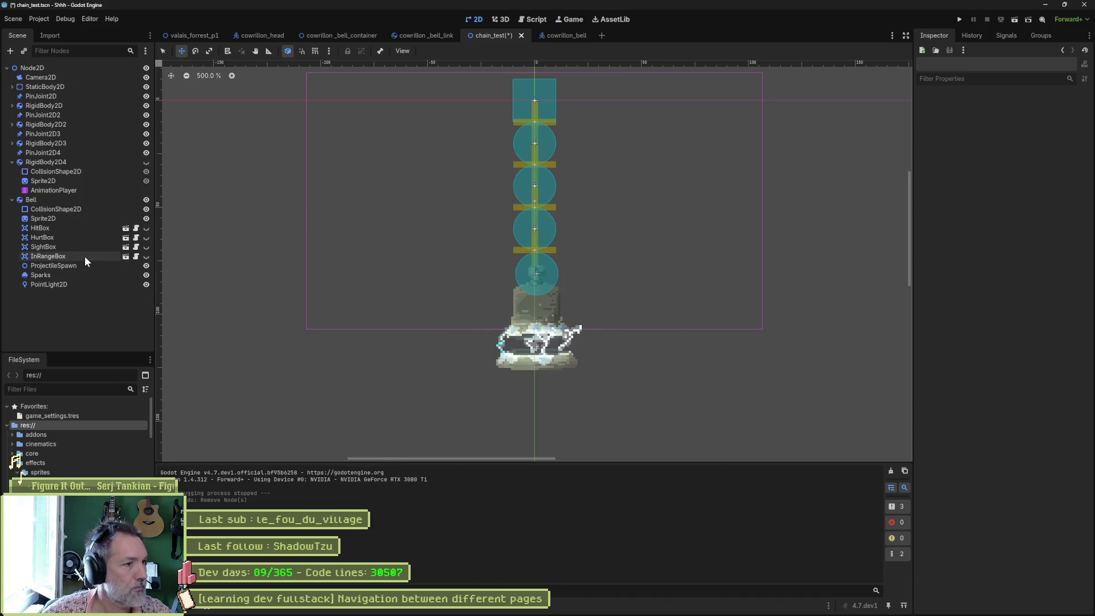
Step: Make HitBox, HurtBox, SightBox and InRangeBox visible and test-run the scene
click(146, 227)
click(146, 237)
click(146, 247)
click(146, 256)
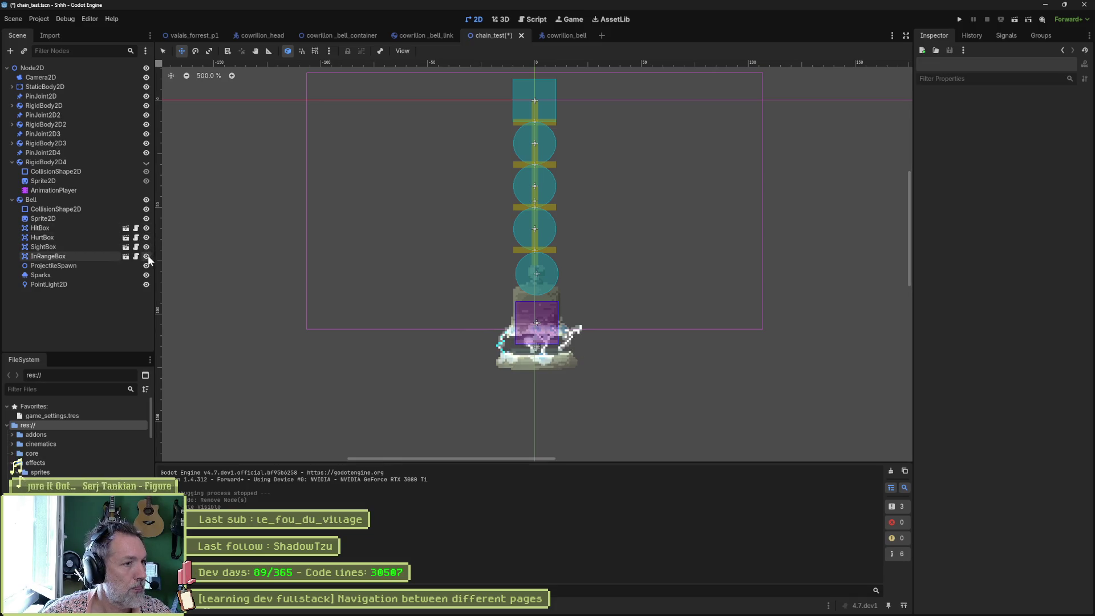
key(F6)
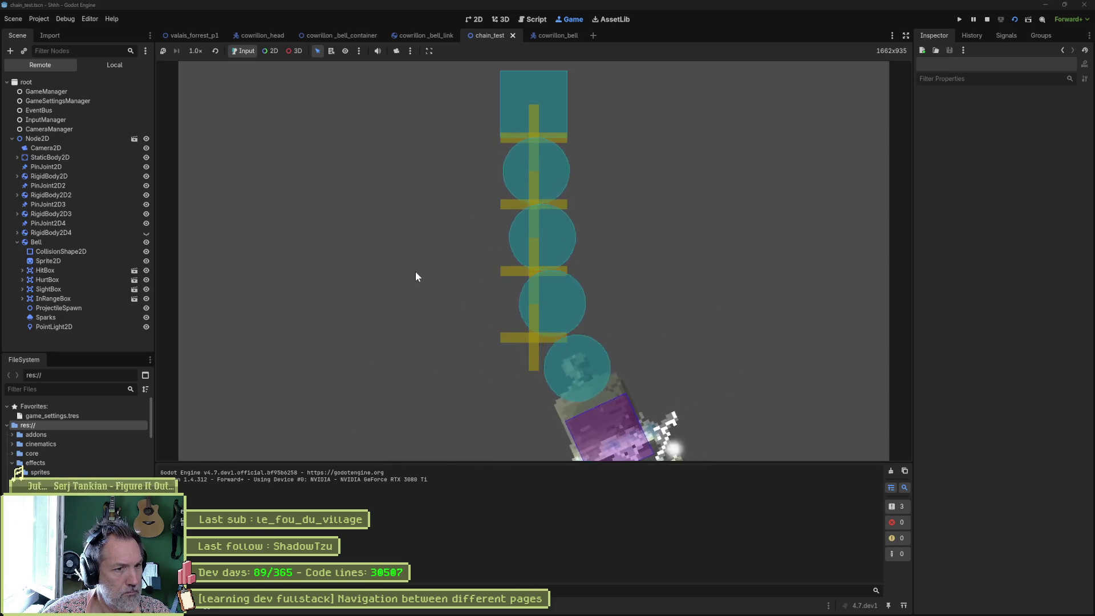
key(F8)
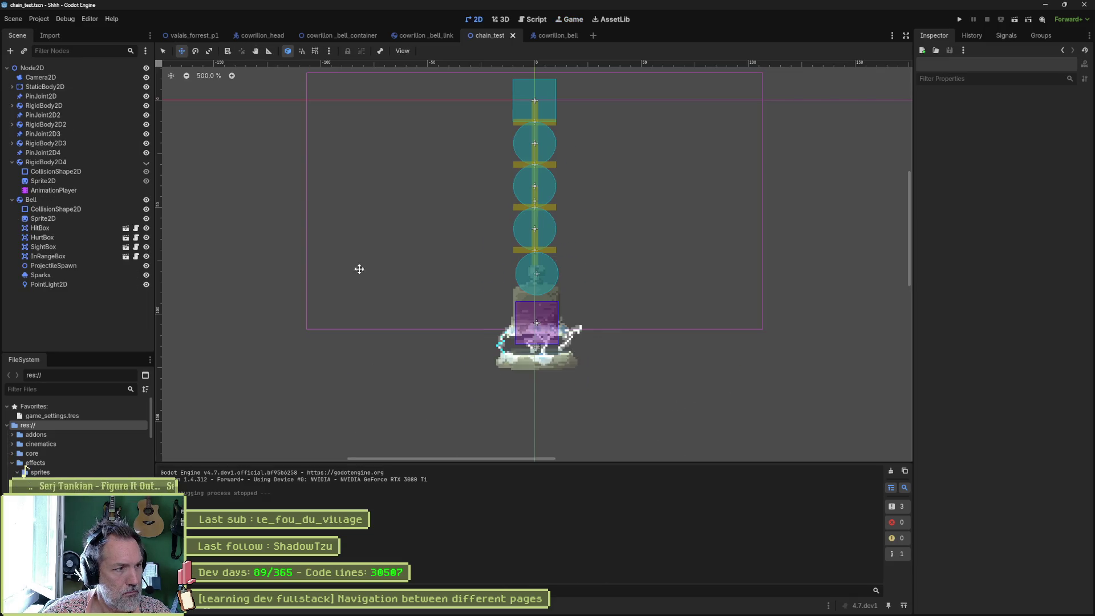
Step: Shrink the Bell's CollisionShape2D circle to a small radius
click(63, 201)
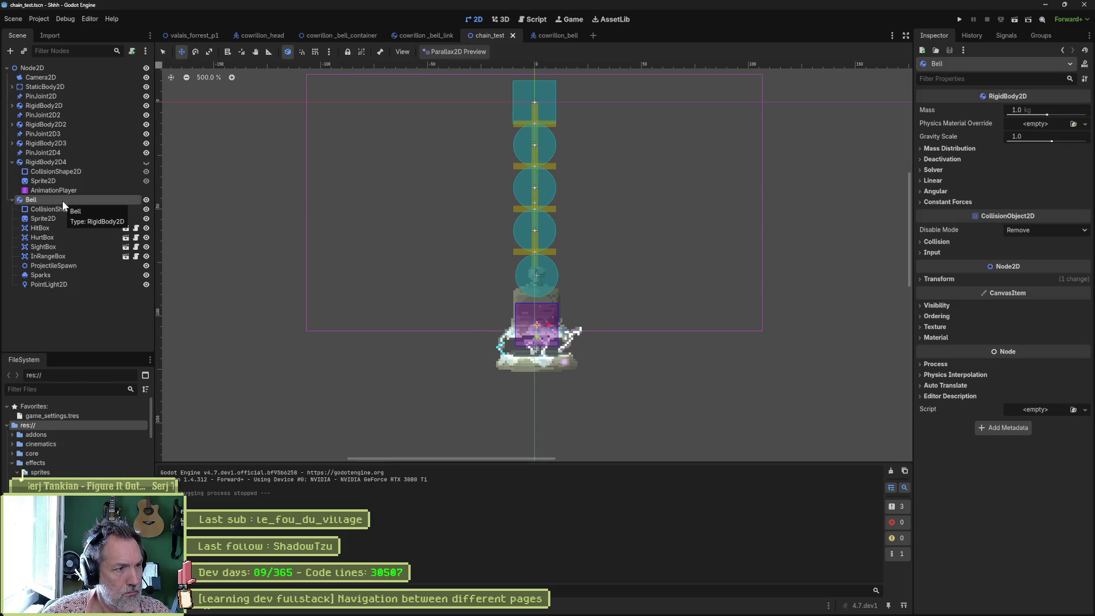
click(63, 210)
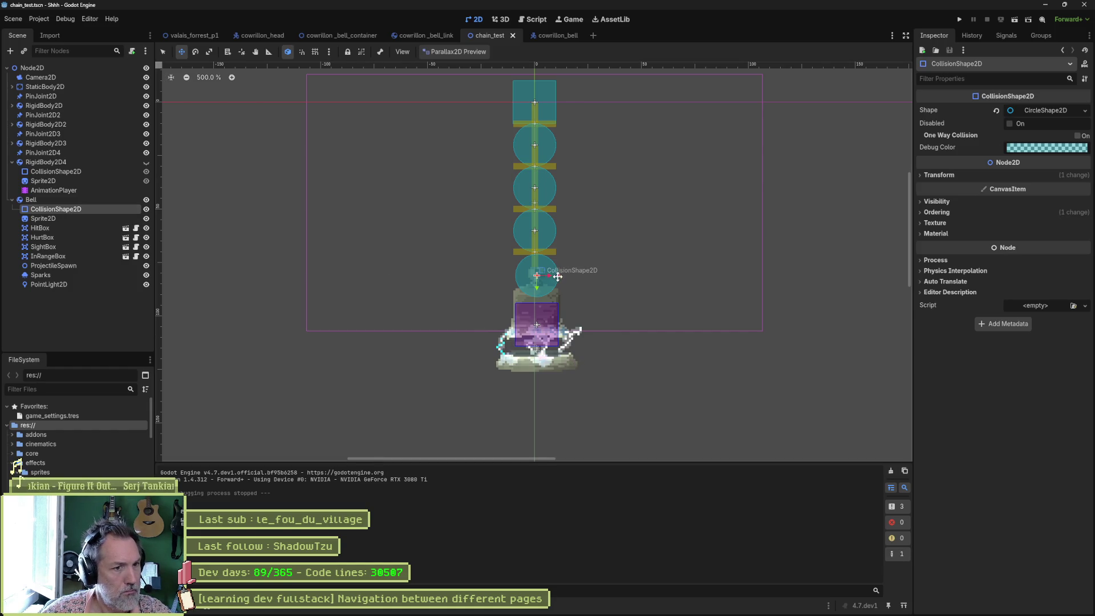
drag(556, 277, 547, 276)
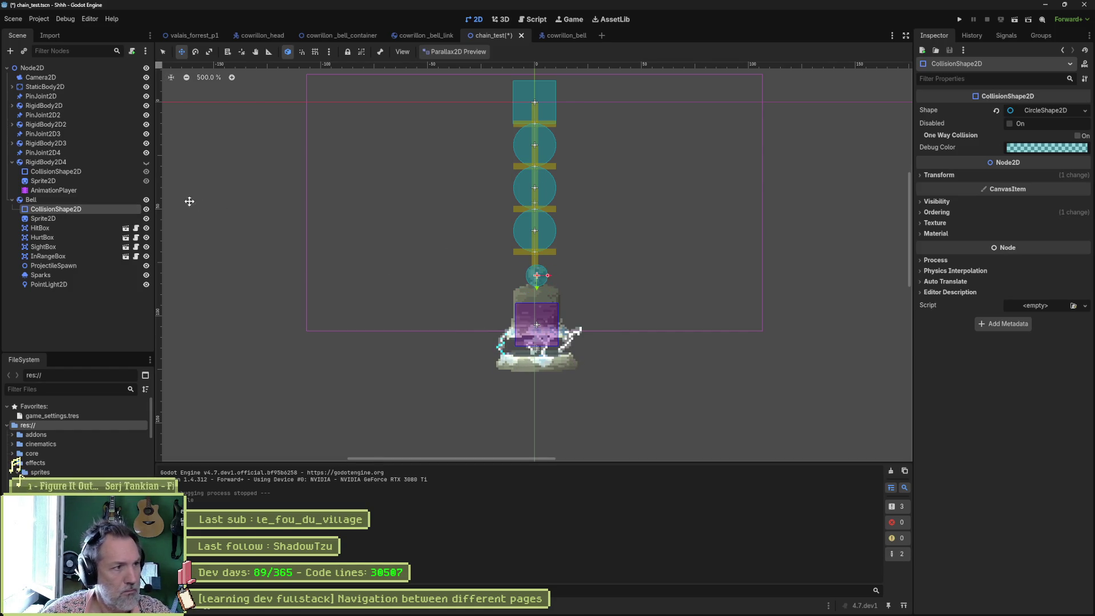
Step: Delete the RigidBody2D4 chain segment and test-run the shortened chain
click(12, 200)
click(12, 162)
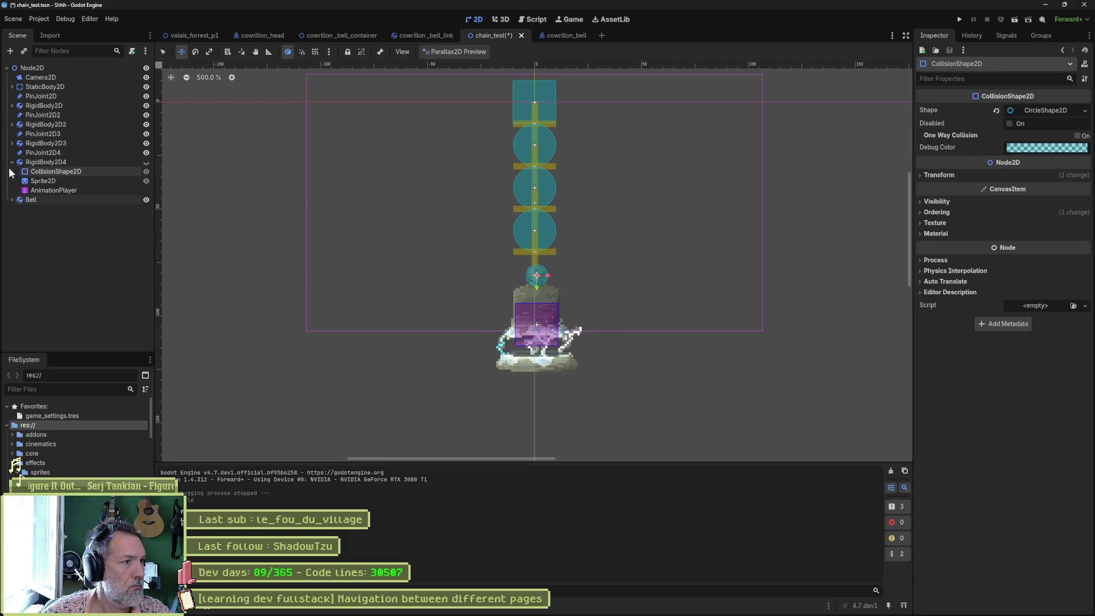
click(41, 162)
key(Delete)
key(Return)
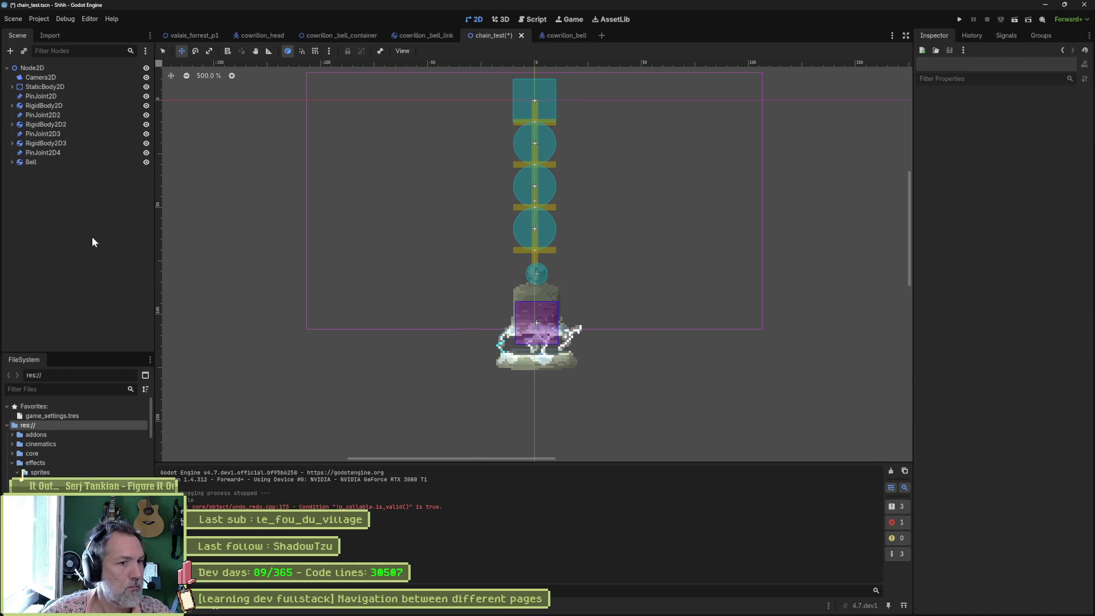
key(F6)
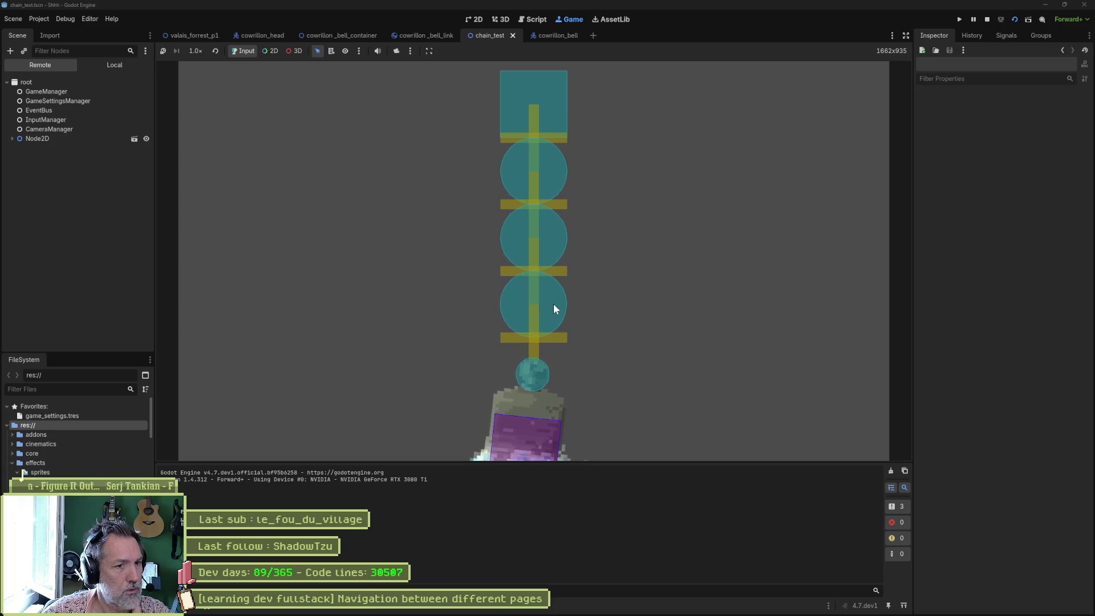
key(F8)
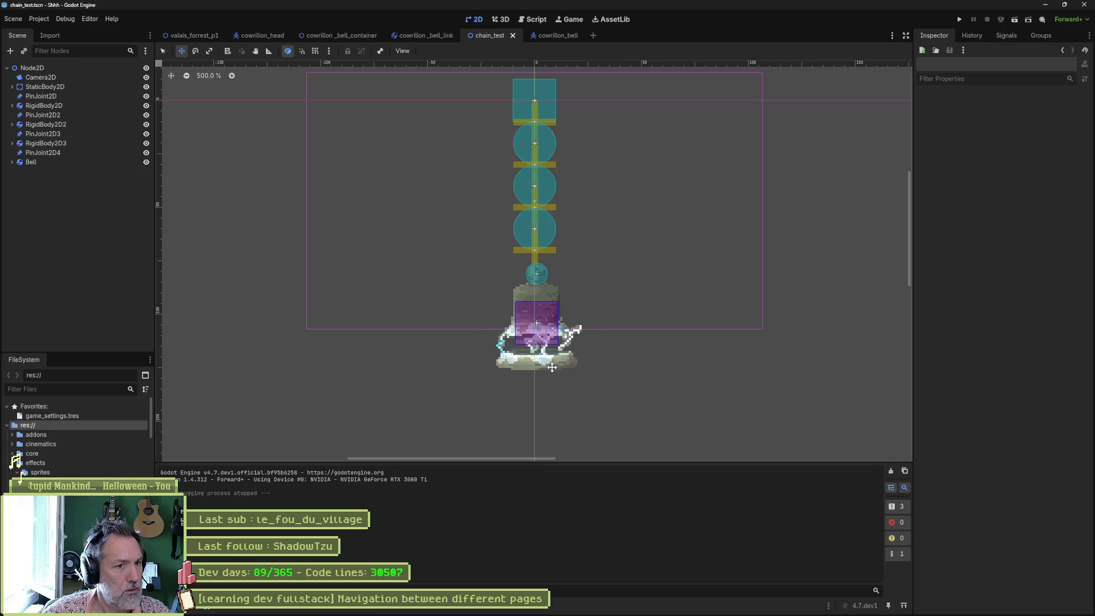
Step: Raise the Bell slightly and pin it with PinJoint2D4: Node A RigidBody2D3, Node B Bell
click(85, 162)
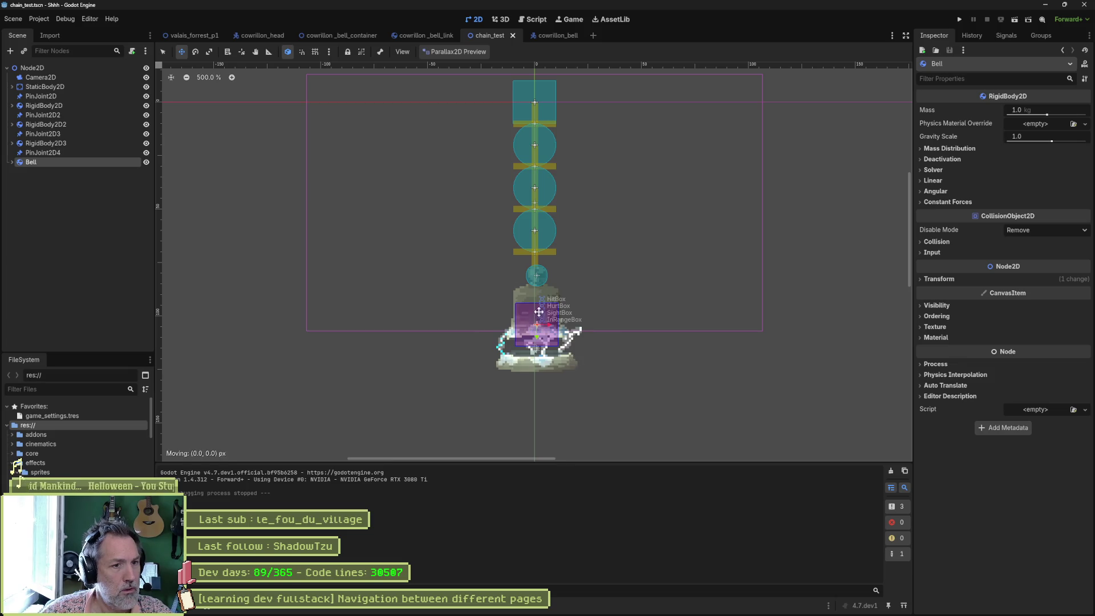
drag(539, 312, 538, 304)
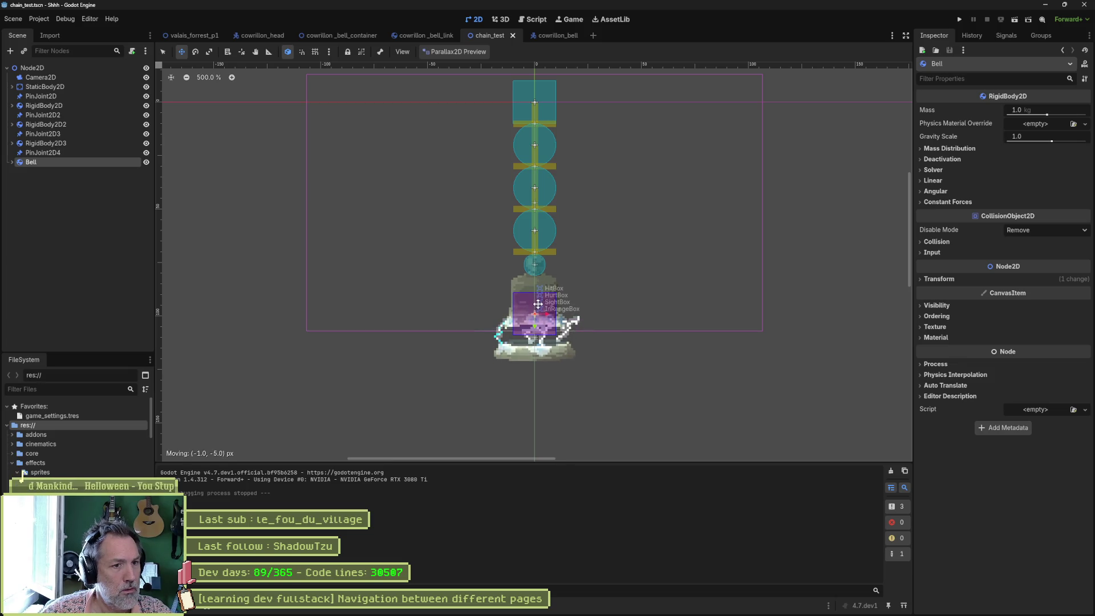
click(80, 152)
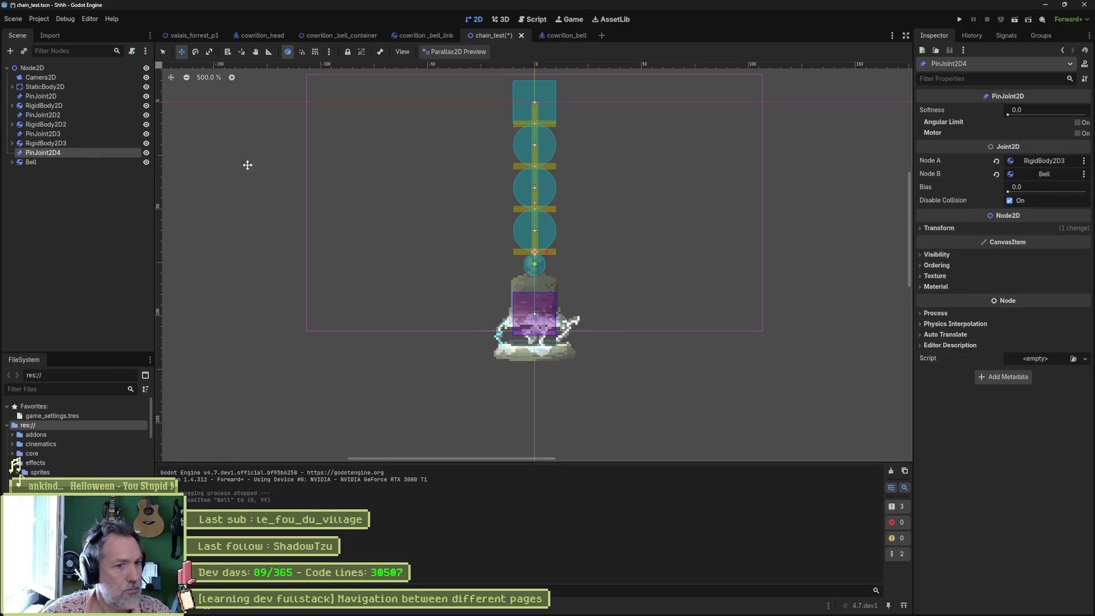
click(1040, 159)
key(Escape)
drag(45, 143, 734, 152)
drag(1043, 162, 1042, 162)
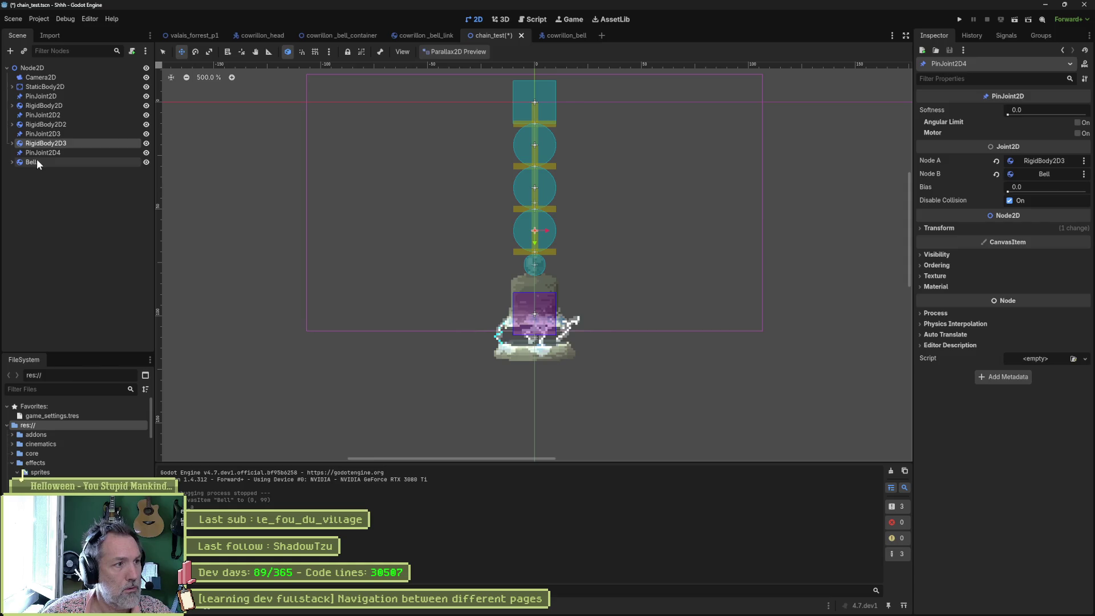
drag(35, 162, 989, 169)
drag(1061, 178, 1062, 179)
Step: Run the scene and shift the live Node2D to x -11.33 px to swing the chain
key(F6)
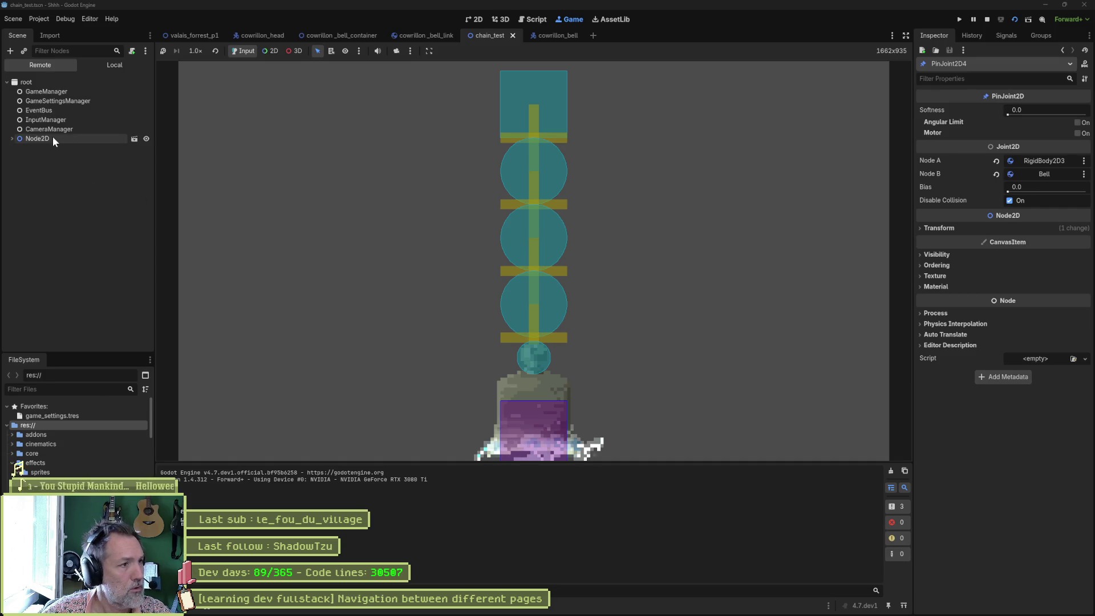
click(38, 138)
drag(1050, 147, 1033, 147)
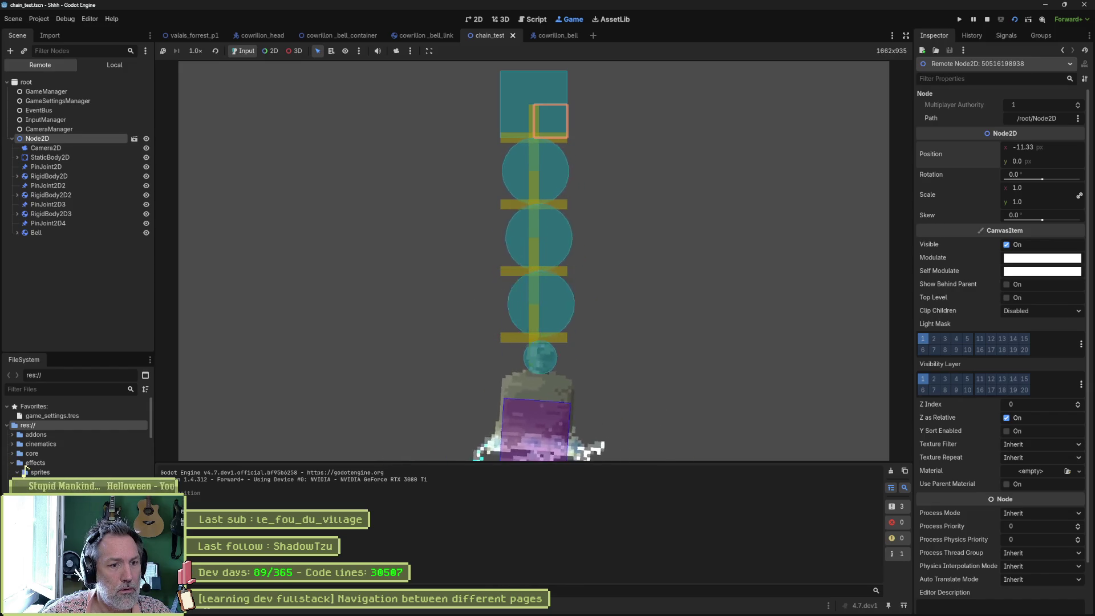
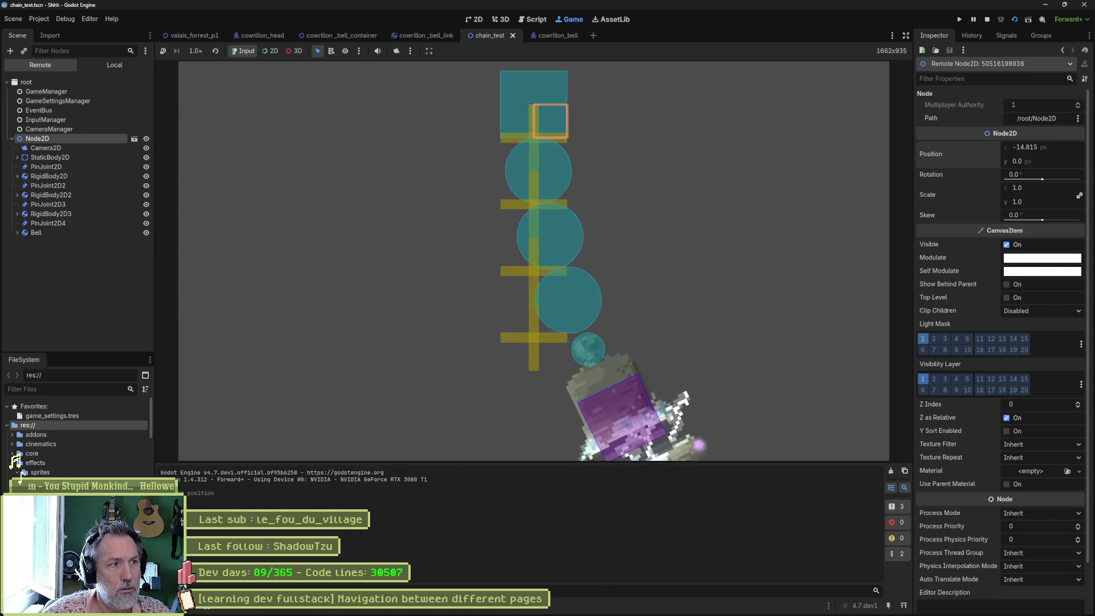
Step: Stop the running chain test, expand Bell, and switch to the cowrillon_bell scene tab
key(F8)
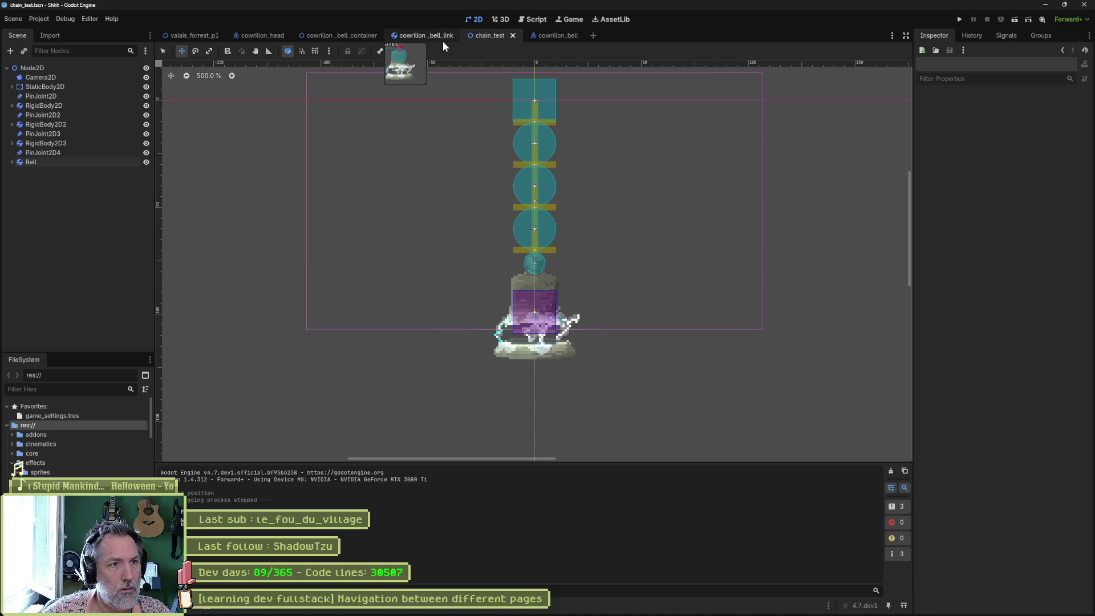
click(12, 162)
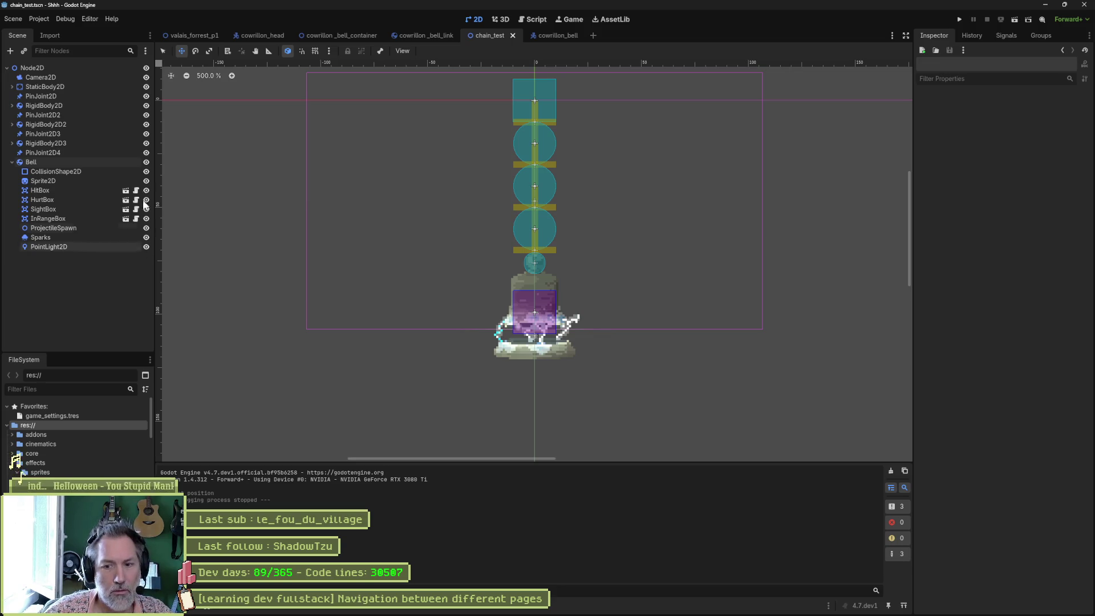
click(561, 36)
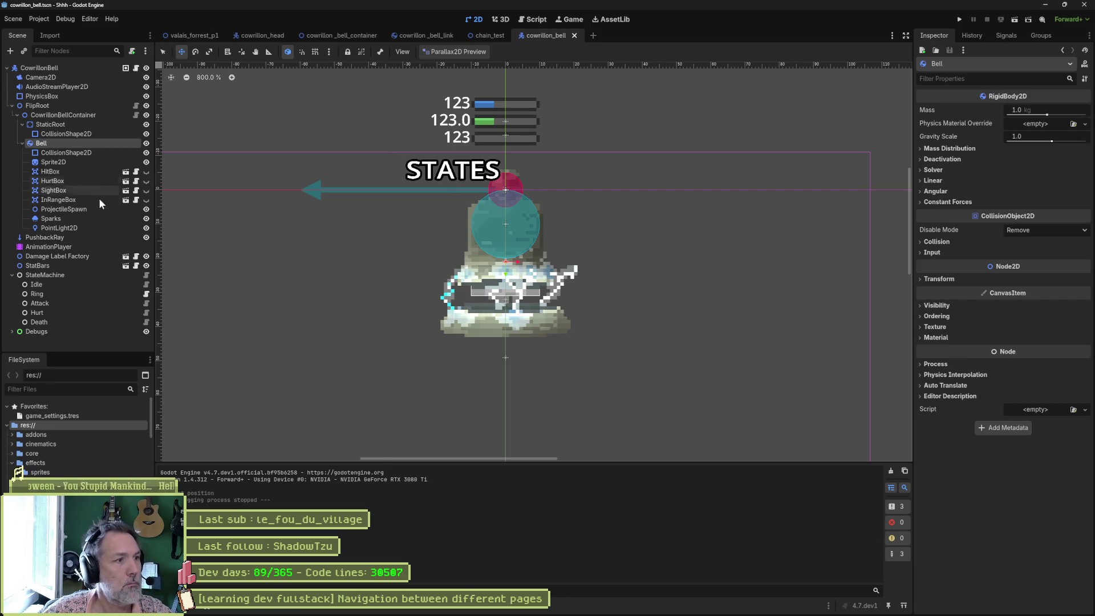
Step: Shrink the bell's collision circle to about half and reposition the bell's nine child nodes
click(80, 152)
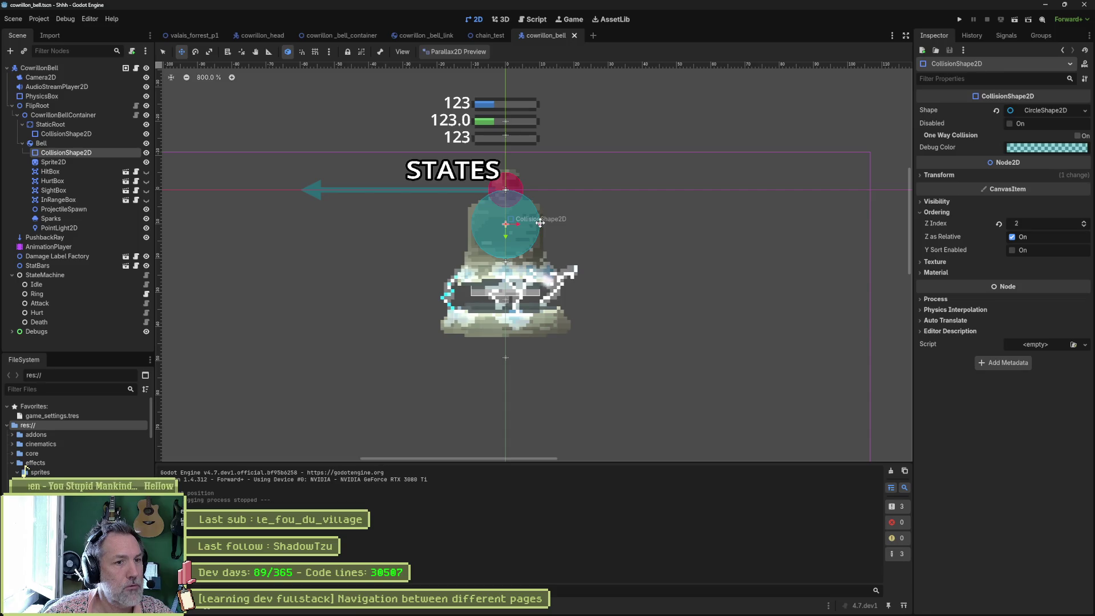
mouse_move(540, 223)
mouse_down()
mouse_move(523, 226)
mouse_move(507, 202)
mouse_up()
click(42, 143)
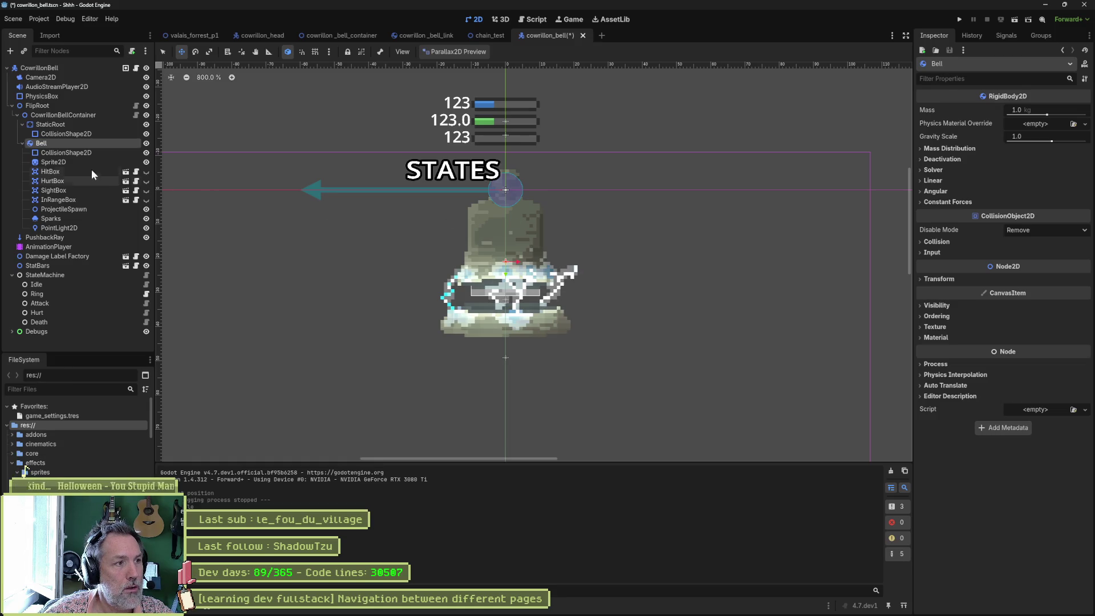
click(79, 152)
shift+click(79, 228)
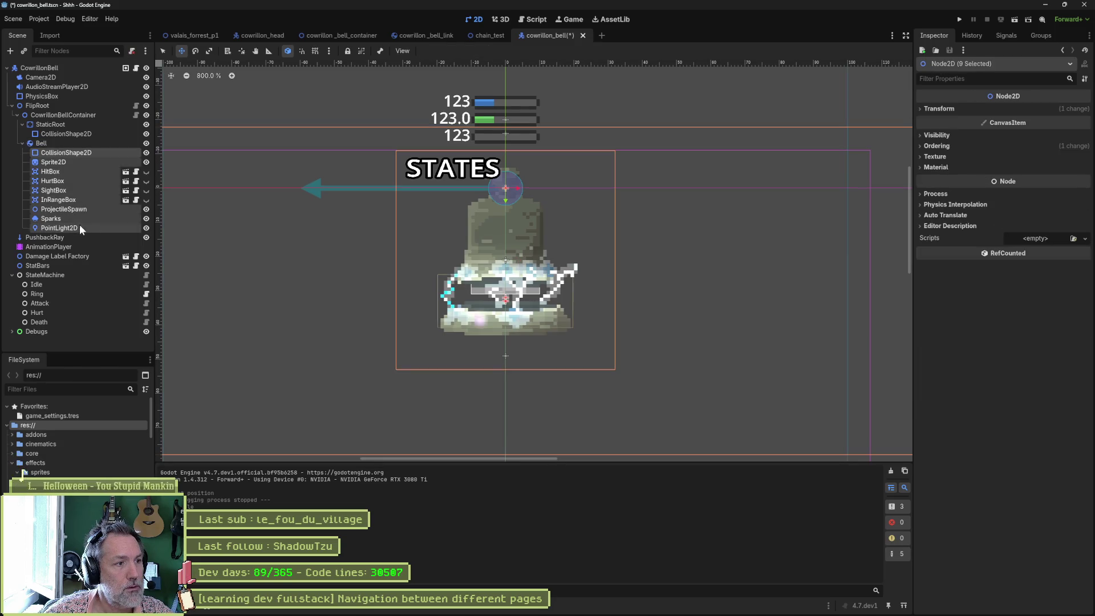
drag(500, 198, 496, 237)
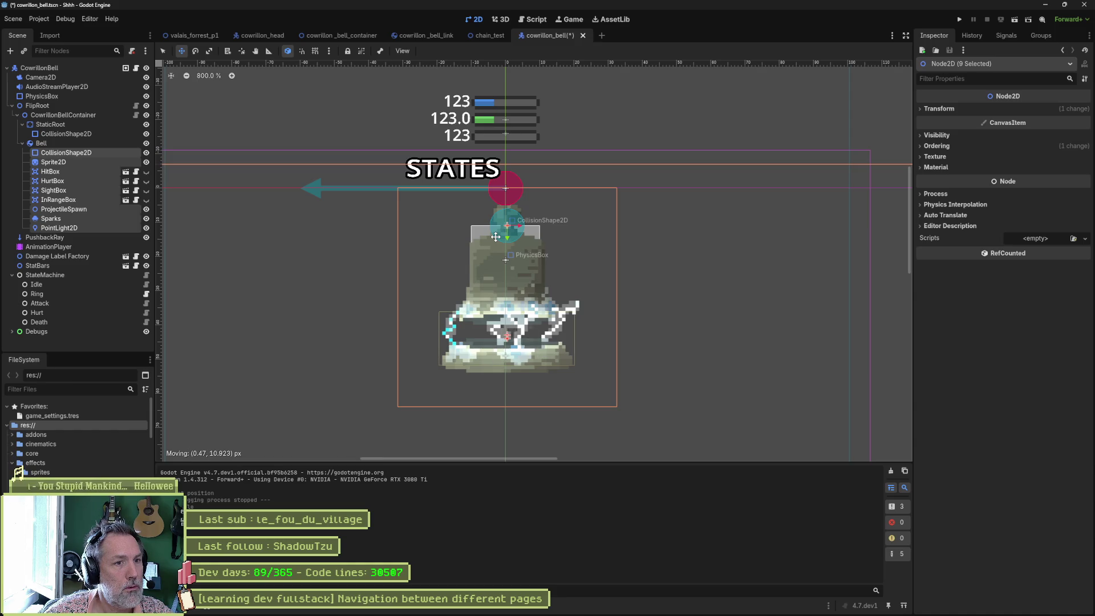
drag(474, 237, 517, 223)
Step: Set the selected bell parts' Transform Position x to 0
click(950, 109)
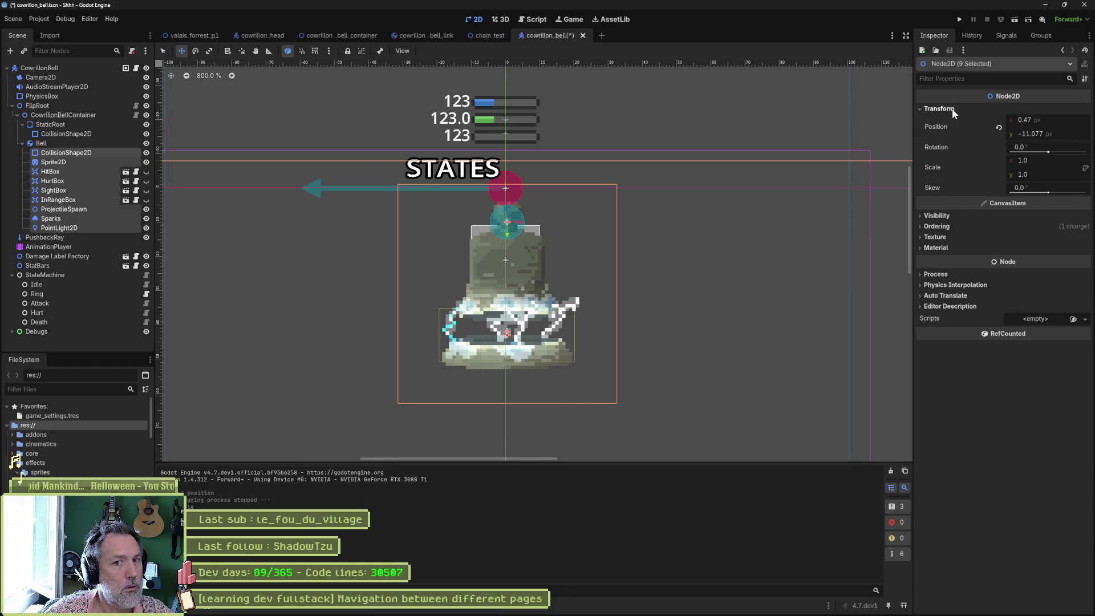
click(1062, 119)
text(0)
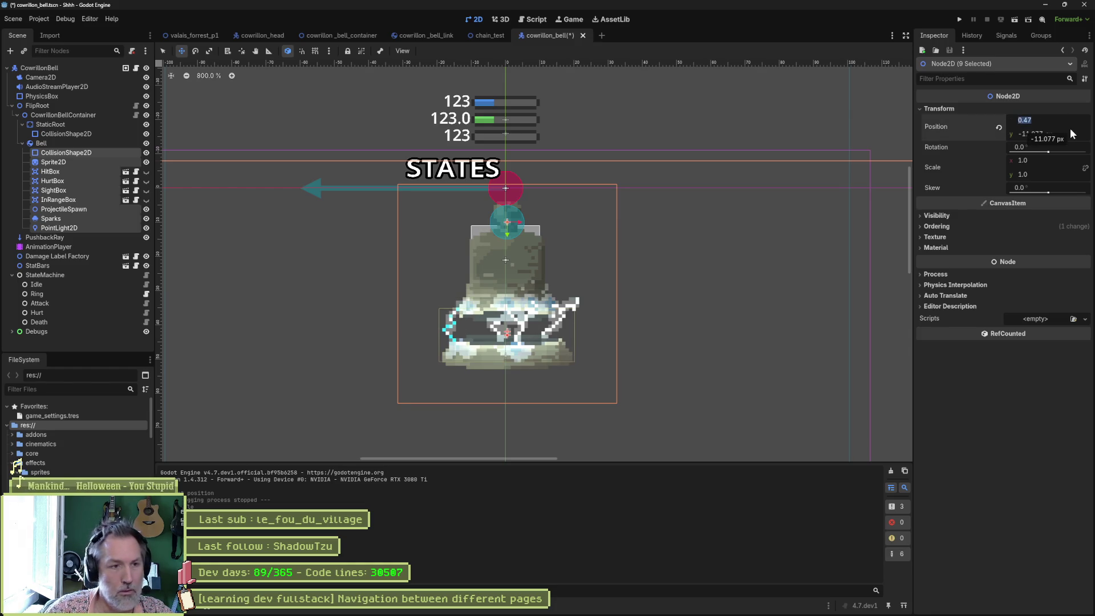
key(Return)
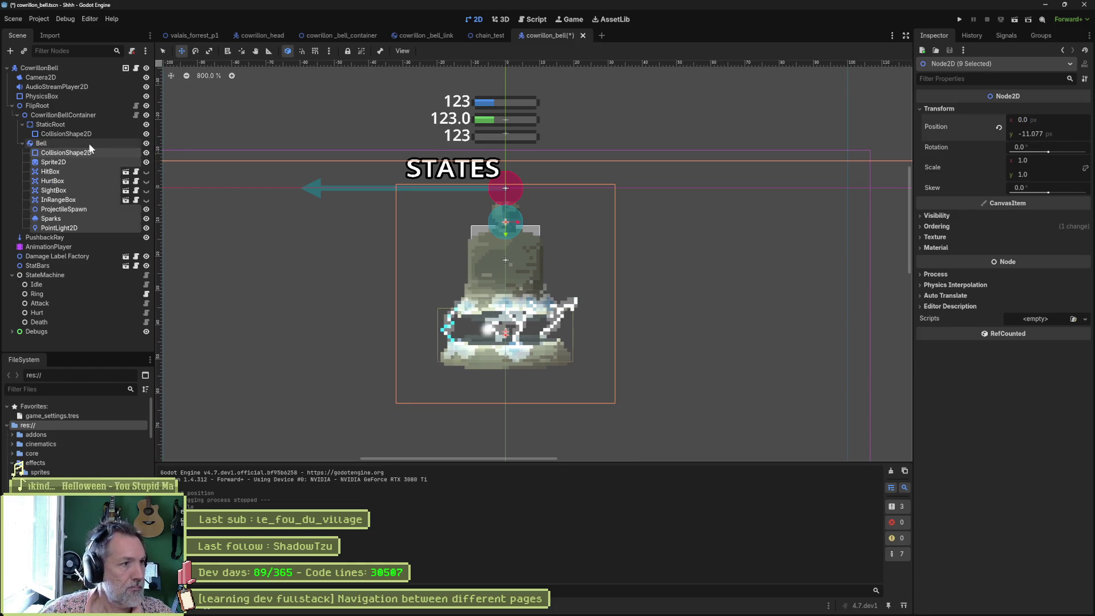
Step: Raise the Bell body 21 px, lower its children 11 px, then save and run
click(88, 142)
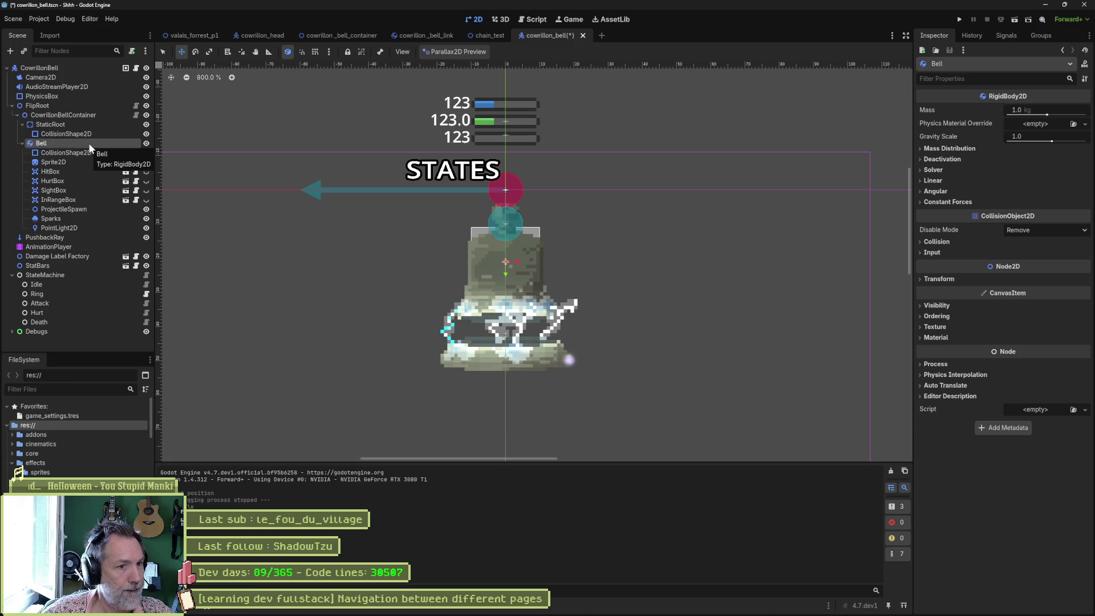
drag(505, 272, 503, 203)
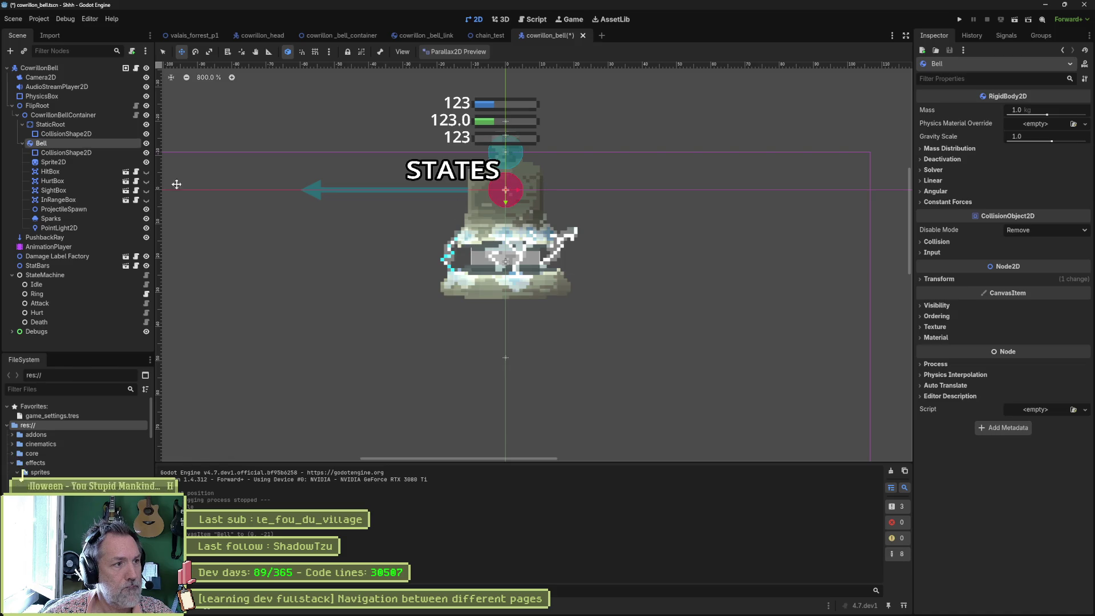
click(81, 152)
shift+click(66, 228)
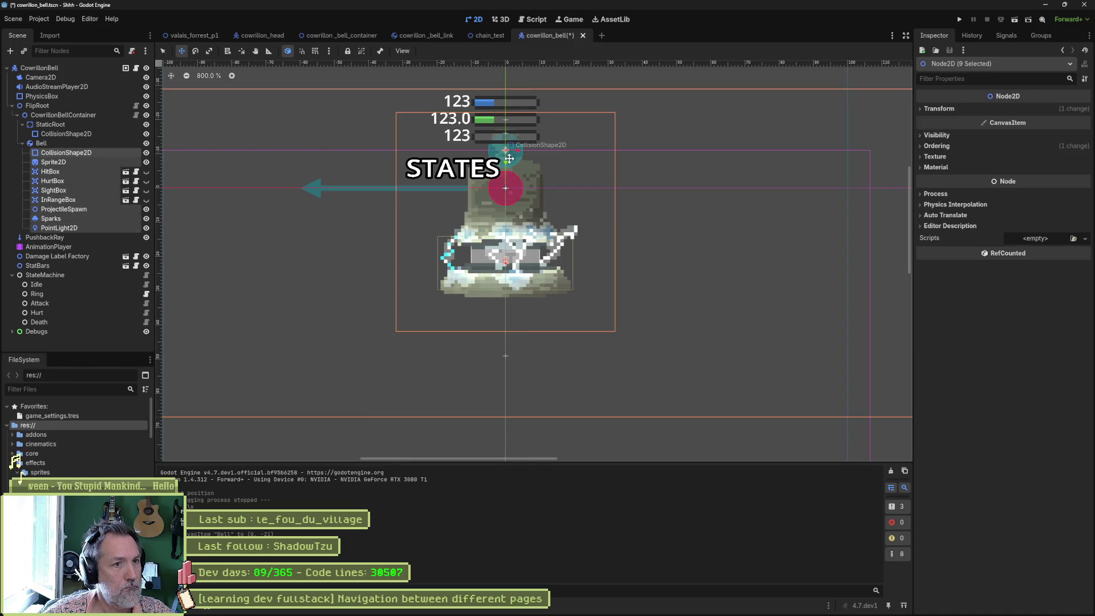
drag(505, 161, 507, 198)
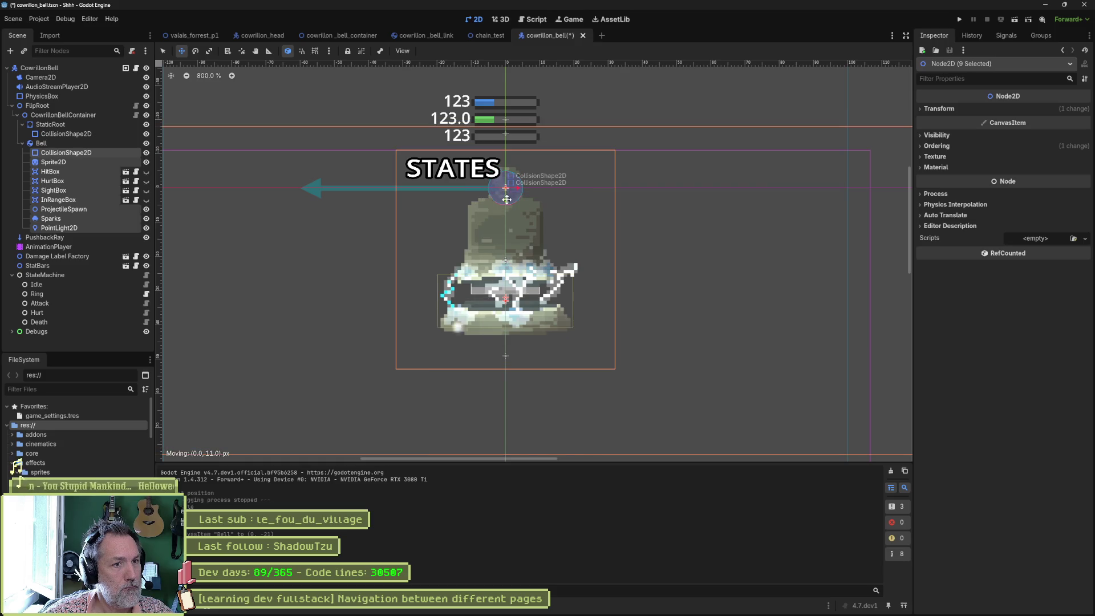
key(F6)
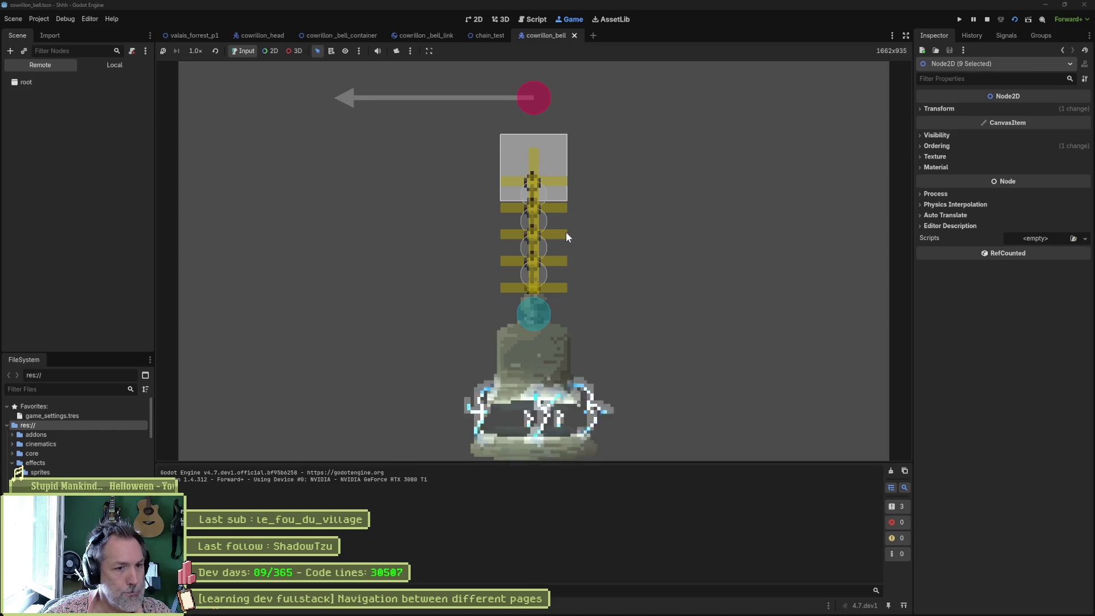
Step: Push FlipRoot's Position x left and right in the running game, then restart it
click(42, 176)
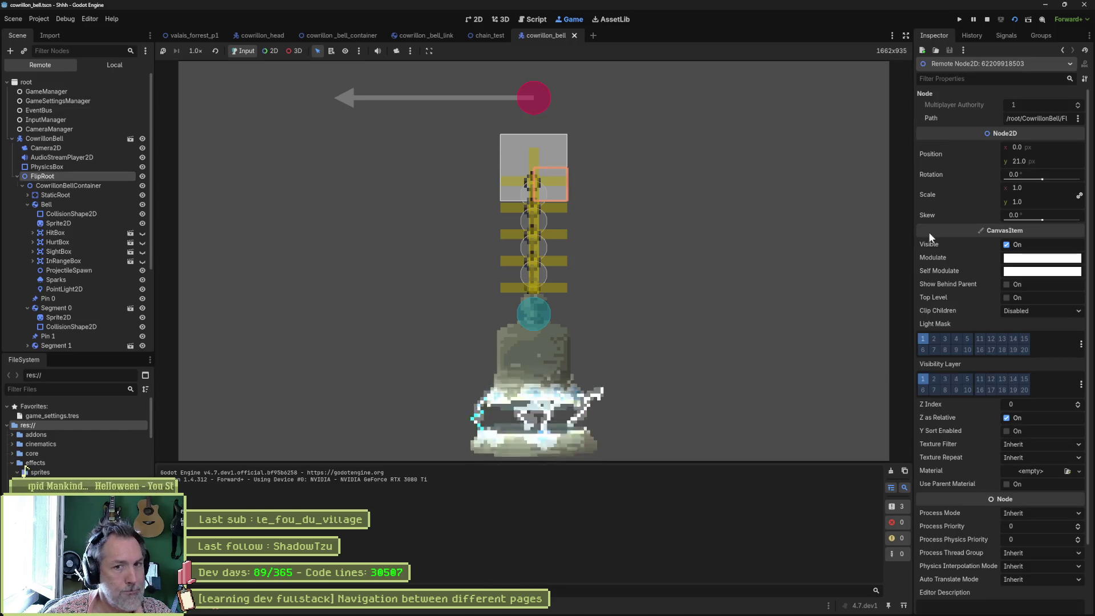
drag(1063, 144, 1050, 143)
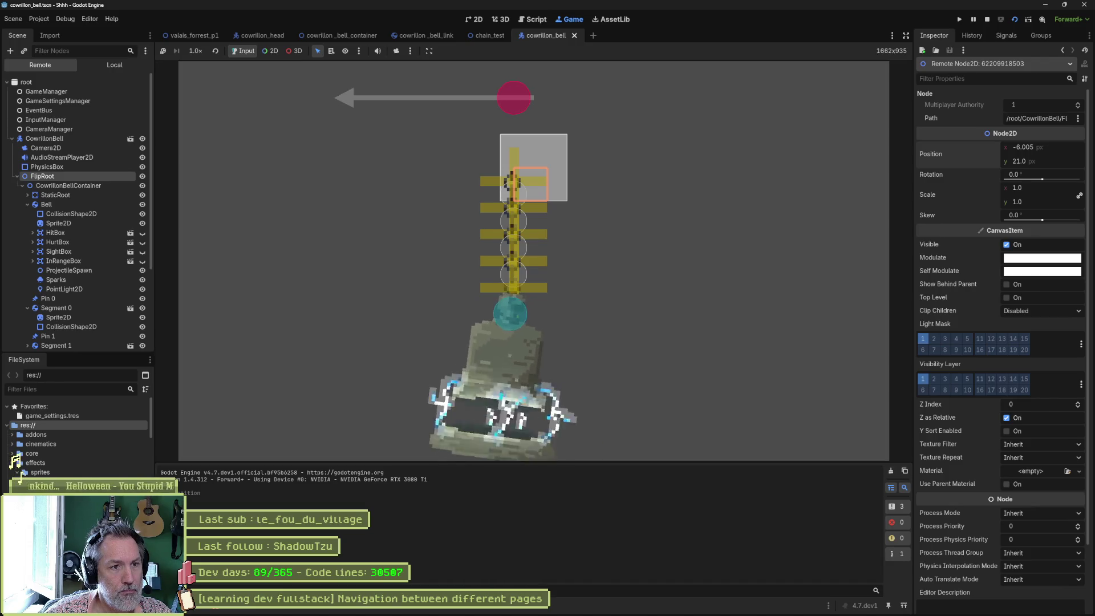
drag(1049, 144, 1064, 144)
key(F8)
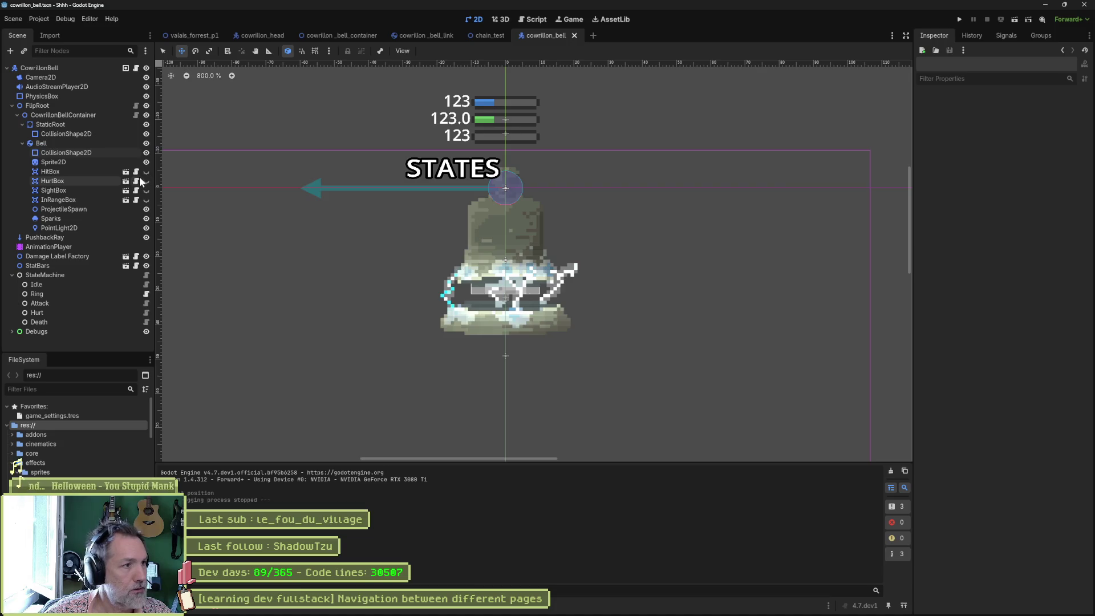
key(F6)
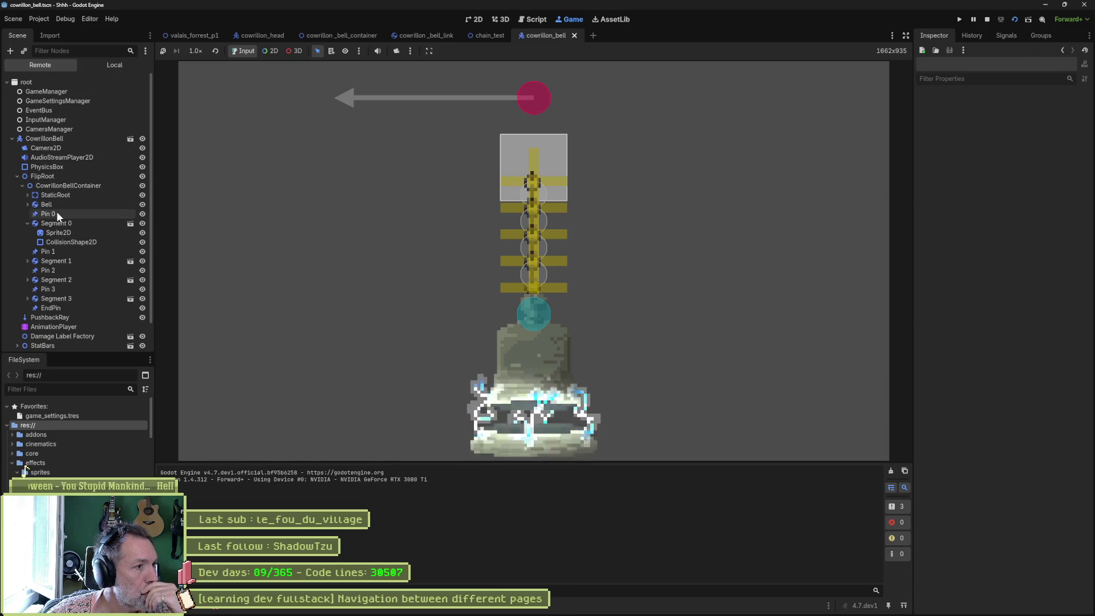
Step: Inspect the Pin 0, Pin 1 and EndPin joints in the remote tree
click(58, 215)
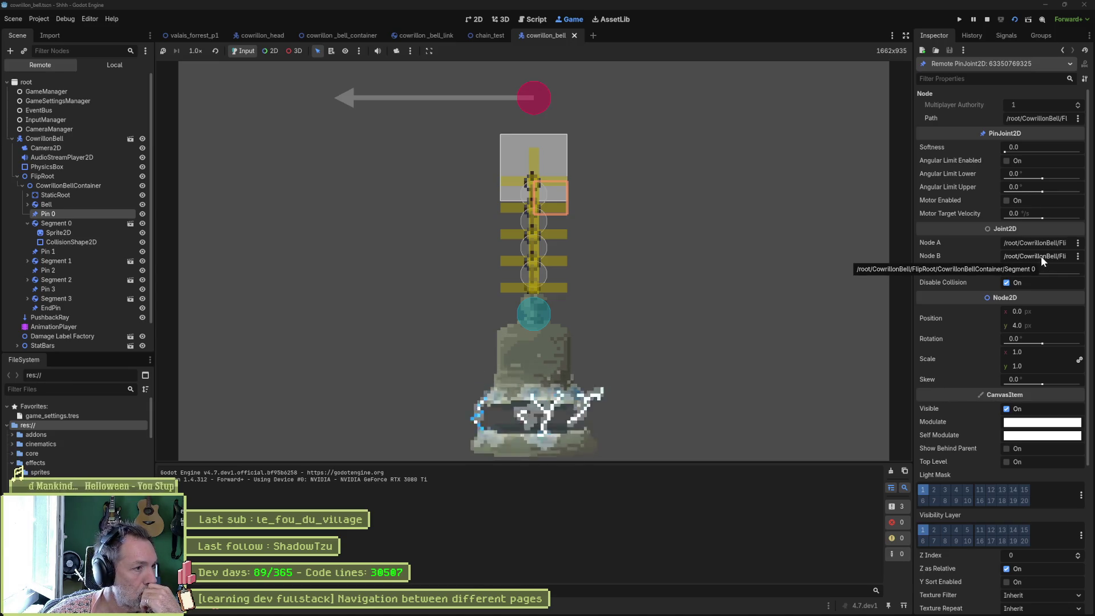
click(48, 252)
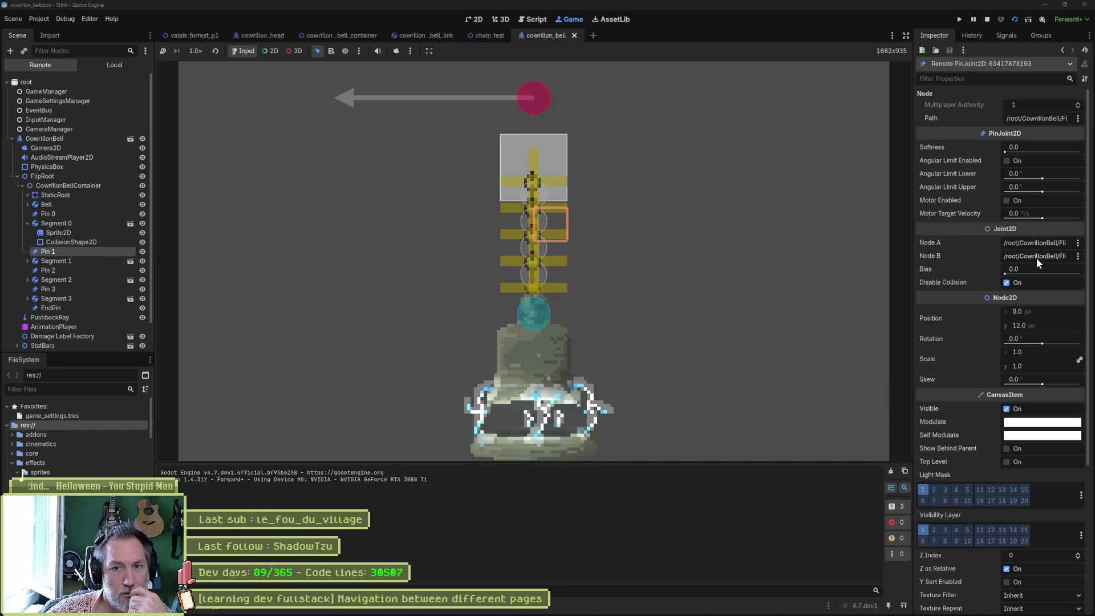
click(50, 308)
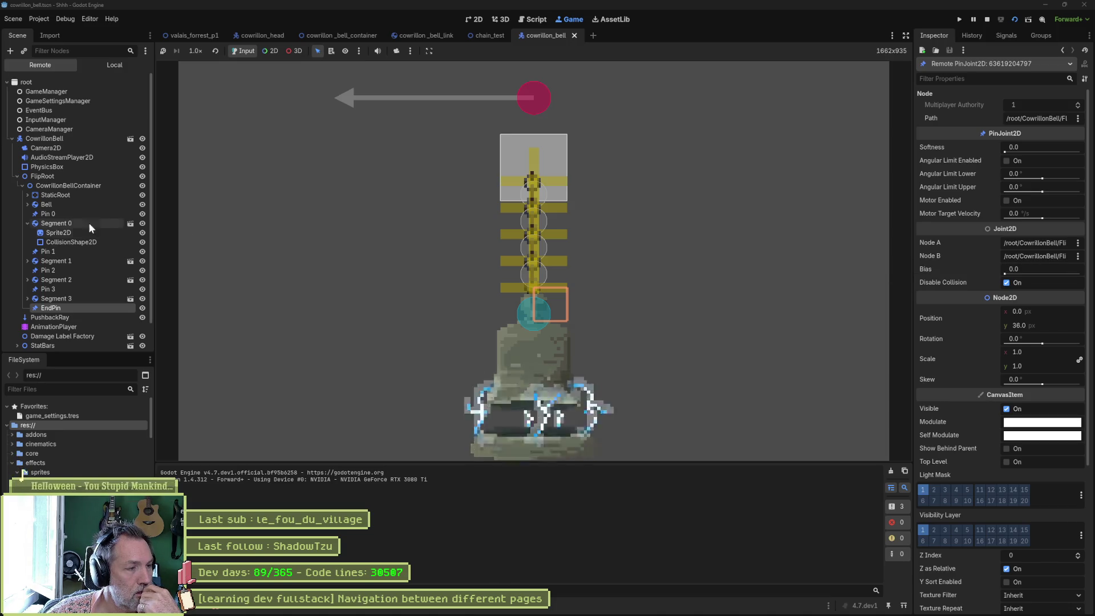
click(27, 223)
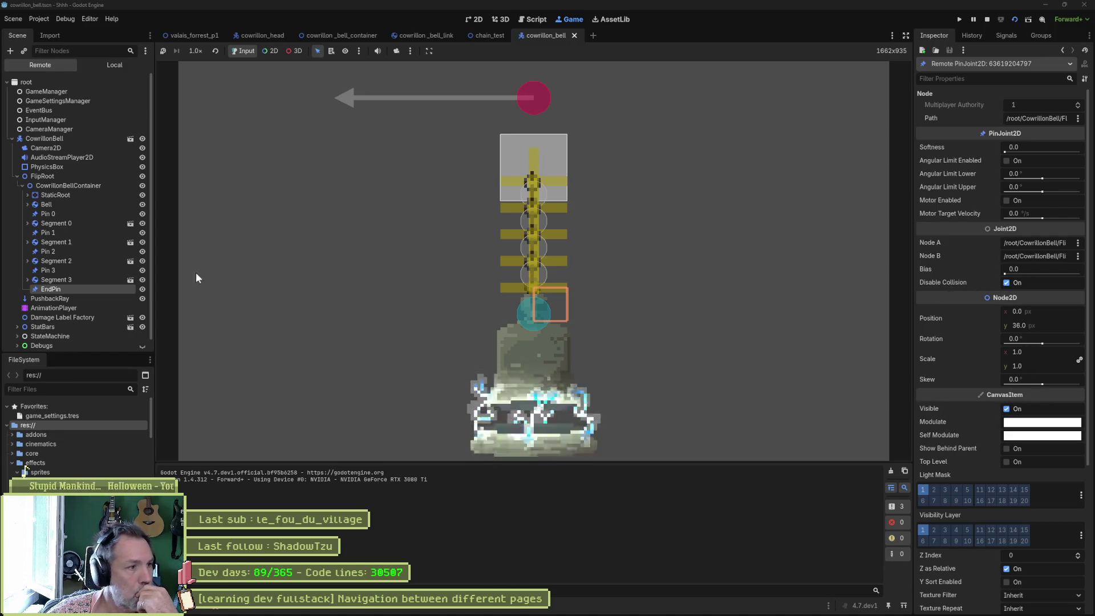
Step: Wake Segment 3, inspect Segment 2, and shove the bell container left to swing
double_click(61, 281)
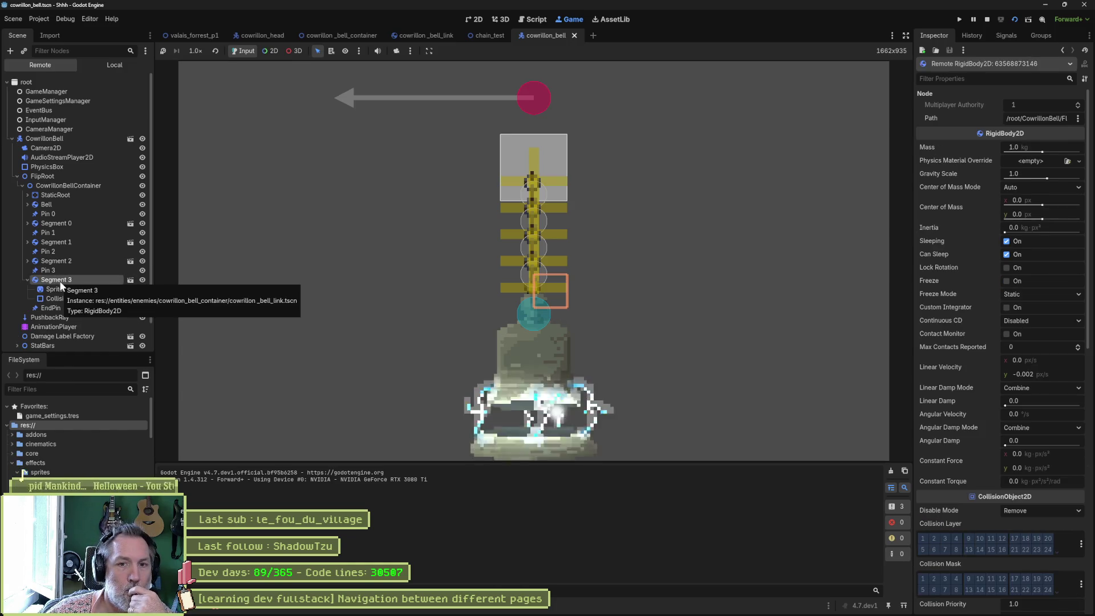
click(1007, 241)
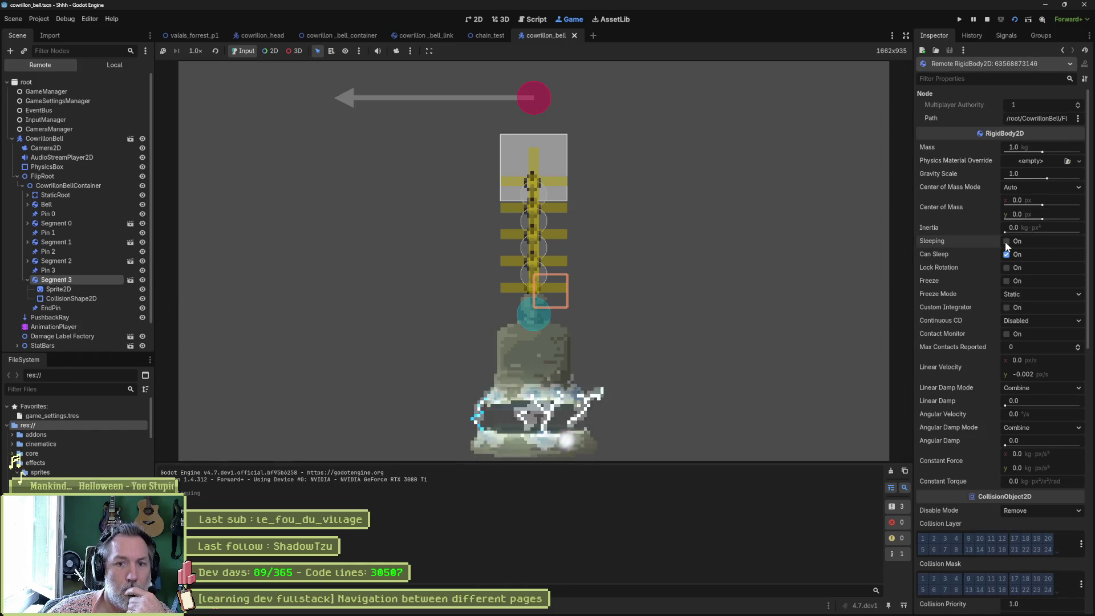
double_click(57, 261)
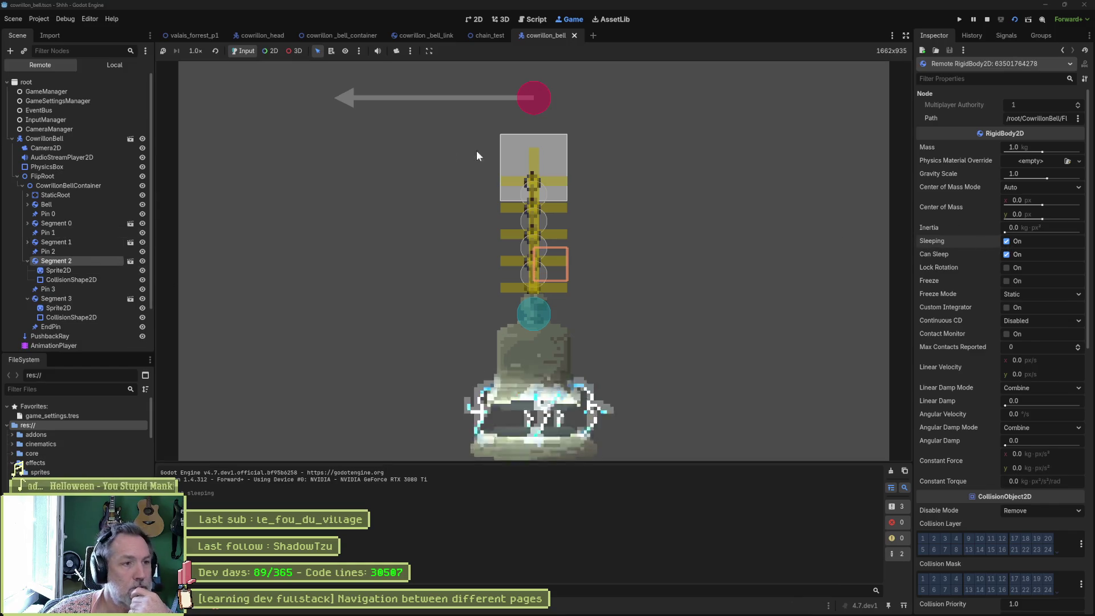
click(59, 188)
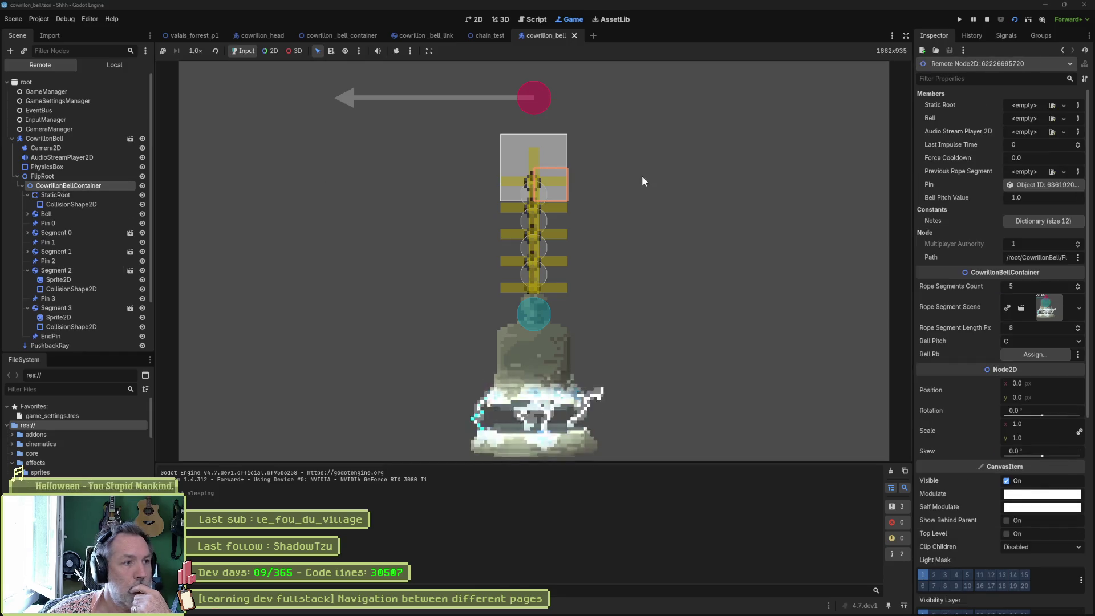
drag(1053, 381, 1021, 382)
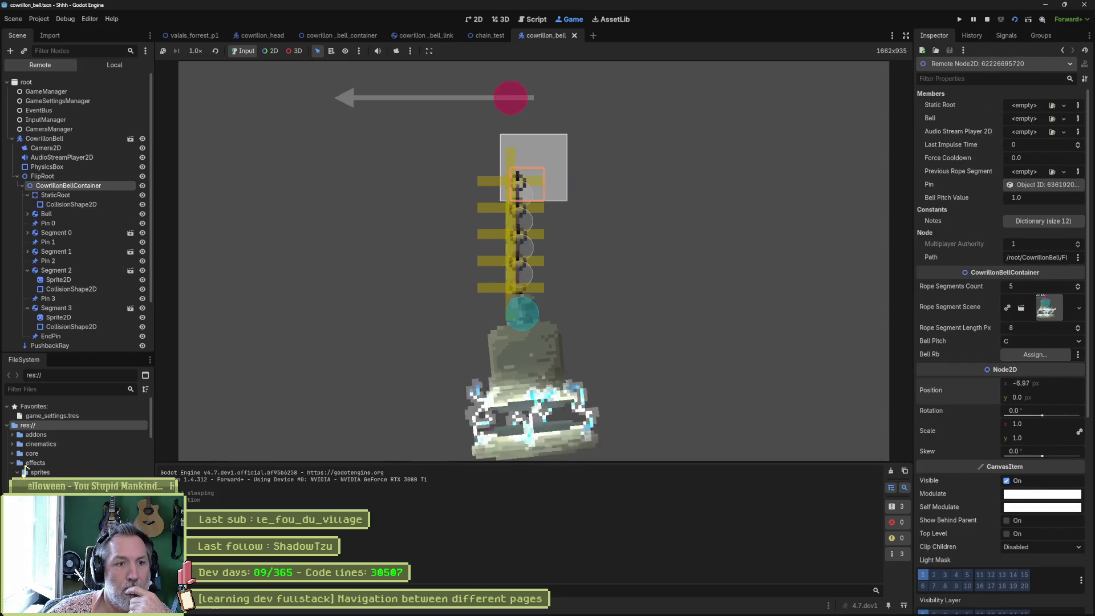
Step: Turn off Can Sleep on Segment 1 and slide StaticRoot's Position x to -12.05
click(73, 254)
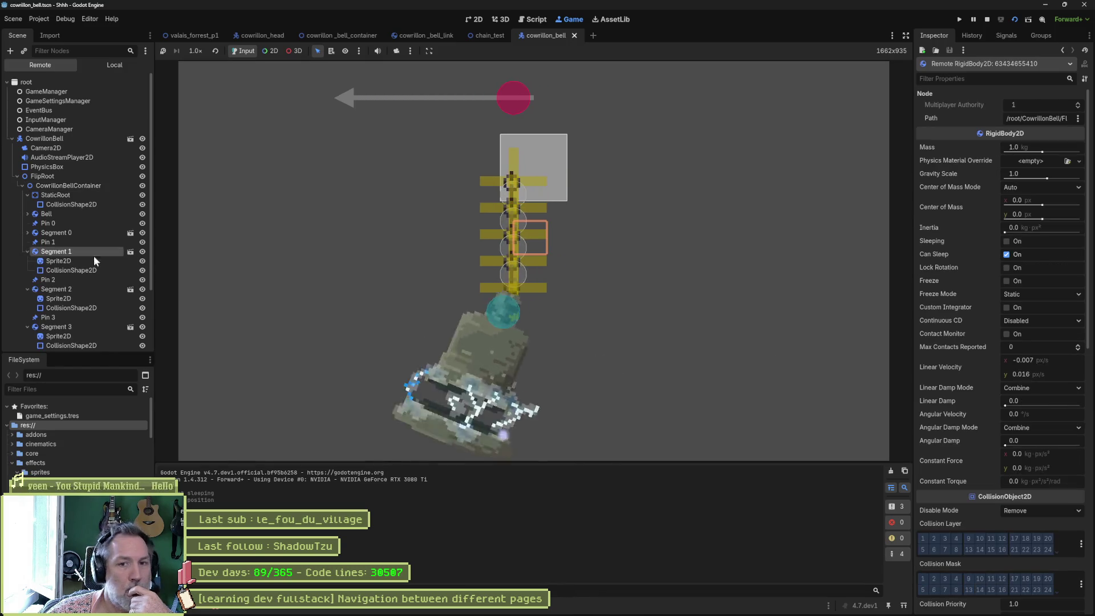
click(1007, 255)
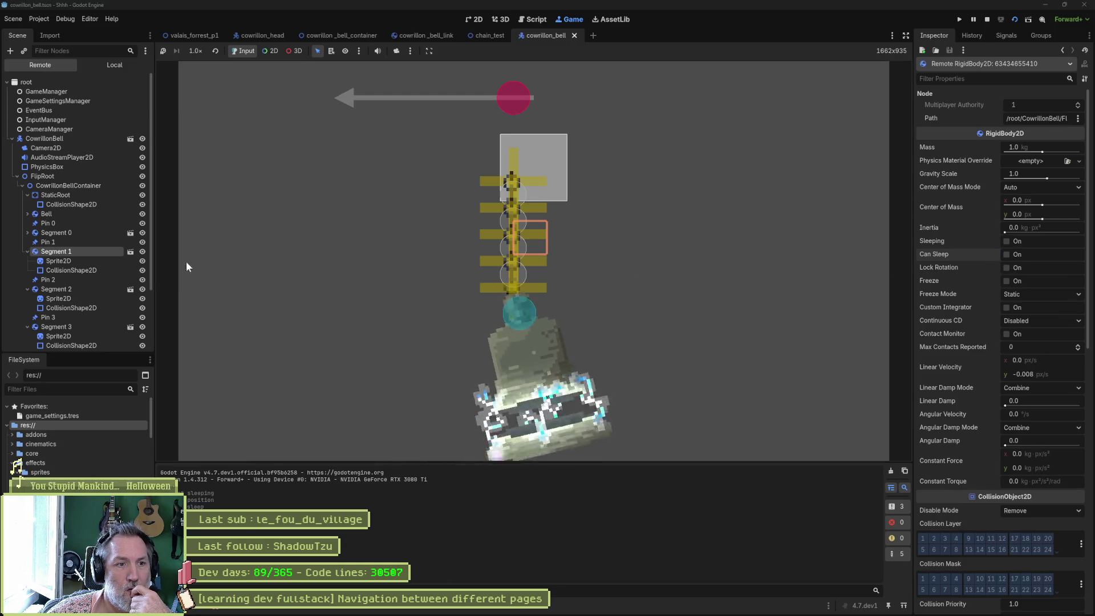
click(63, 233)
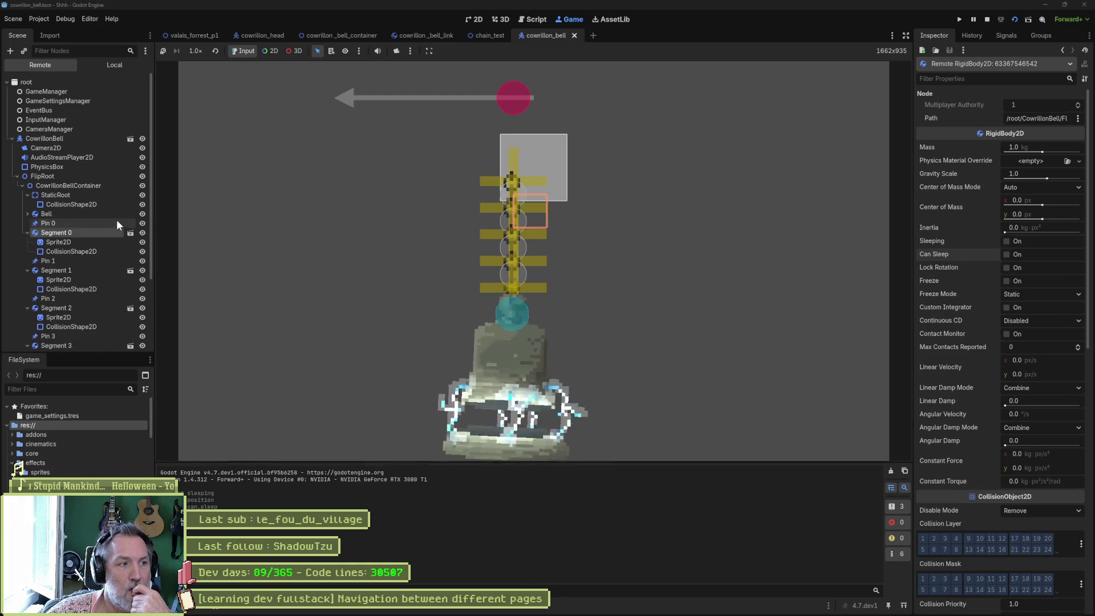
click(59, 223)
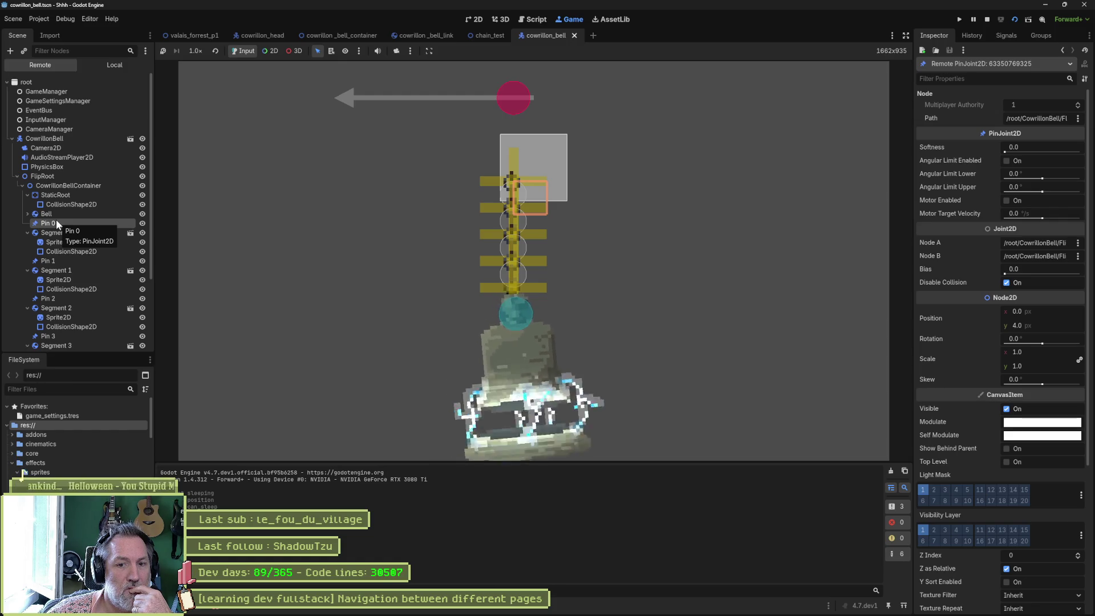
click(65, 196)
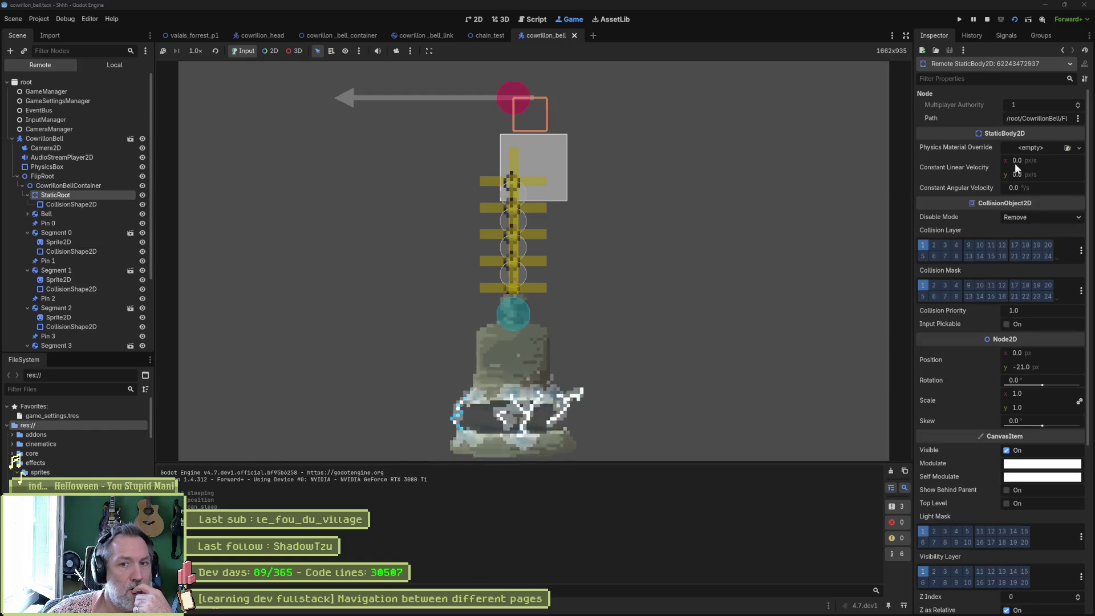
drag(1053, 350, 1041, 350)
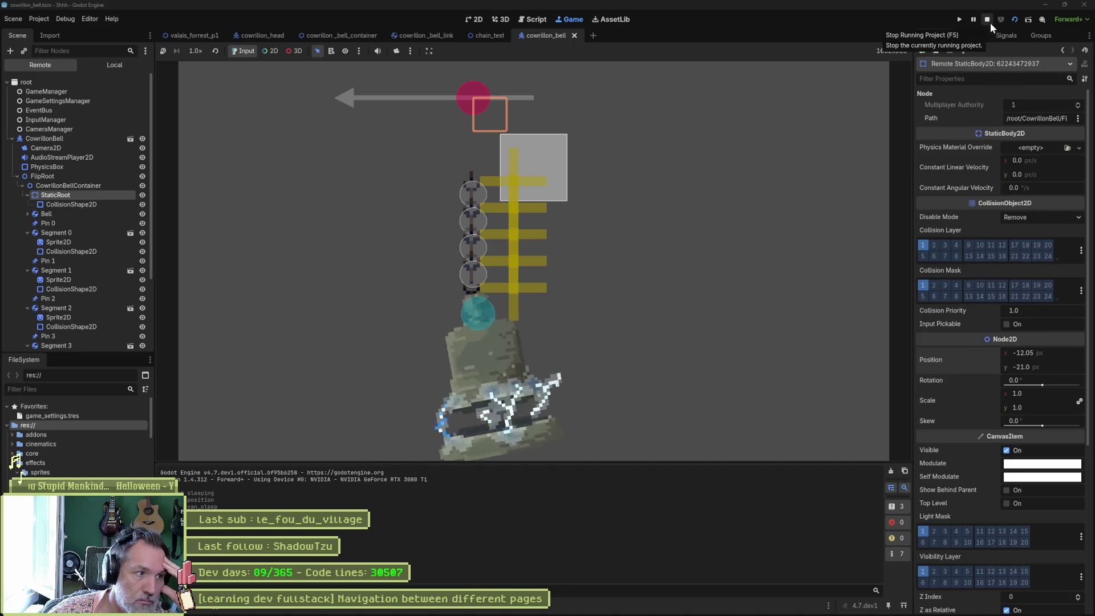
Step: Try a much heavier mass on the running Bell, then reset it to 1
scroll(104, 238, down, 2)
click(46, 180)
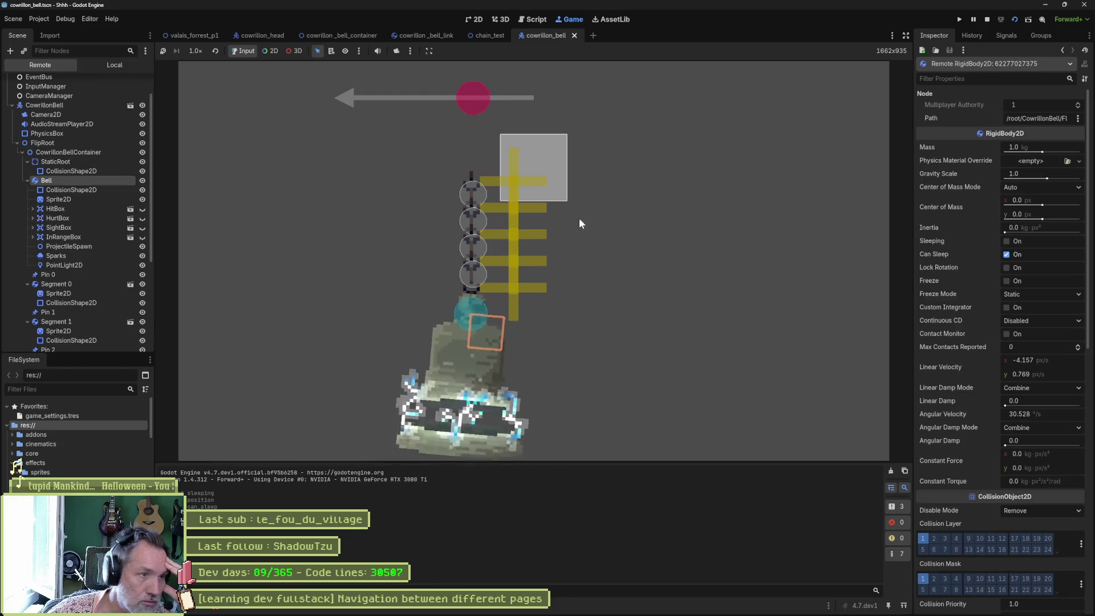
mouse_move(1042, 152)
mouse_down()
mouse_move(1060, 153)
mouse_move(1032, 153)
mouse_up()
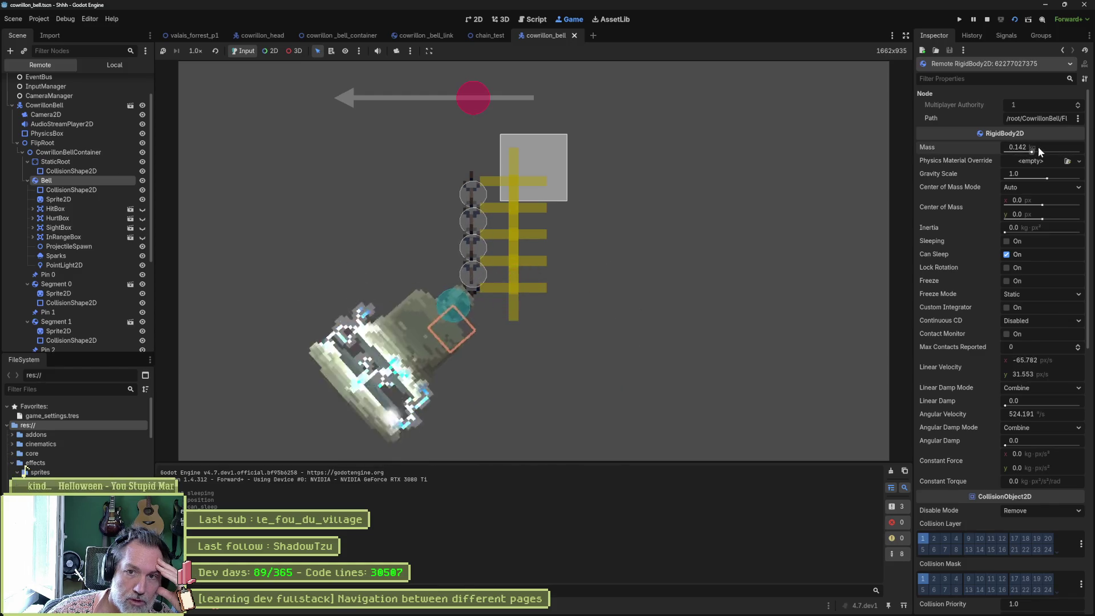
click(1067, 149)
text(1)
key(Return)
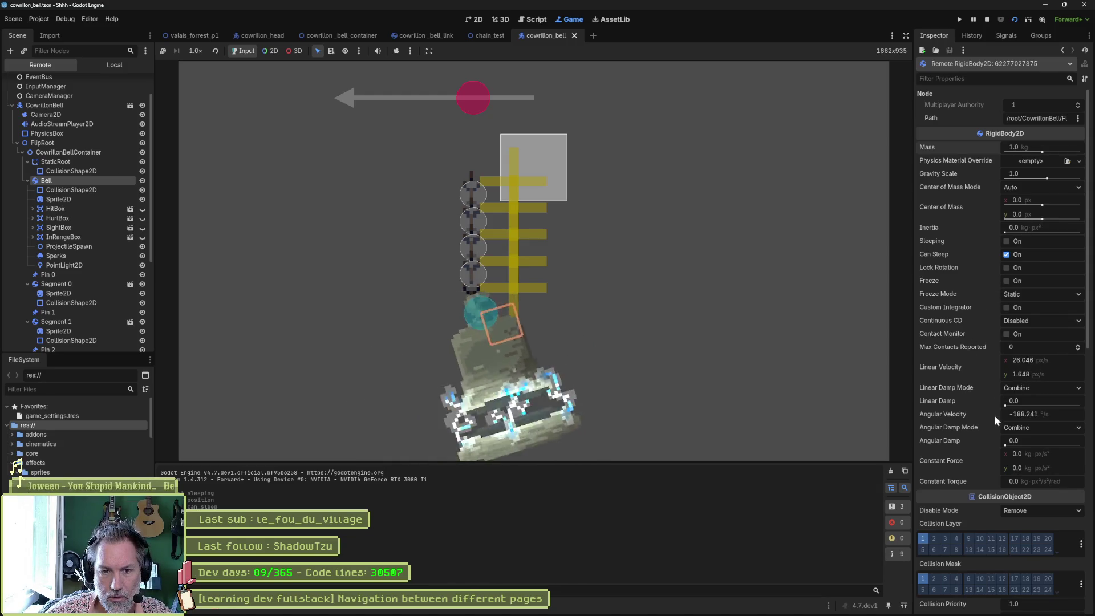
Step: Add angular damping to the Bell and move the StaticRoot anchor further left
mouse_move(1050, 418)
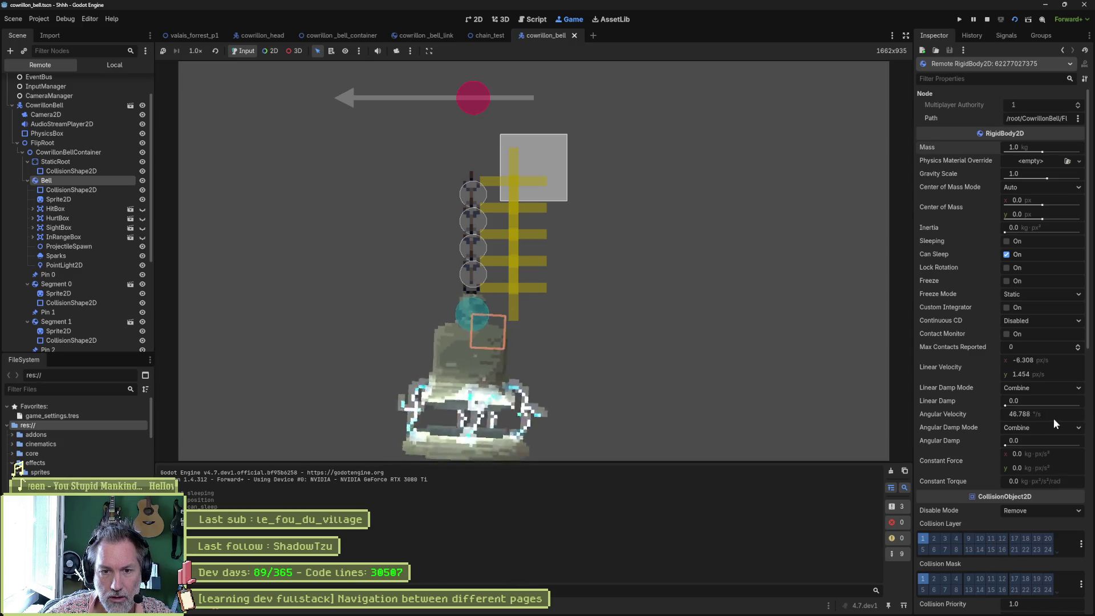
drag(1011, 447, 1021, 444)
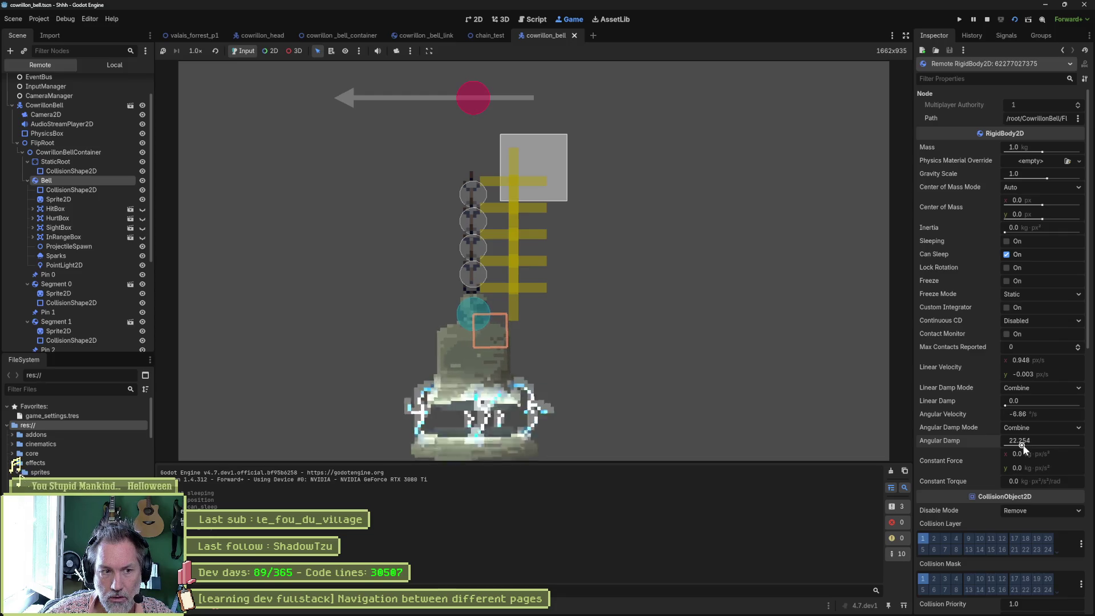
click(490, 354)
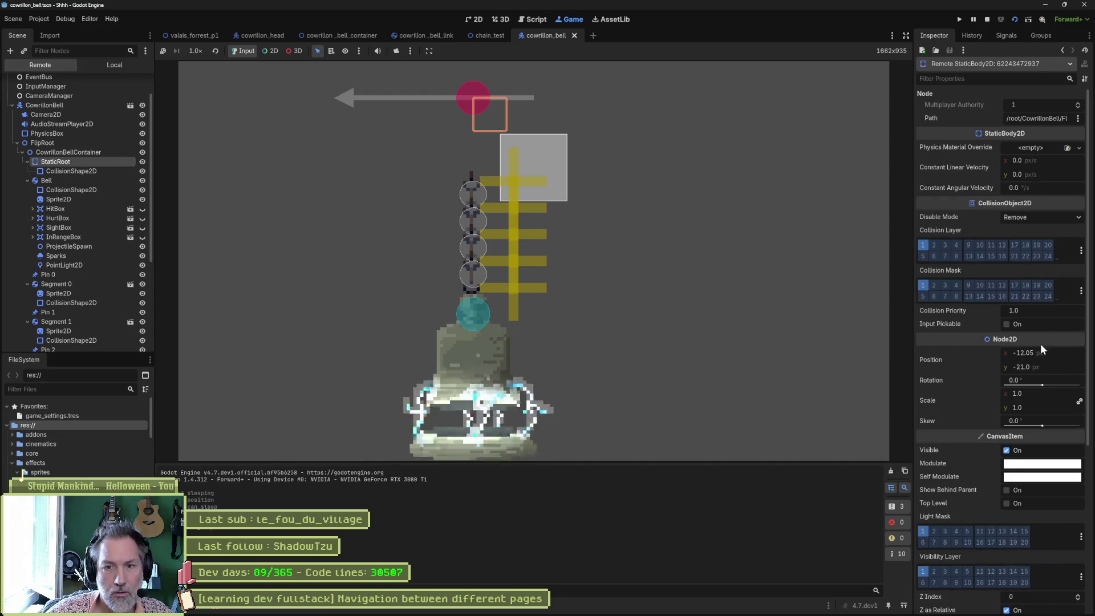
drag(1038, 353, 1021, 352)
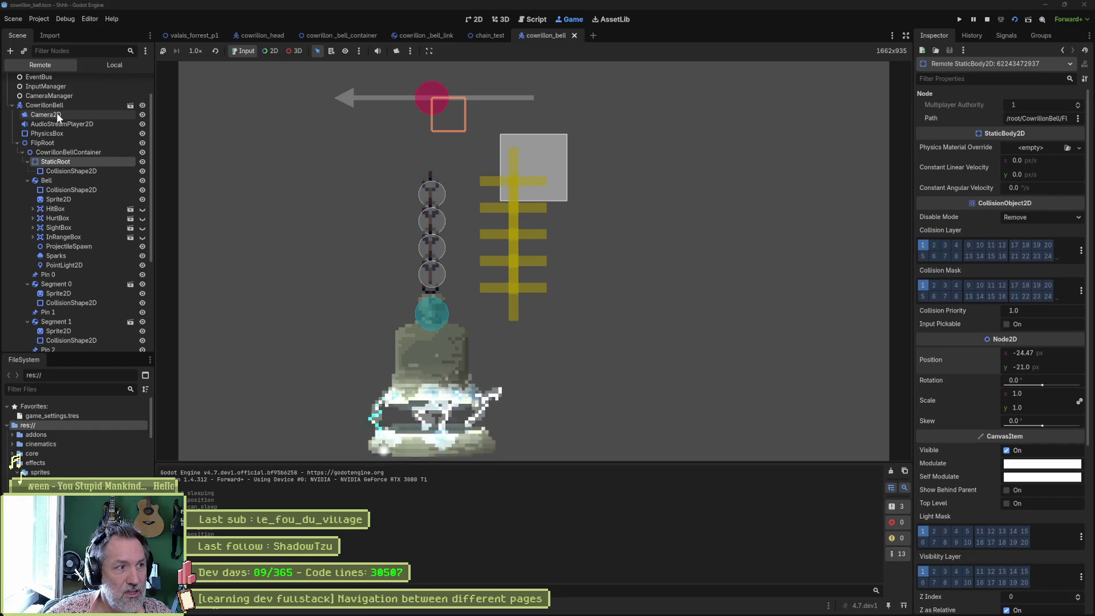
click(49, 132)
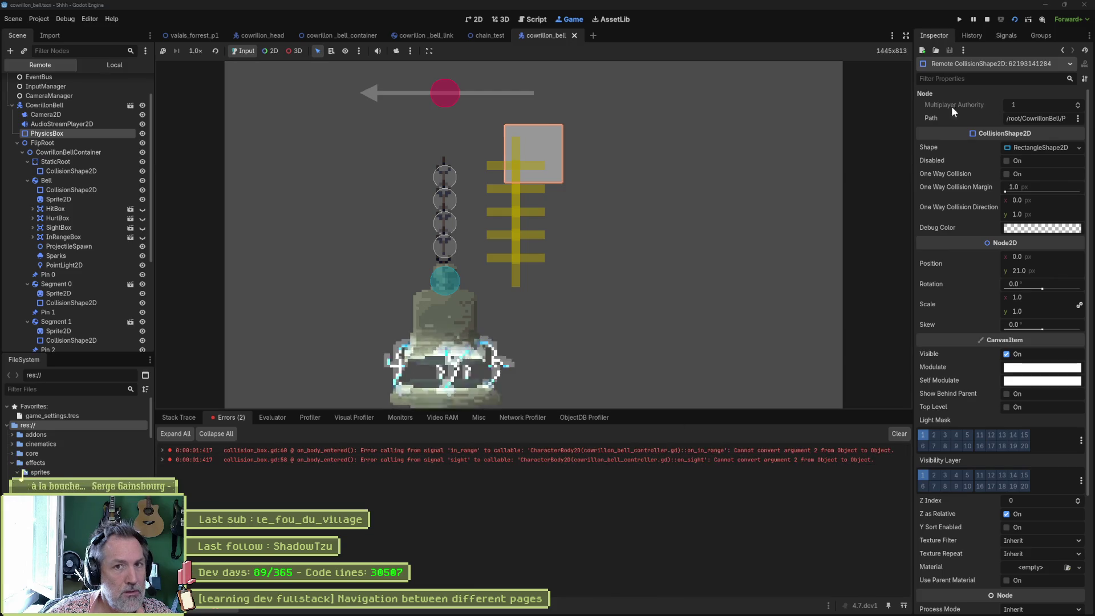
Step: Check Disabled on the PhysicsBox collision shape, then save, run and stop the scene
click(987, 20)
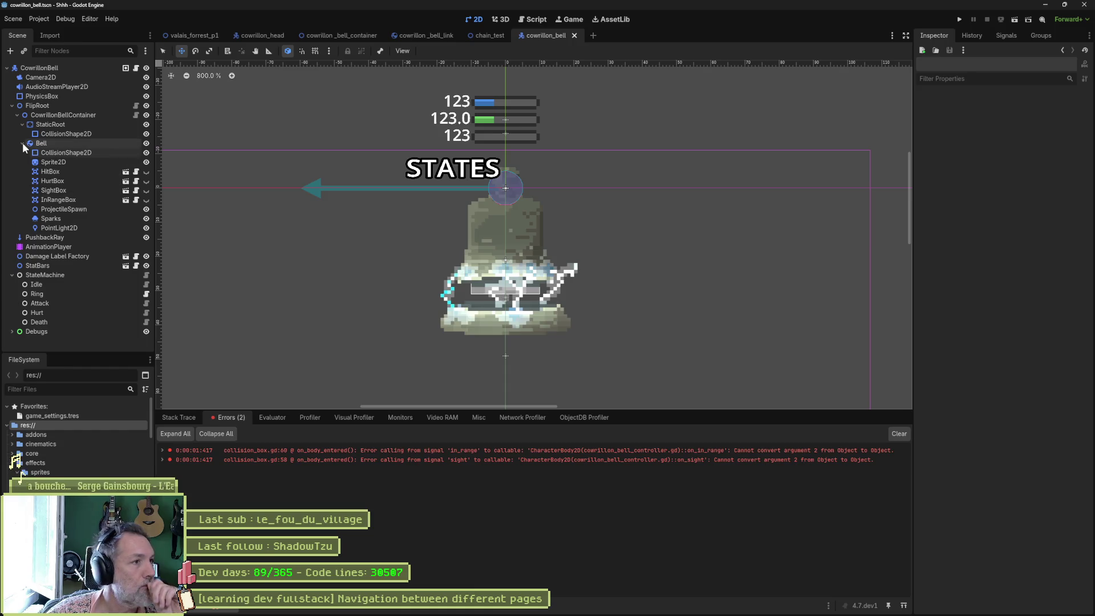
click(44, 98)
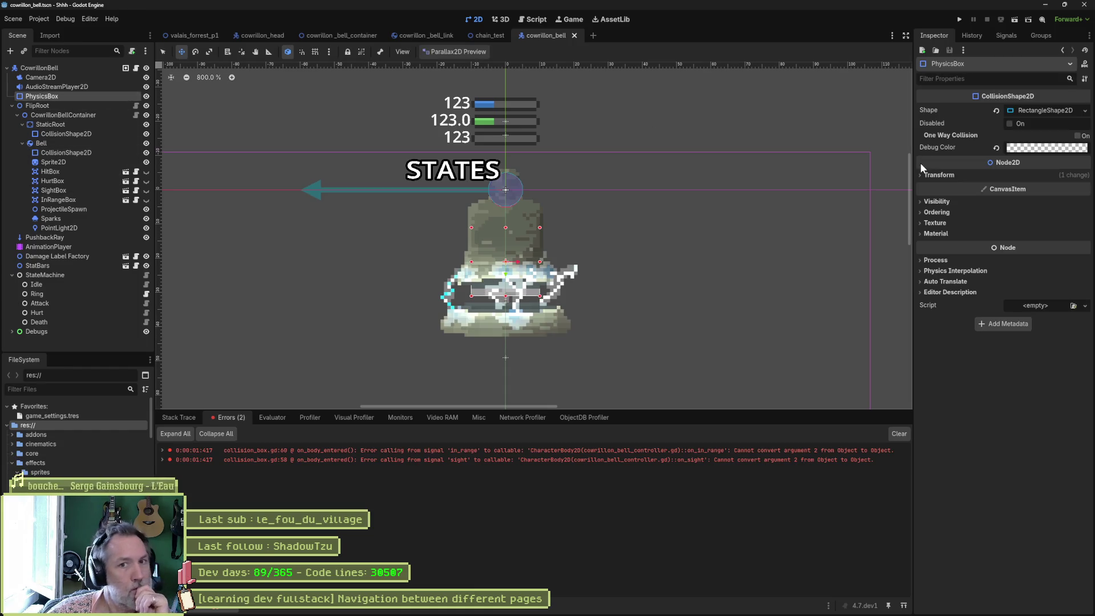
click(1025, 122)
key(F6)
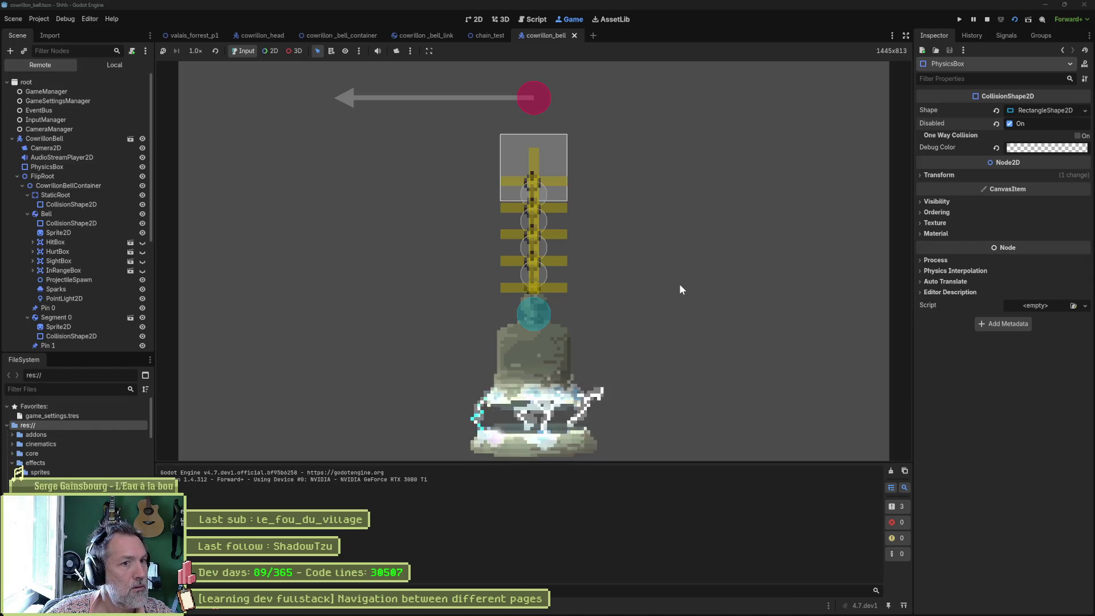
click(107, 195)
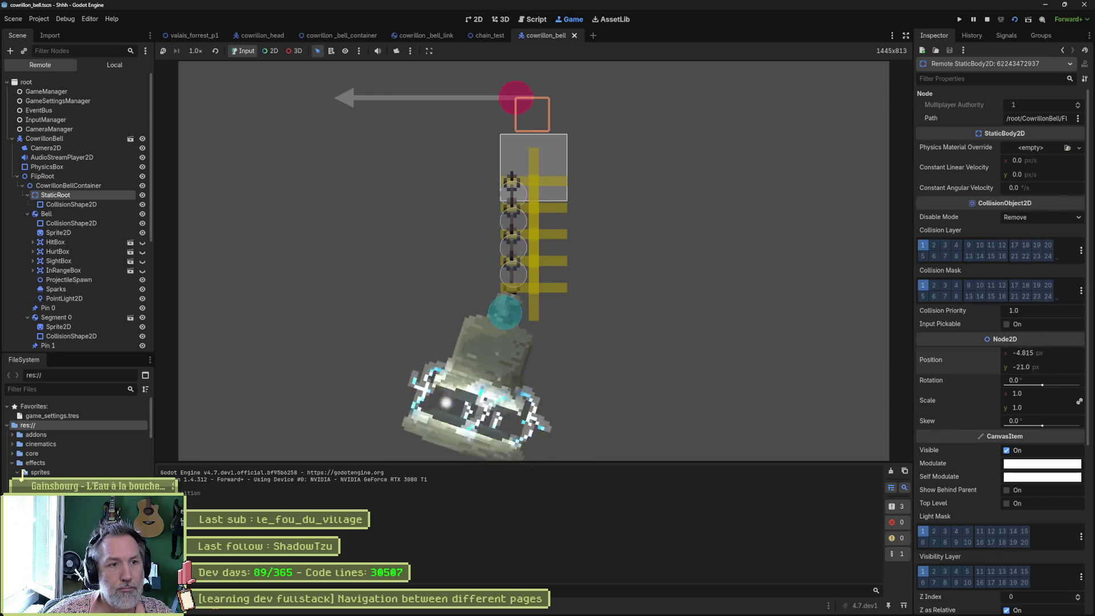
key(F8)
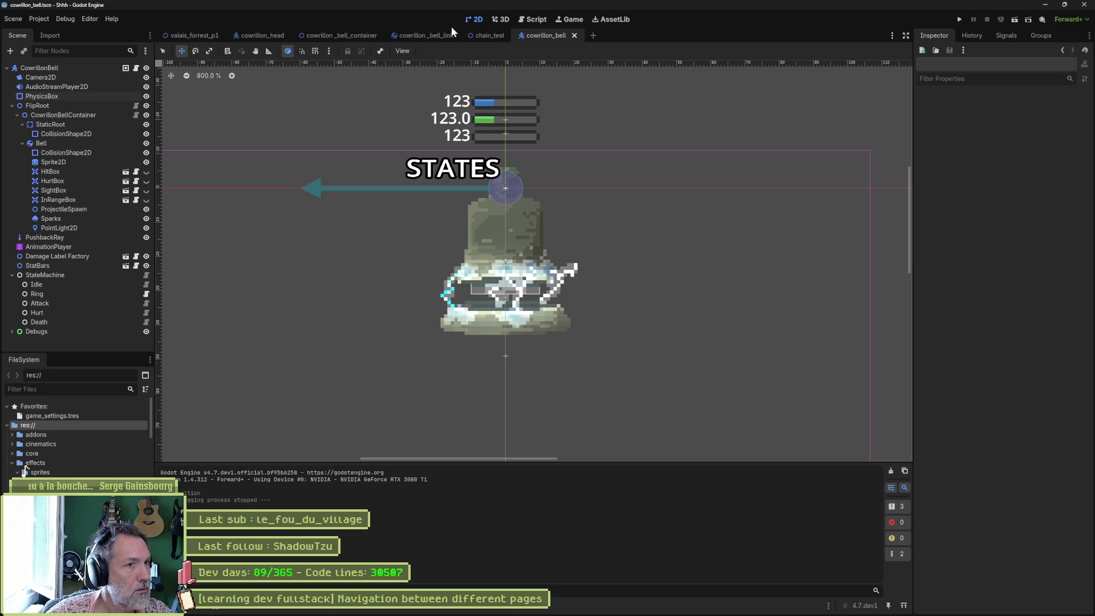
Step: In cowrillon_bell_link, move Sprite2D and CollisionShape2D down to y 7 px and save
click(420, 36)
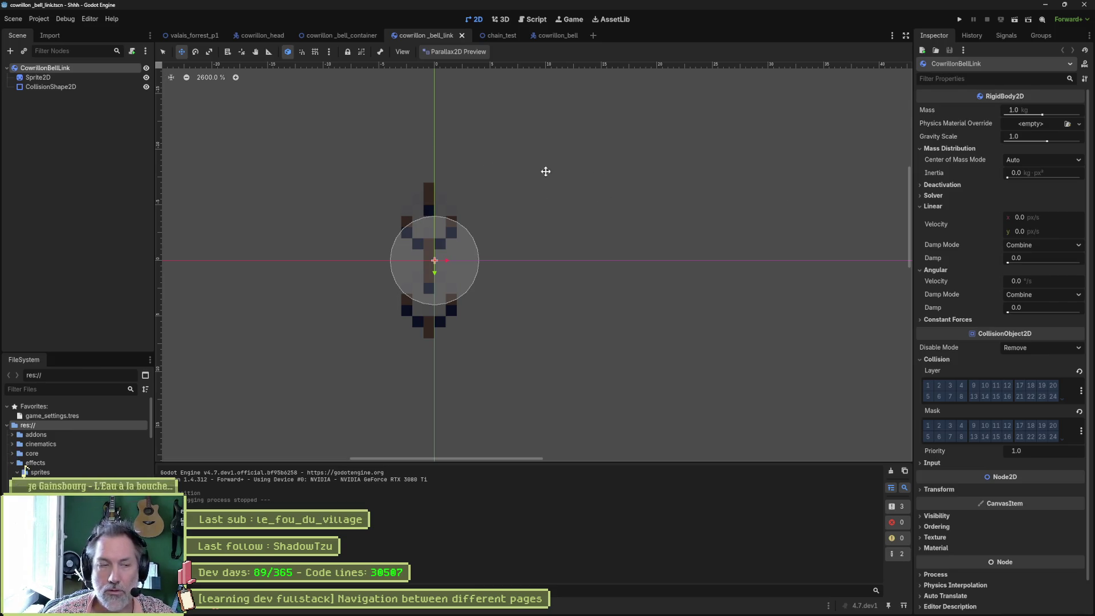
click(77, 78)
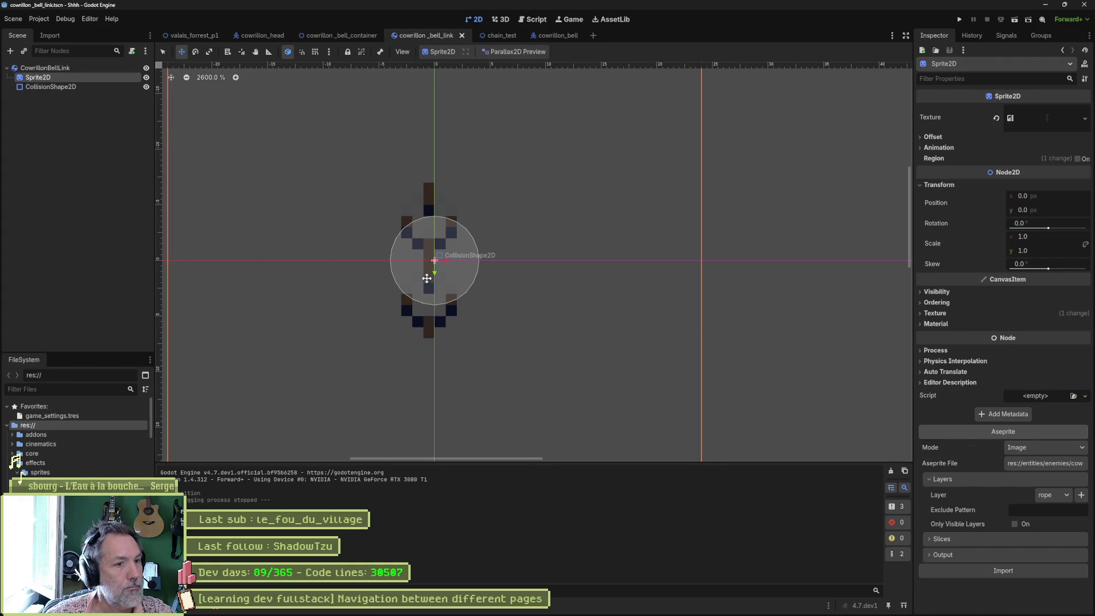
drag(435, 272, 428, 345)
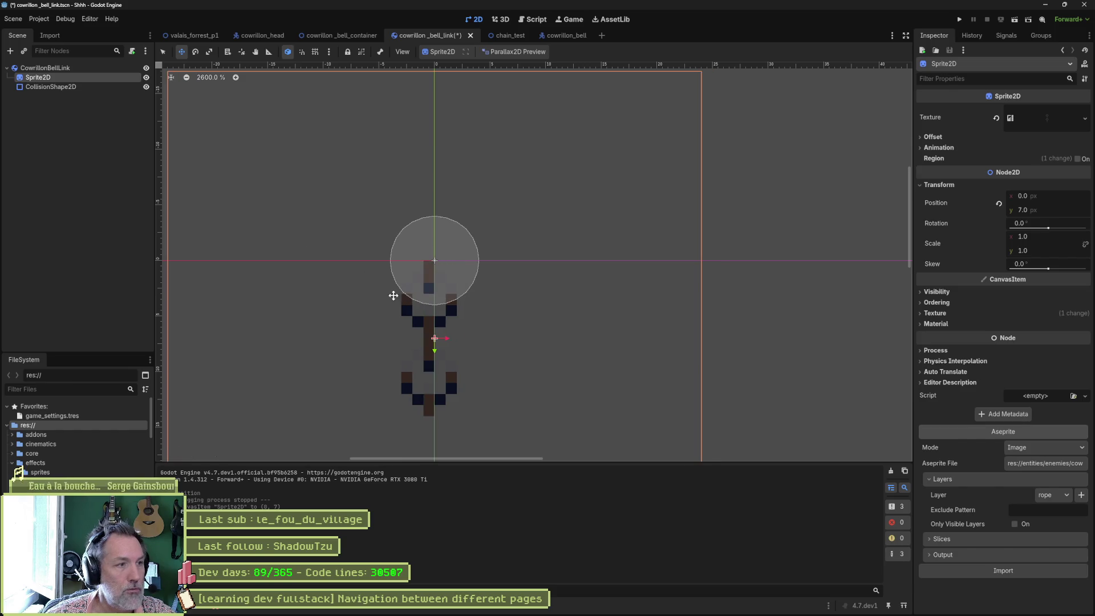
click(90, 87)
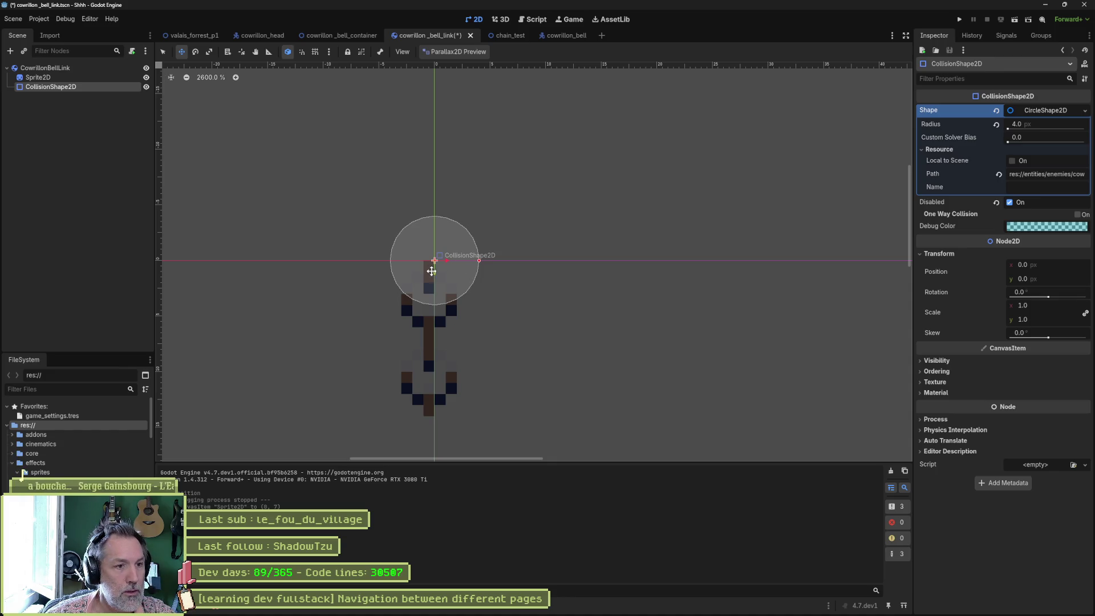
drag(435, 276, 422, 352)
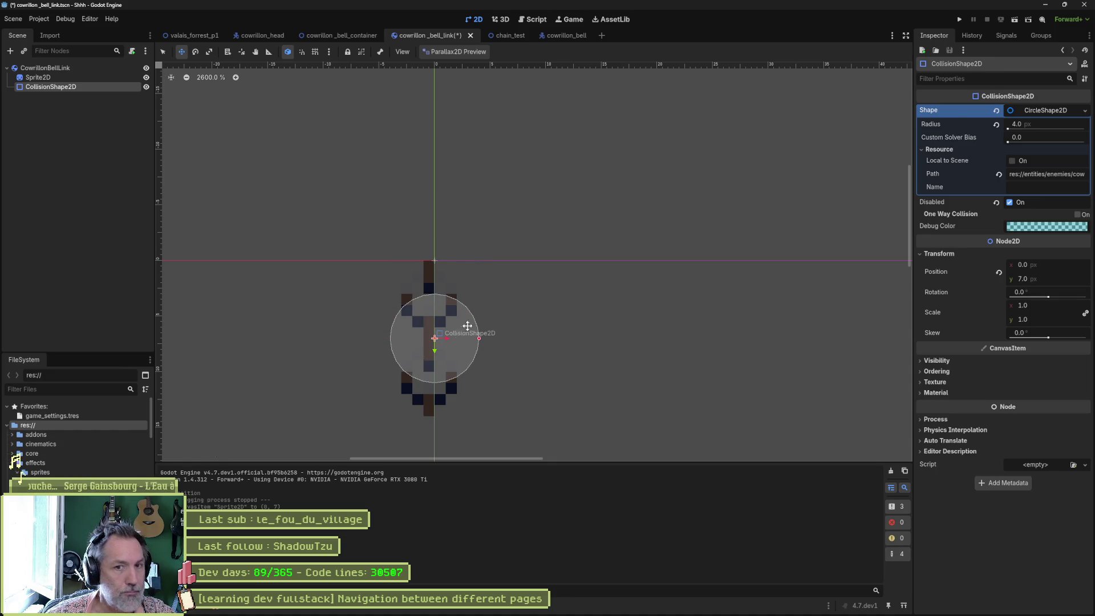
click(1025, 109)
click(77, 68)
key(ctrl+s)
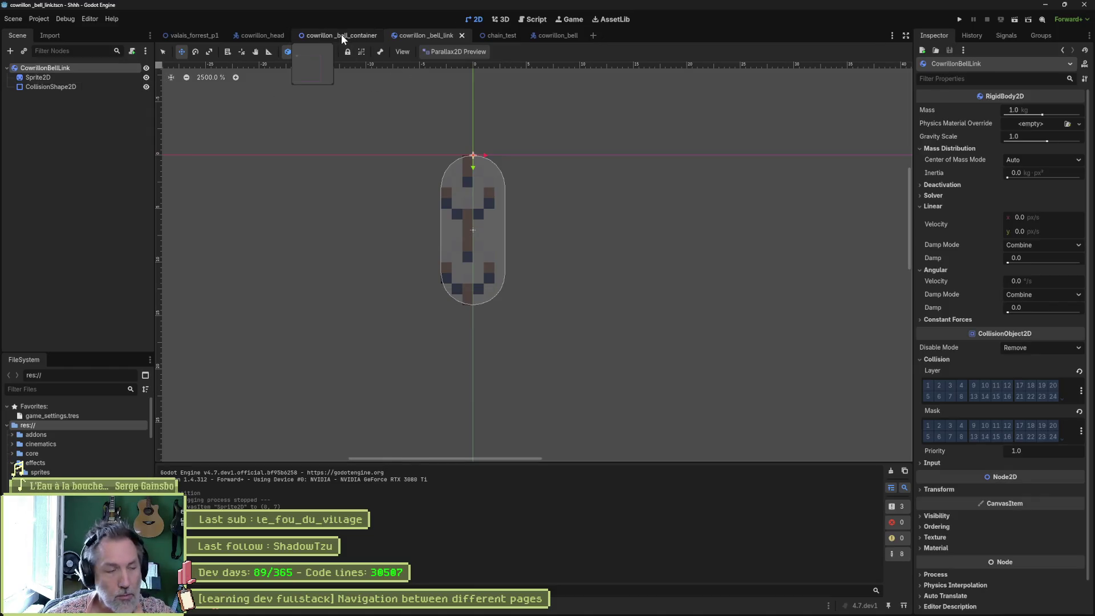
Step: Test-run cowrillon_bell, nudging FlipRoot's Position x right to swing the bell, then stop
click(561, 36)
key(F6)
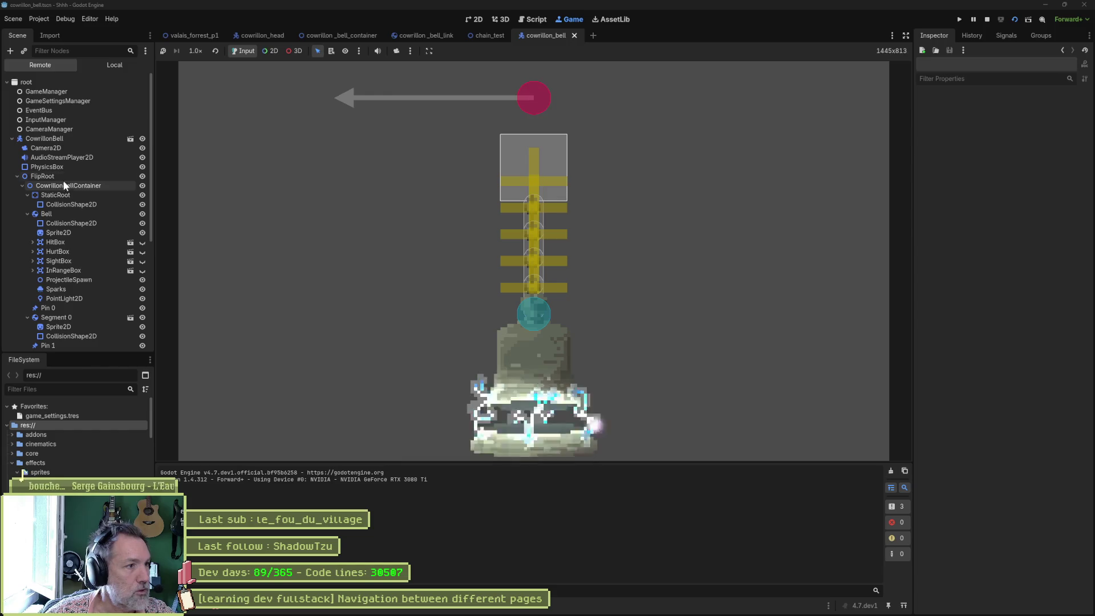
click(61, 177)
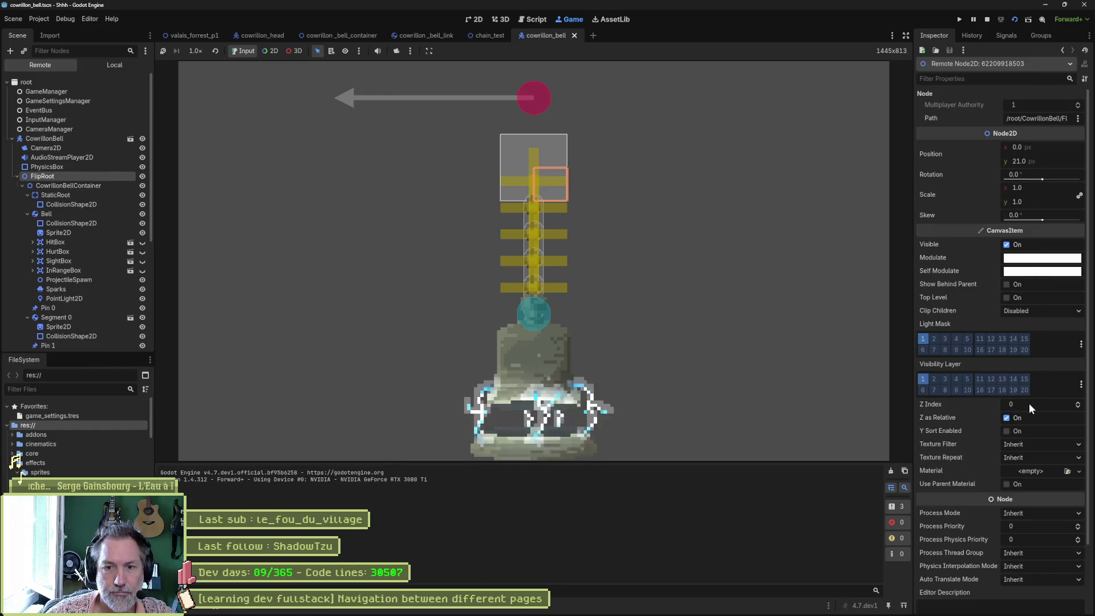
drag(1047, 148, 1062, 146)
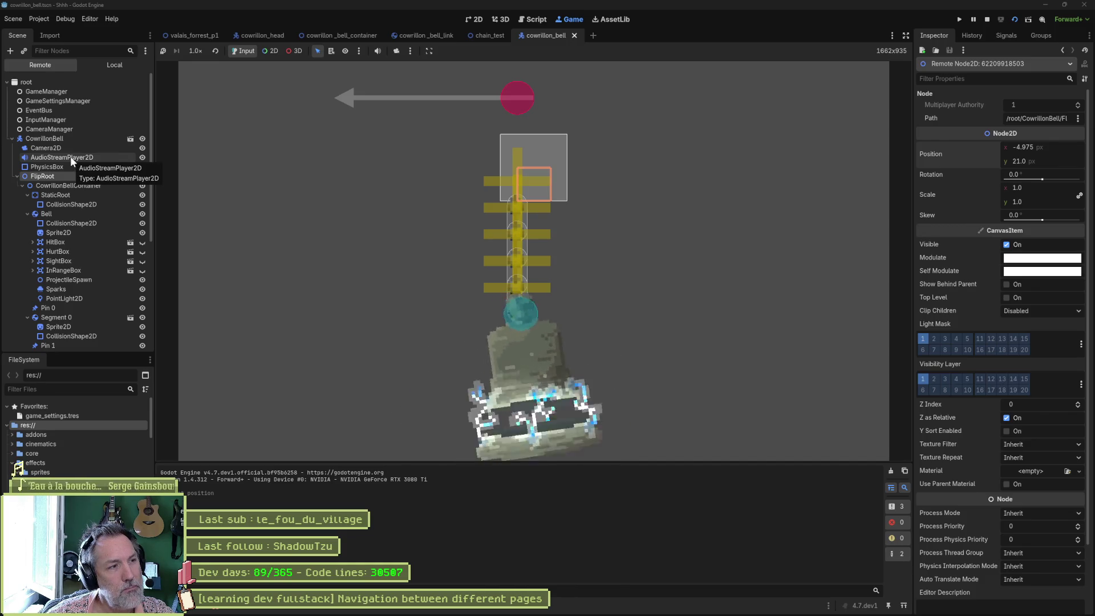
key(F8)
click(536, 21)
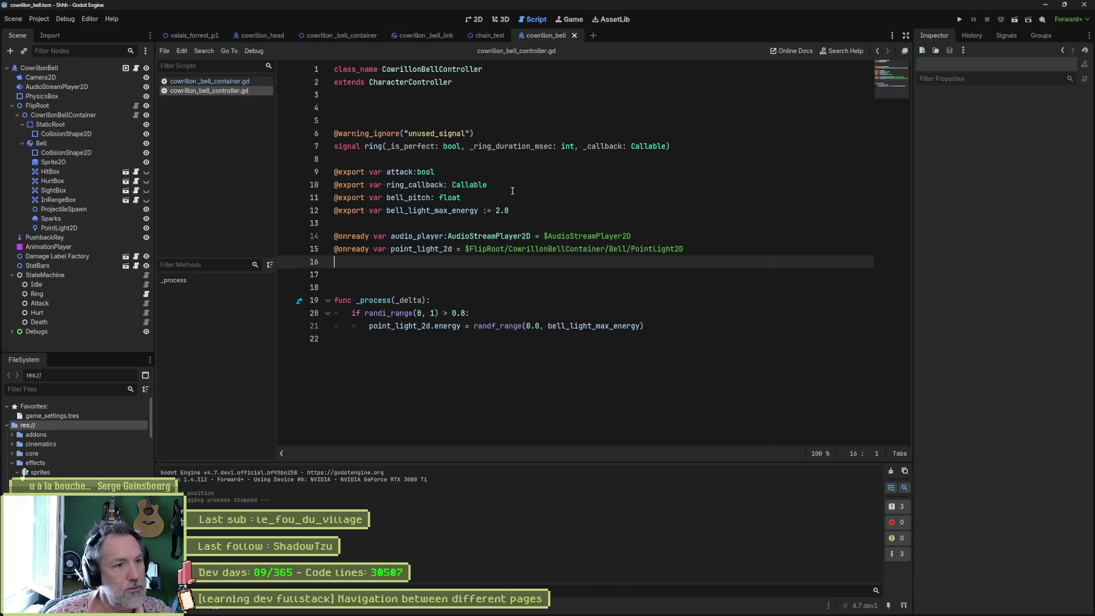
Step: Open cowrillon_bell_container.gd and scroll to the generate_rope pin code
click(190, 84)
scroll(478, 200, up, 6)
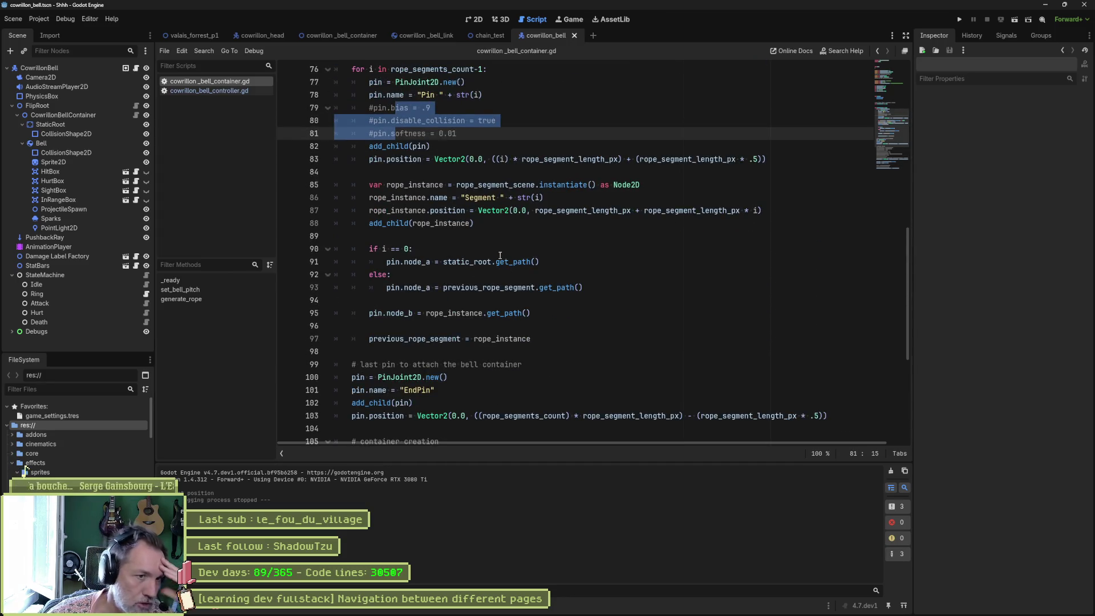
scroll(500, 255, up, 2)
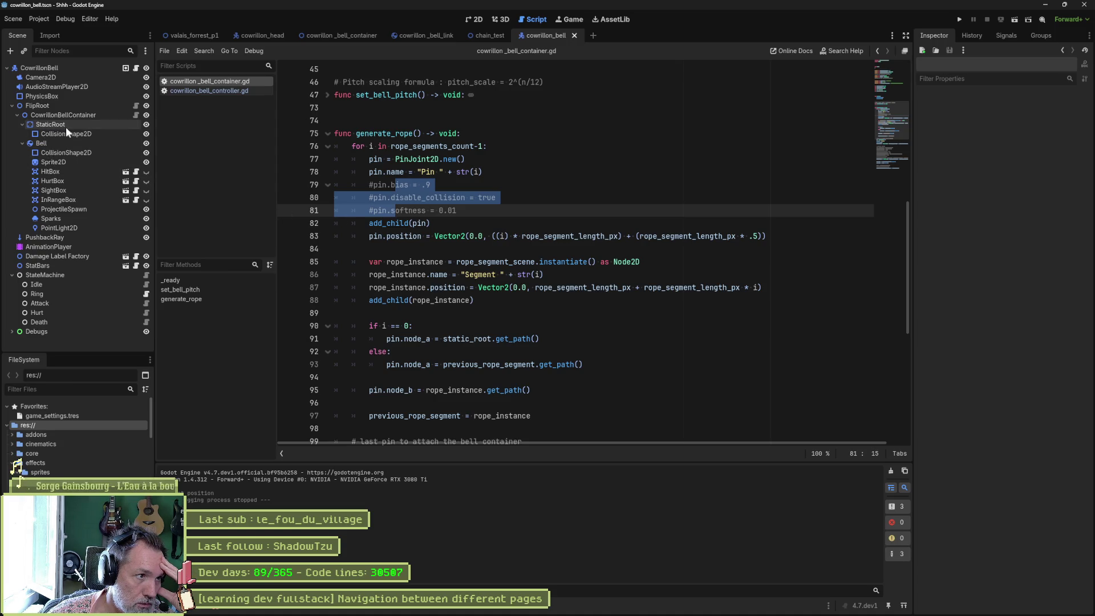
click(22, 143)
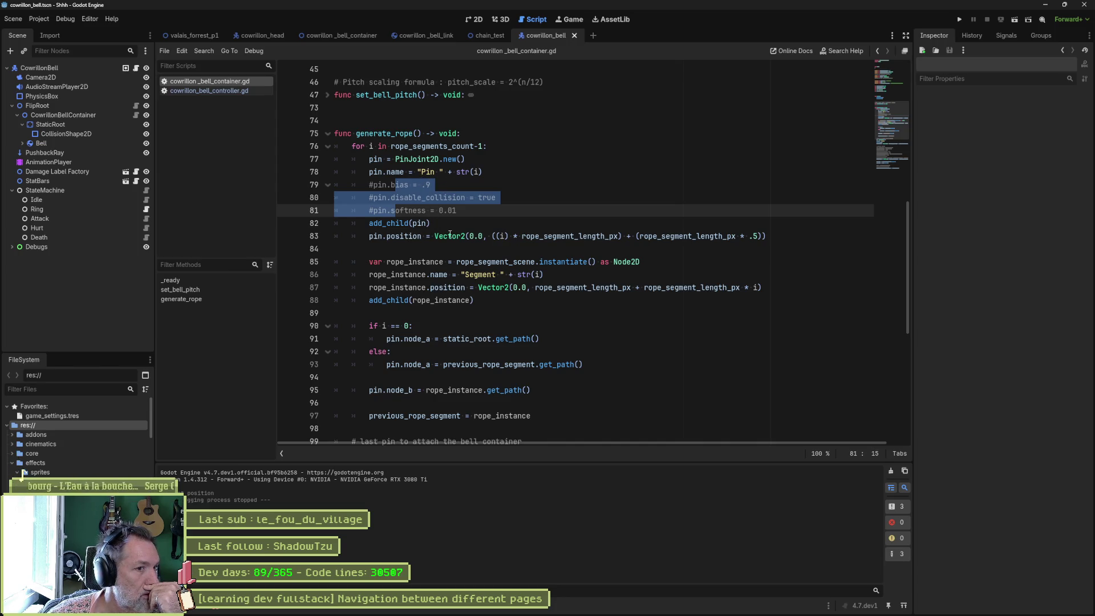
Step: Delete ' * .5' from the pin position on line 83 and run the scene
mouse_move(434, 236)
mouse_down()
mouse_move(766, 236)
mouse_move(639, 236)
mouse_up()
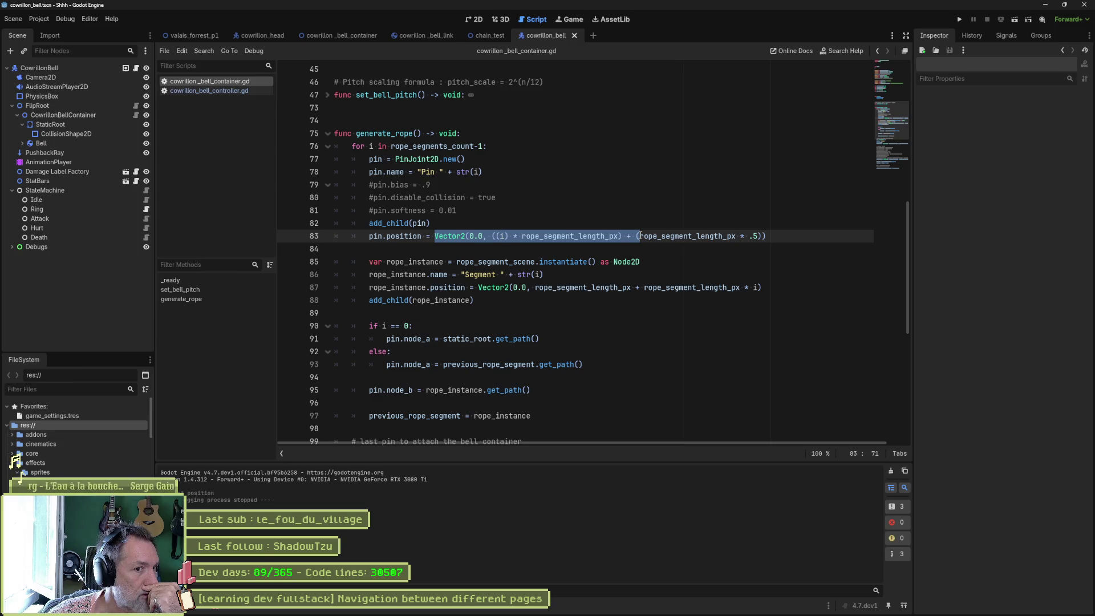
click(696, 236)
drag(777, 237, 609, 236)
click(762, 237)
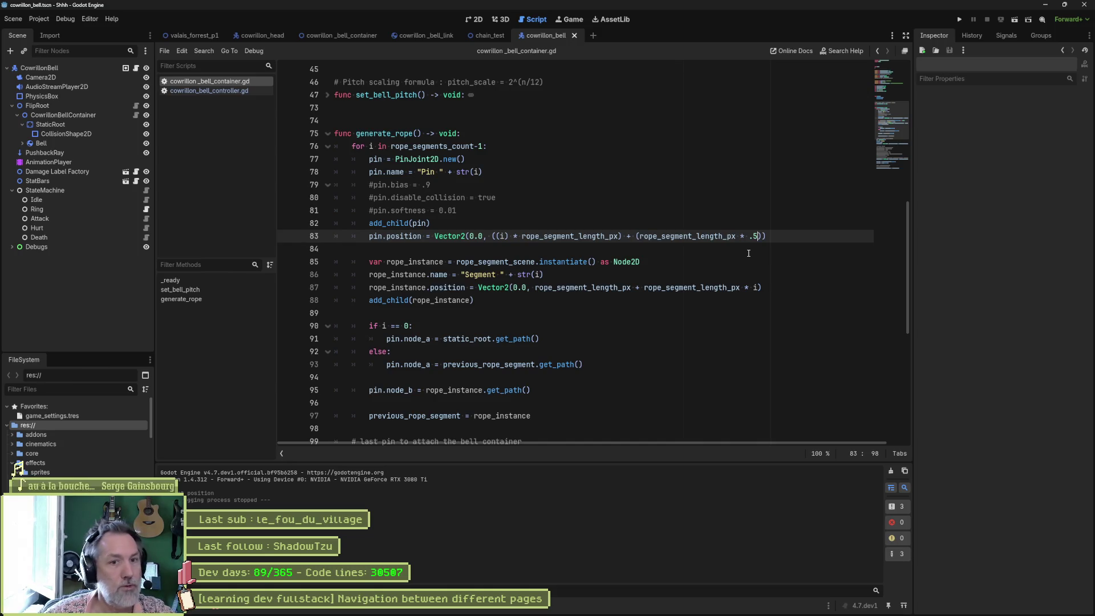
key(BackSpace)
key(BackSpace)
key(BackSpace)
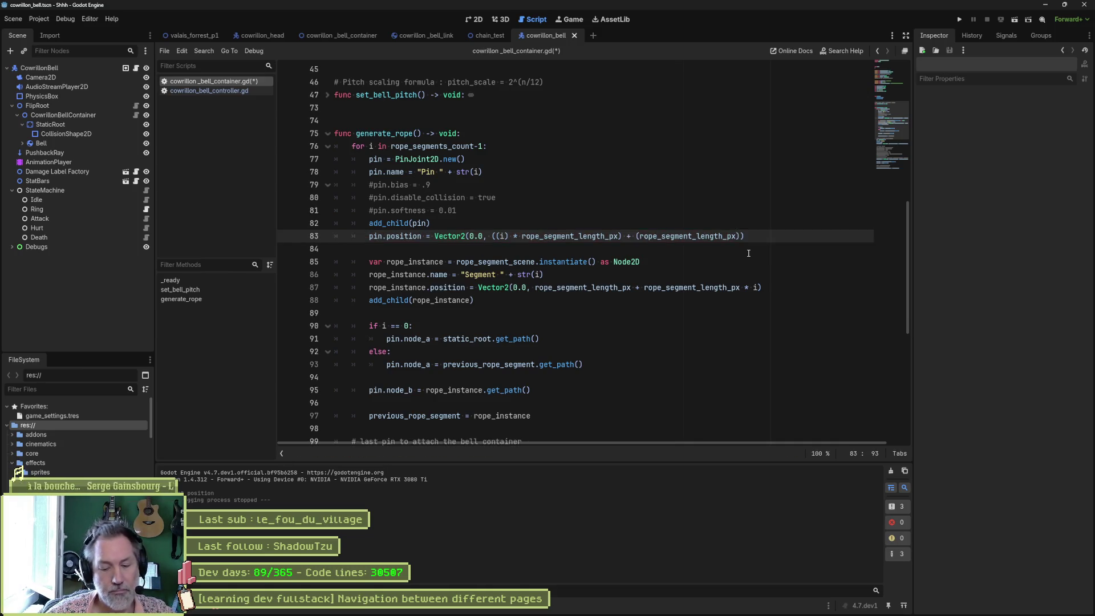
key(F6)
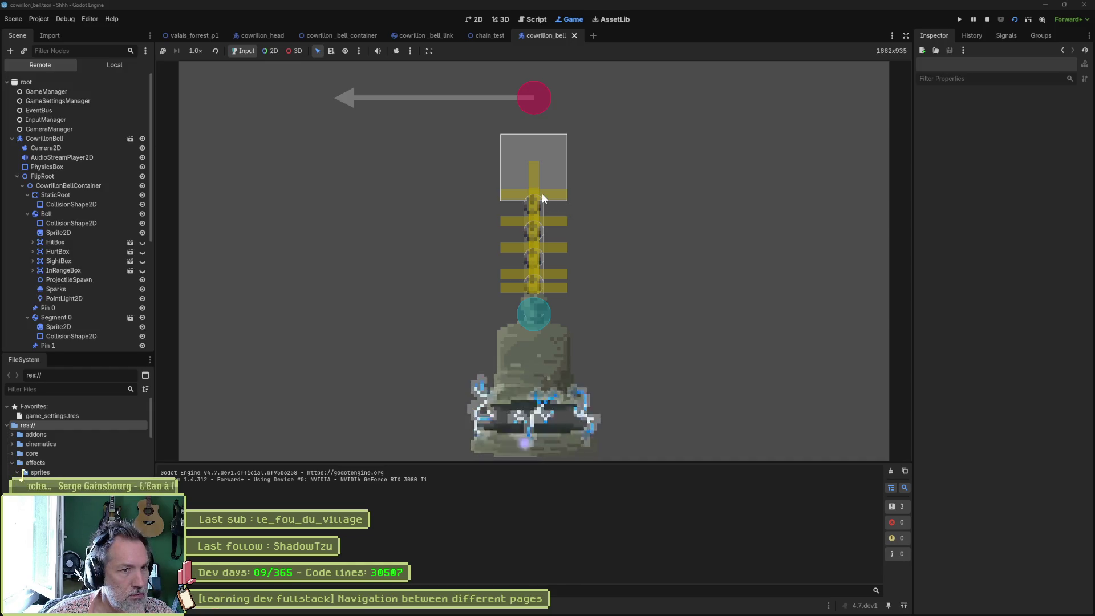
Step: Drag Pin 0's Position y upward in the running game, then stop the game
click(27, 213)
click(43, 223)
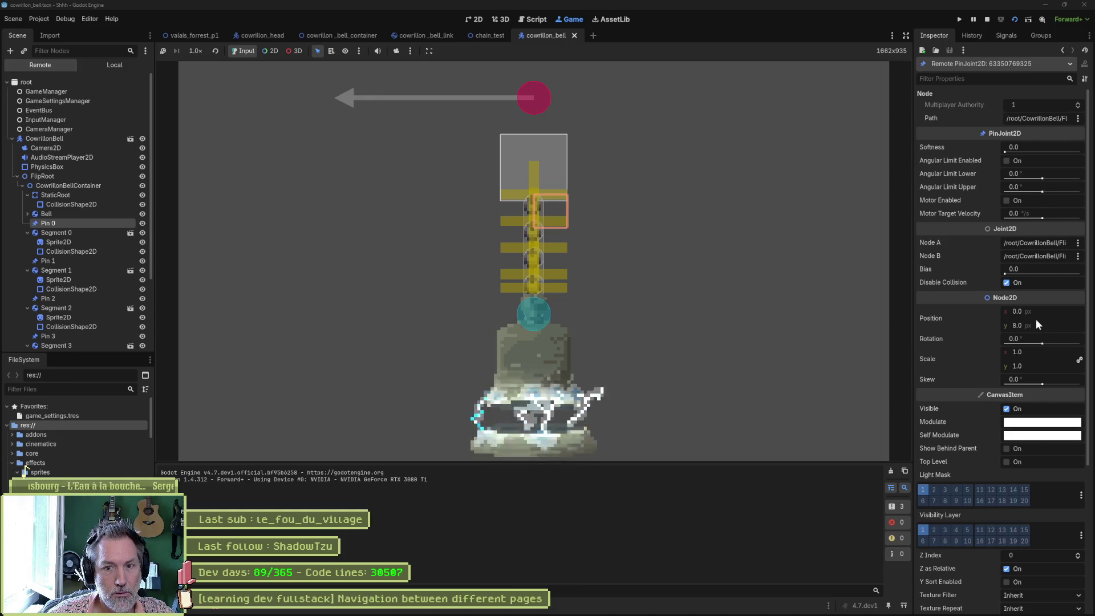
drag(1035, 320, 975, 326)
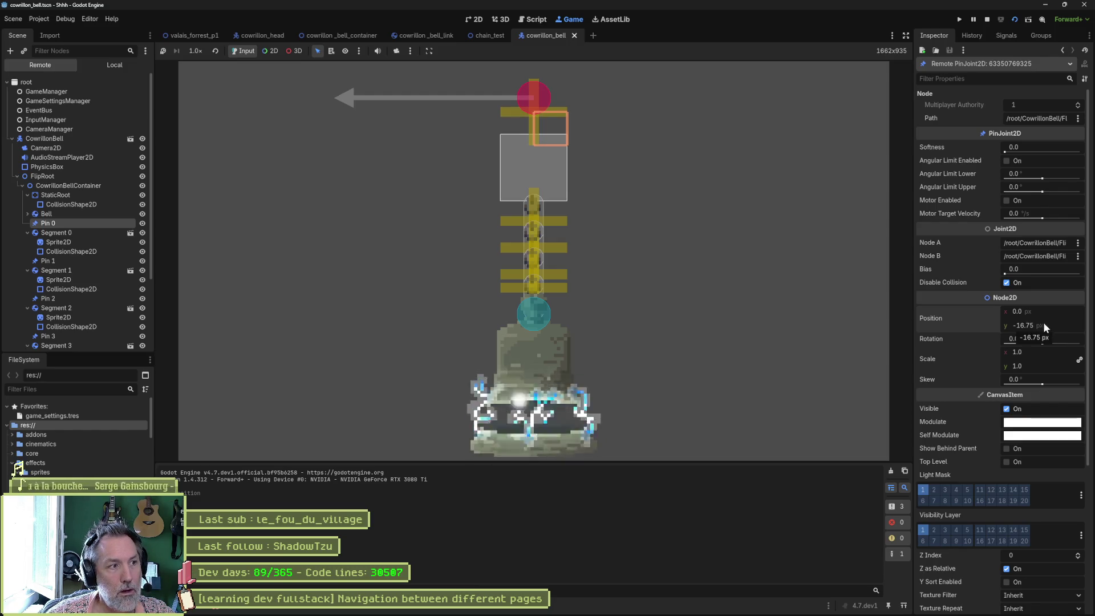
key(F8)
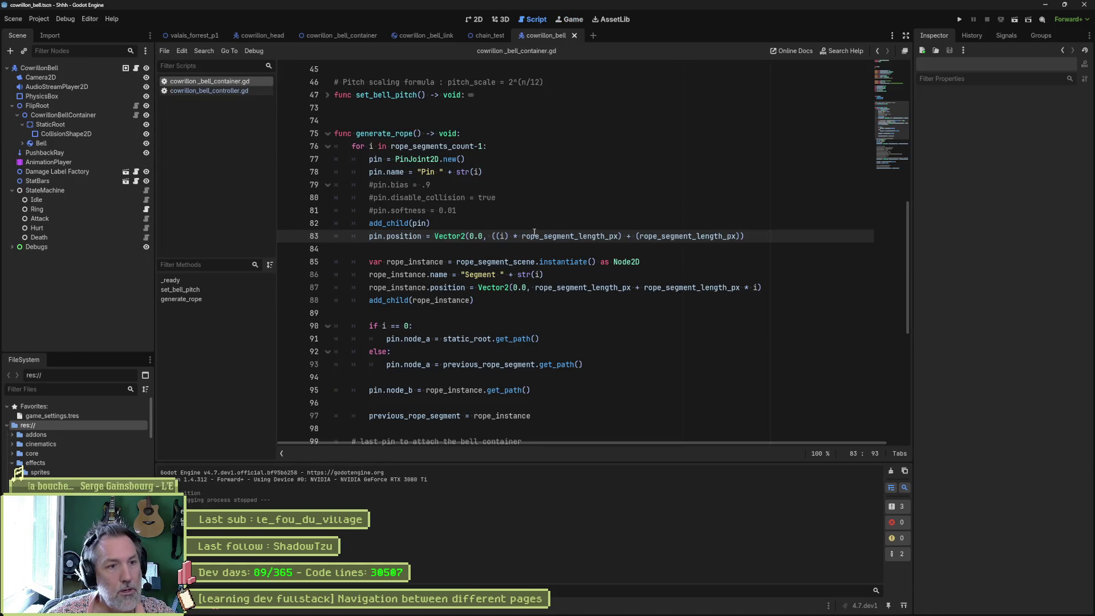
Step: Change line 83 so each pin's position is 'position + Vector2(...)'
double_click(403, 236)
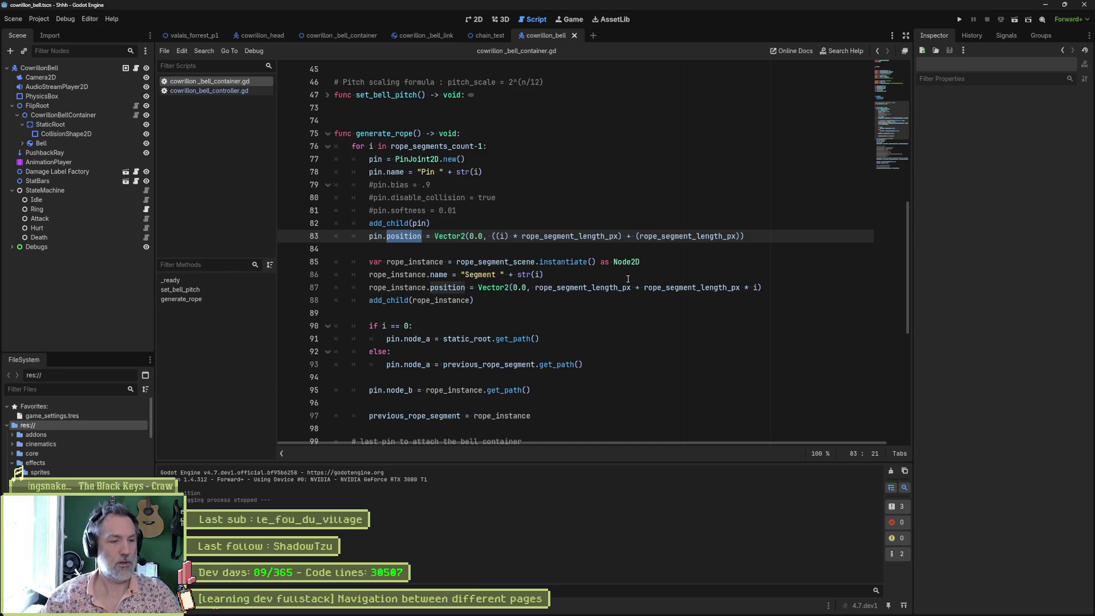
click(754, 236)
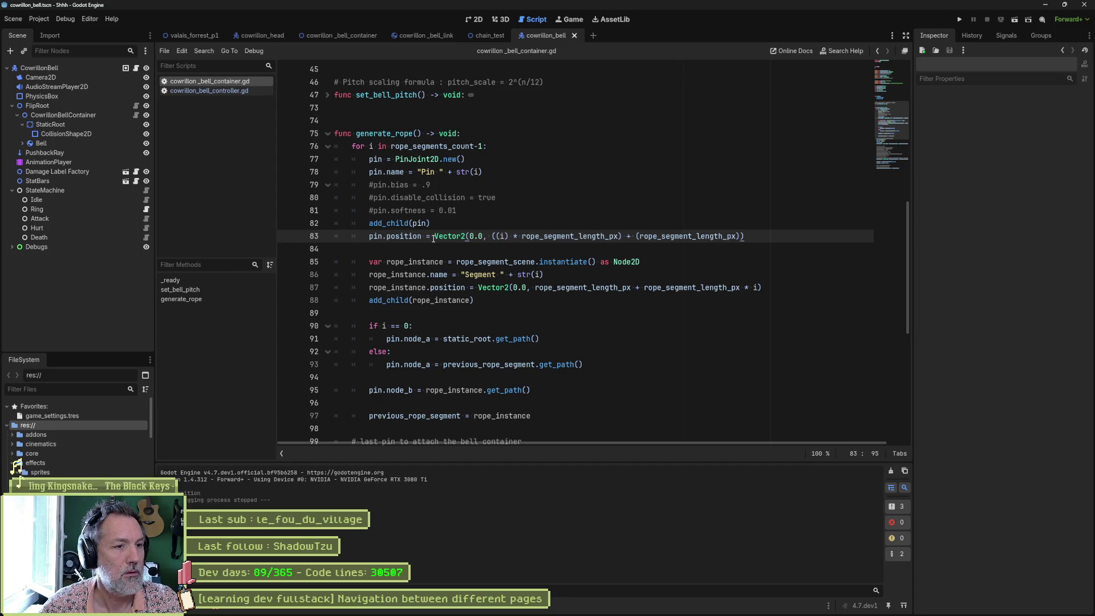
mouse_move(433, 239)
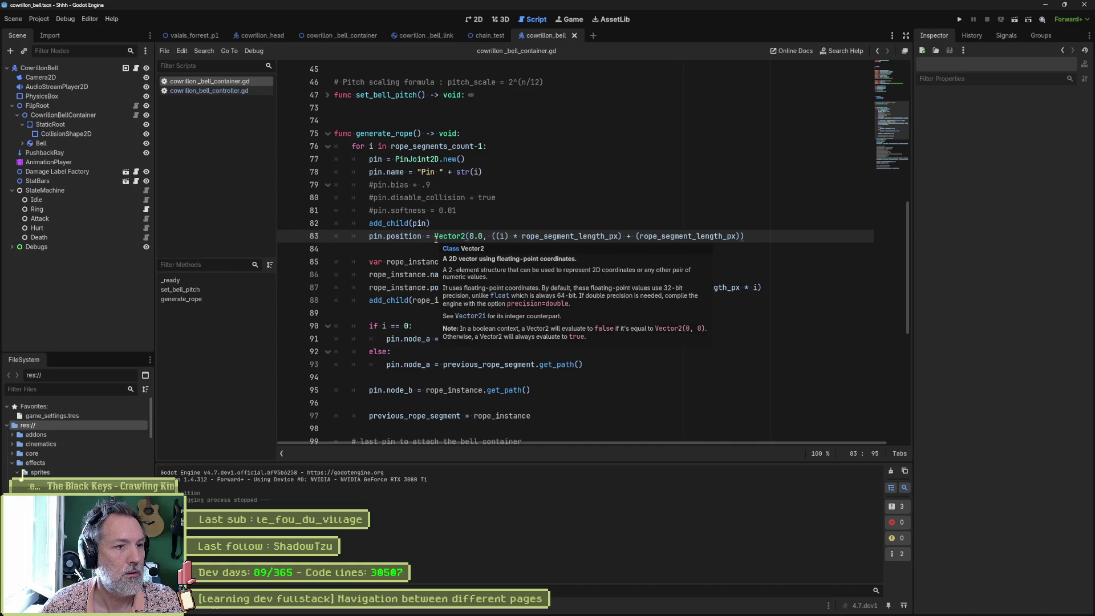
click(436, 239)
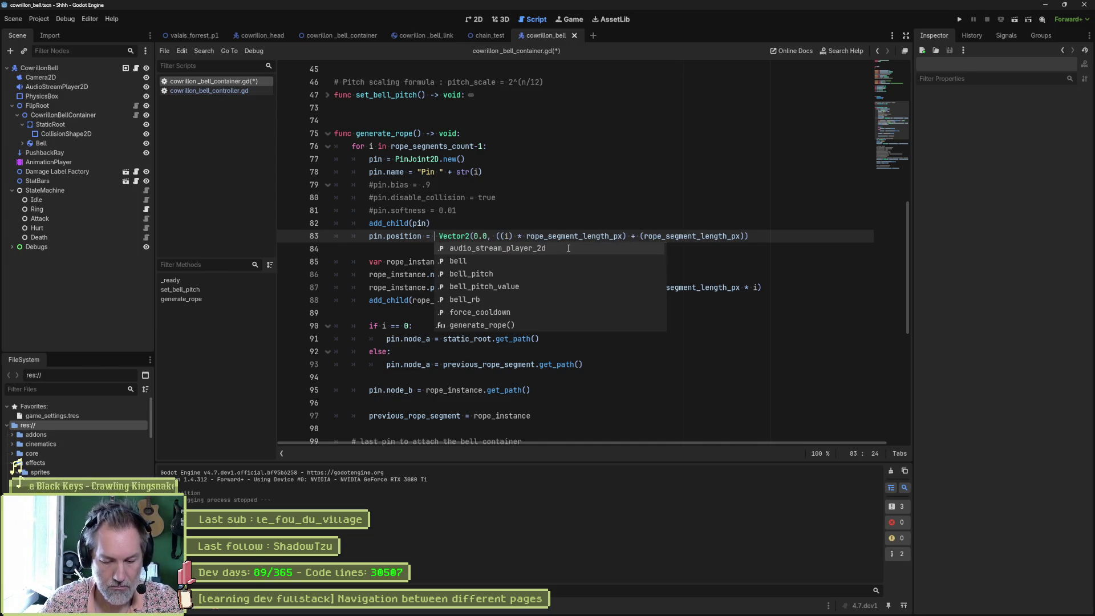
text(position)
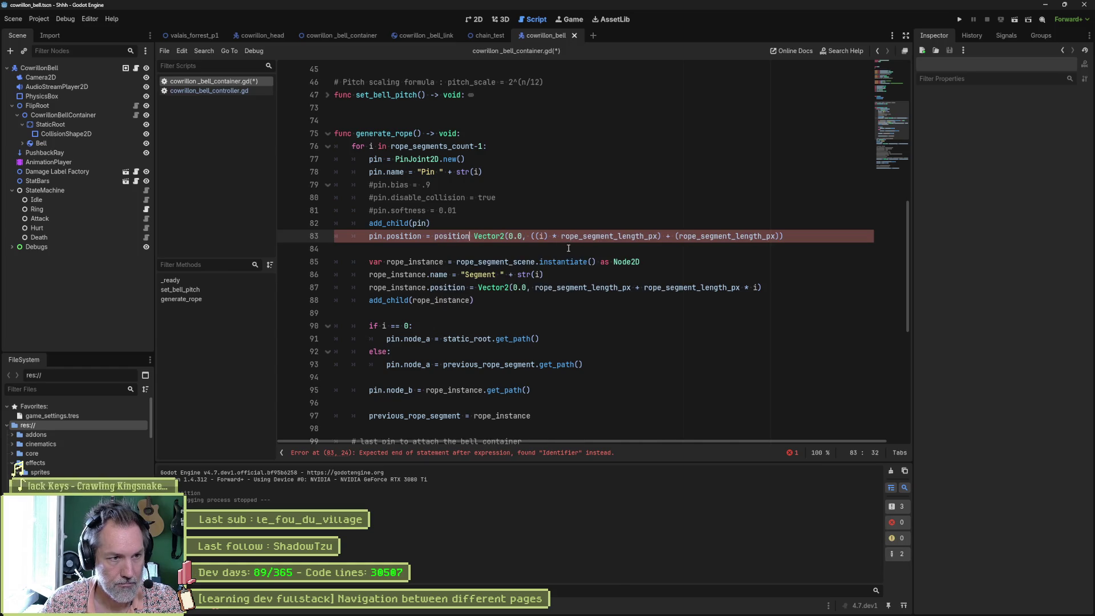
text( +)
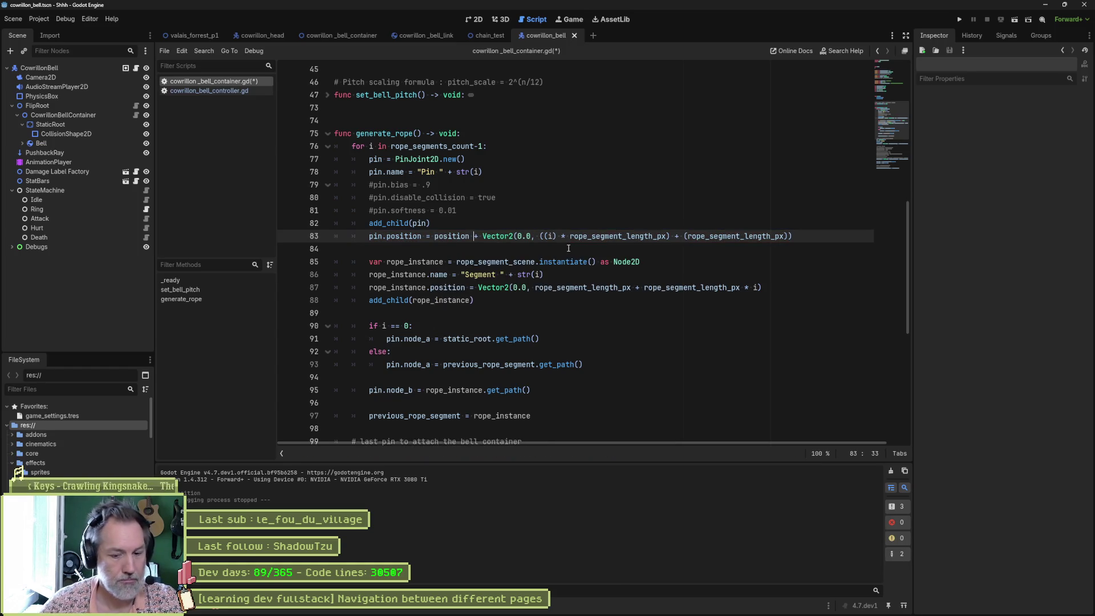
Step: Test-run the scene, stop it, and bring up the bell scene in the 2D view
key(F6)
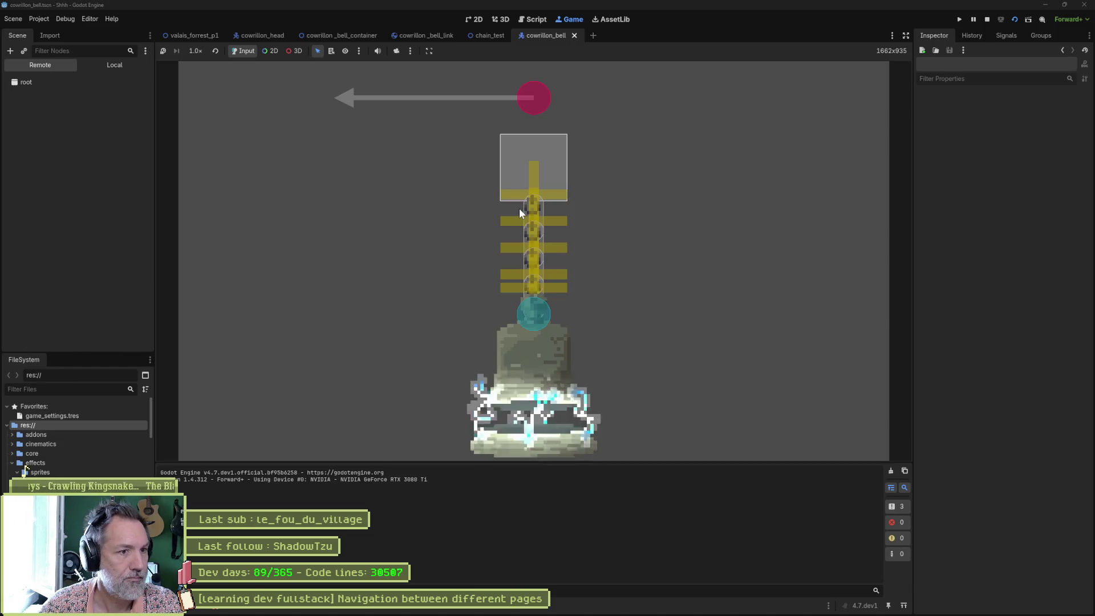
key(F8)
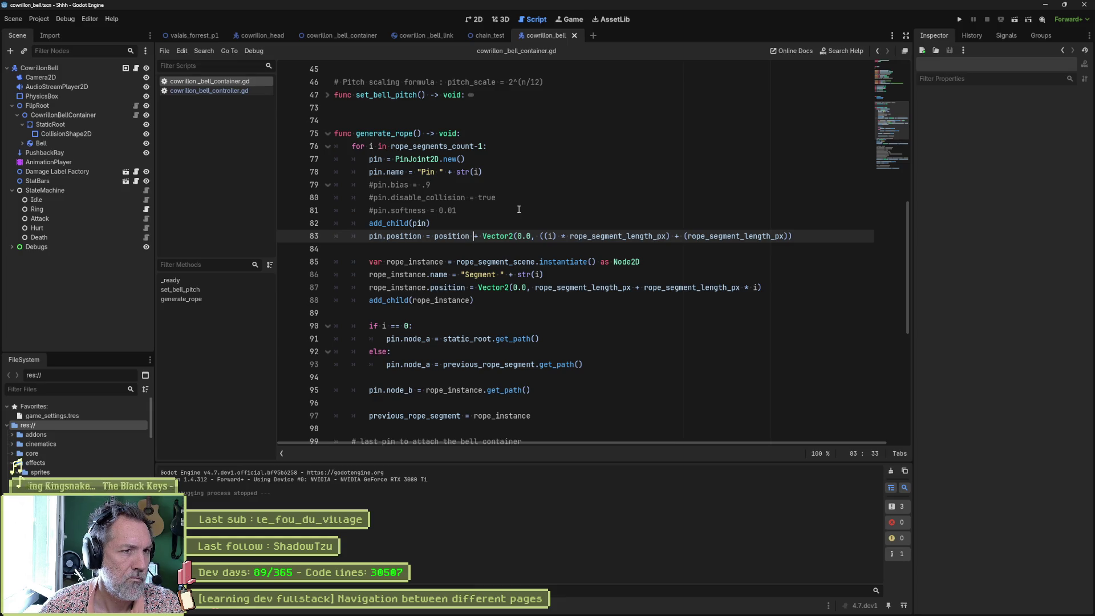
click(475, 19)
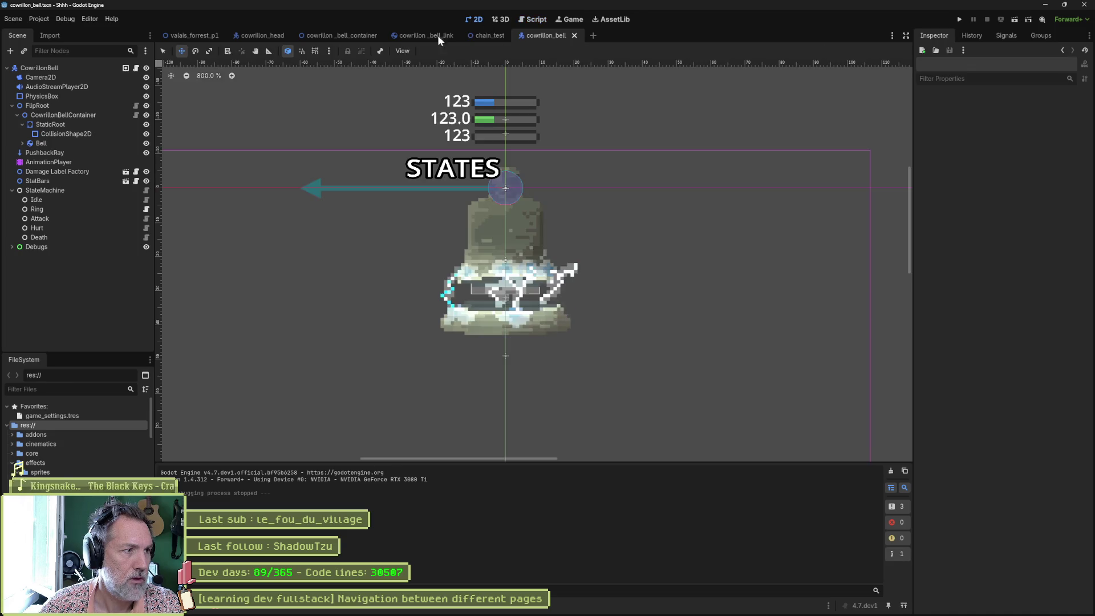
Step: Move the CowrillonBellContainer up and reset its vertical position to 0
click(100, 118)
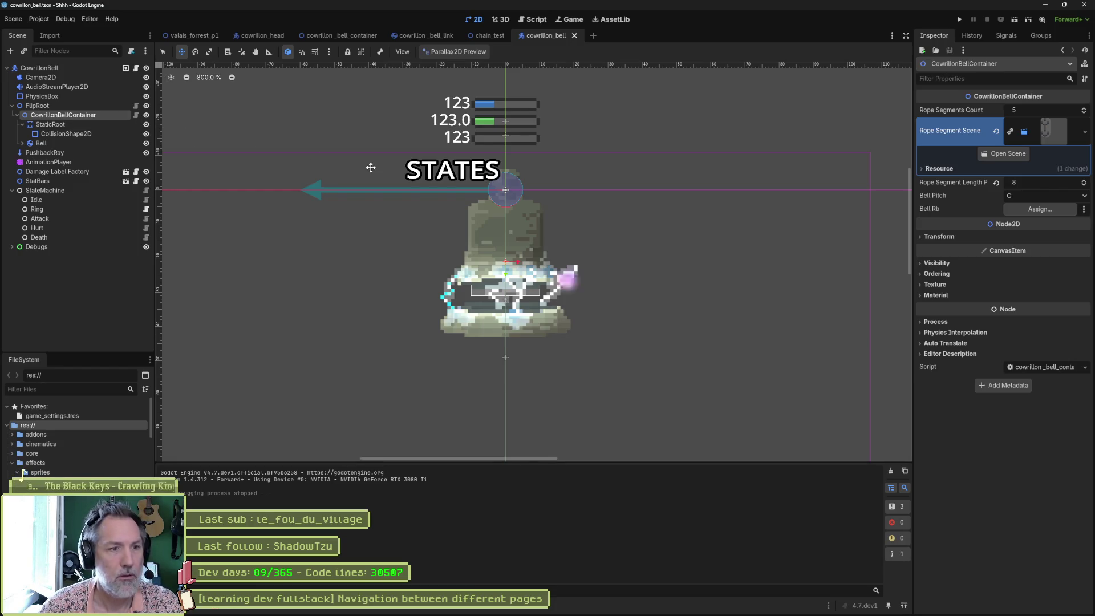
drag(504, 275, 508, 203)
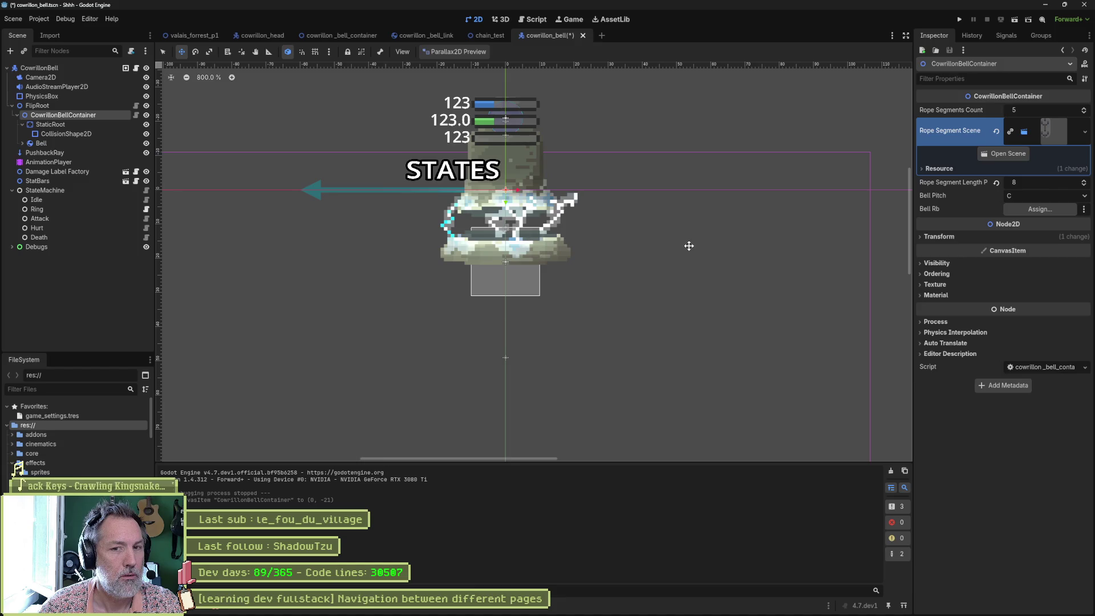
click(952, 236)
click(1000, 255)
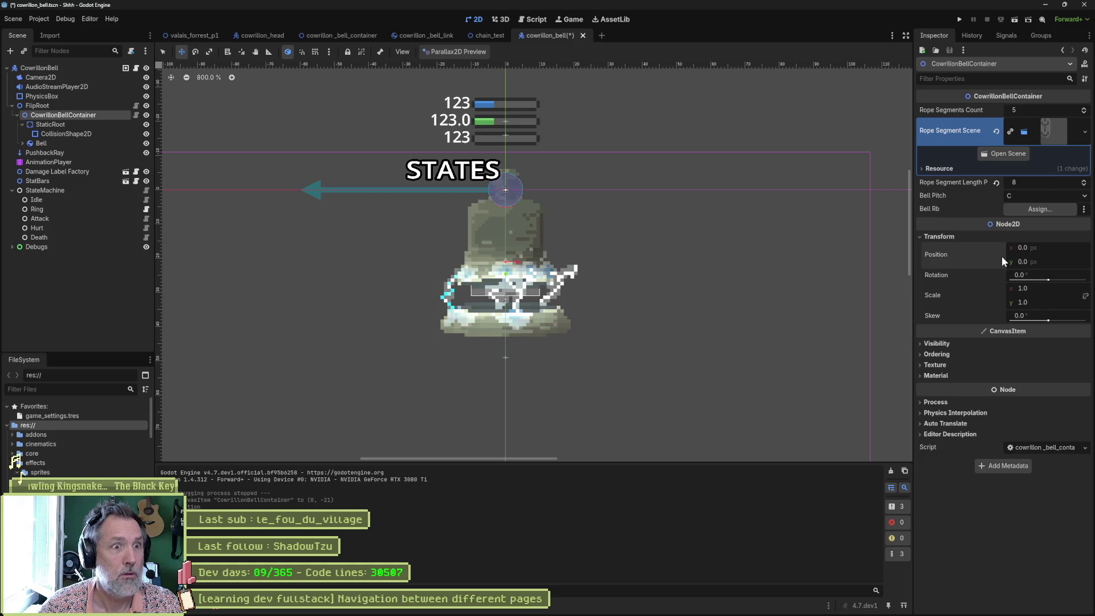
Step: Reset the vertical positions of FlipRoot and StaticRoot to 0, saving the scene after each
click(74, 106)
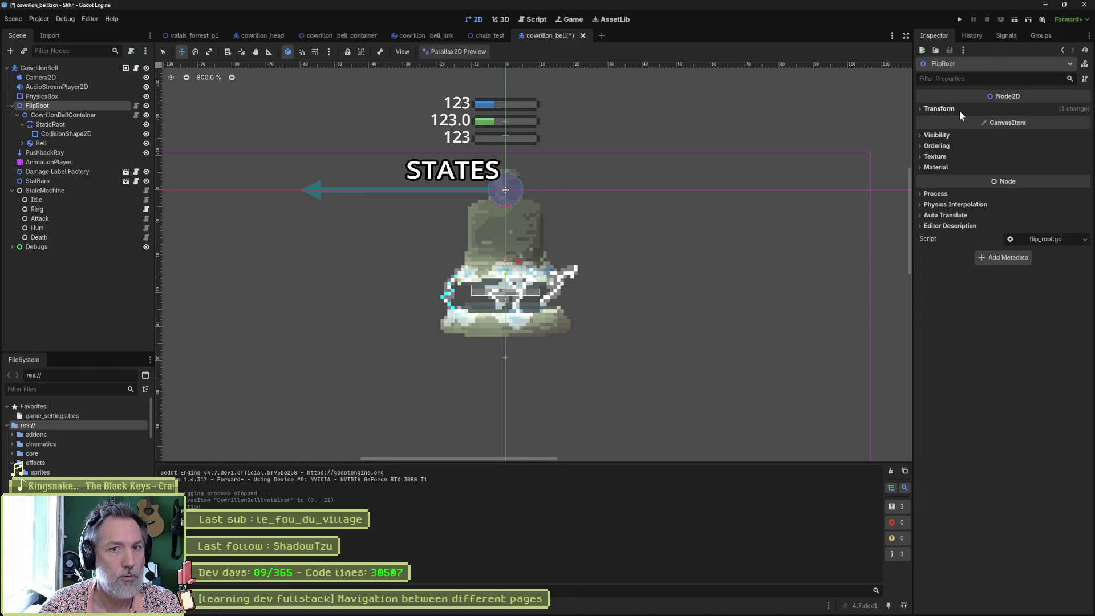
click(959, 111)
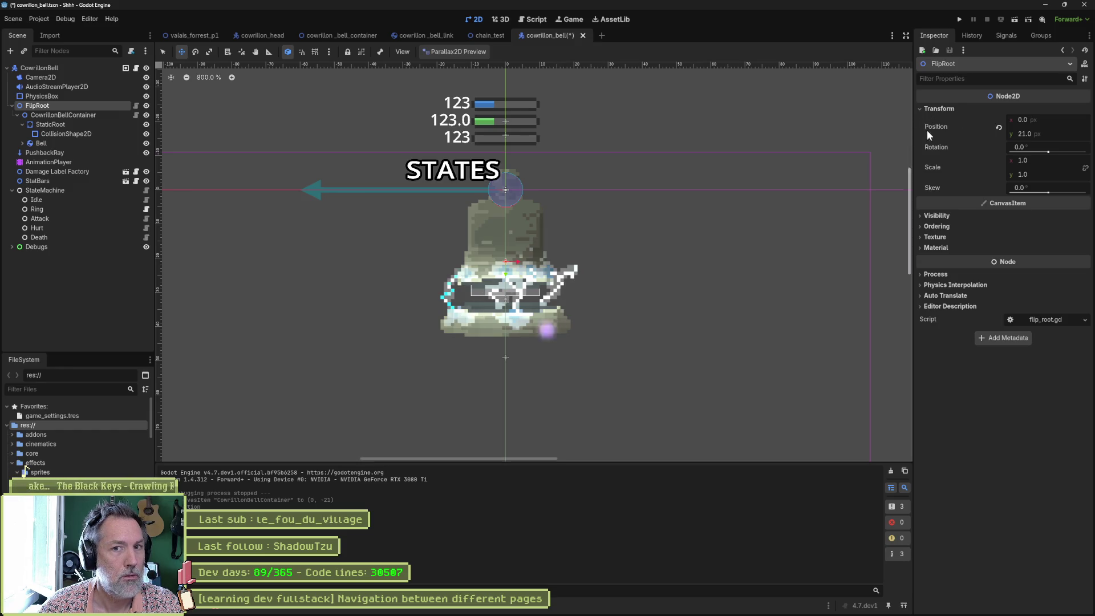
click(999, 127)
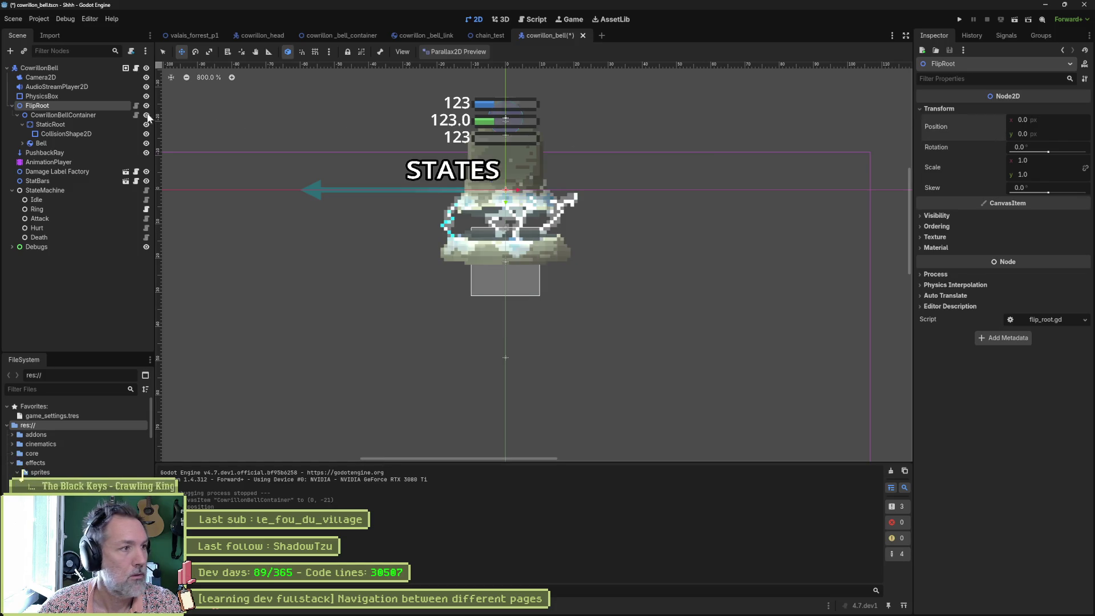
key(ctrl+s)
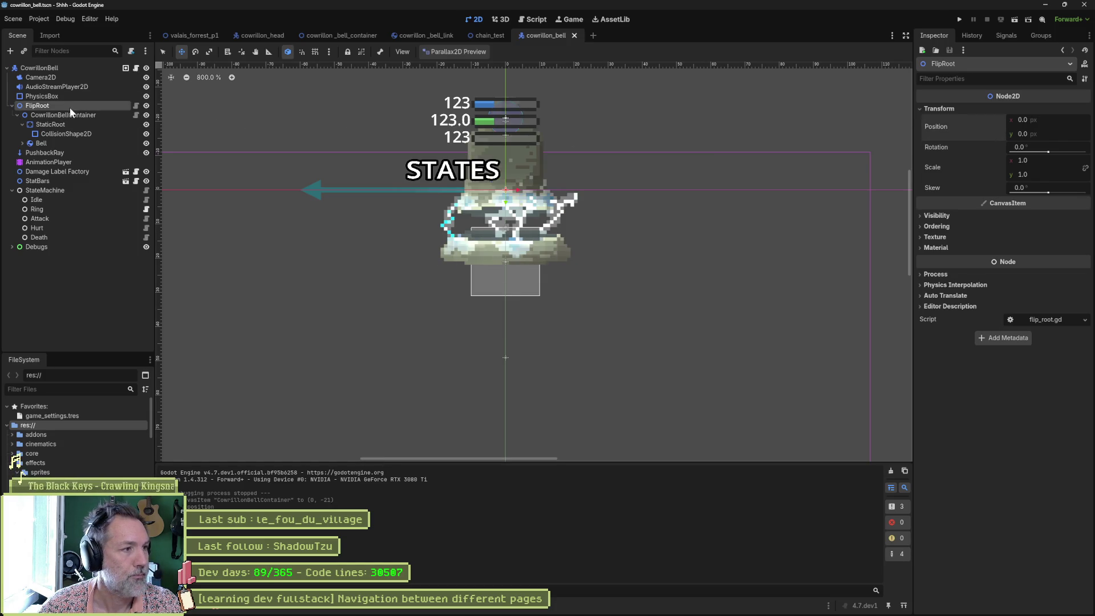
click(72, 114)
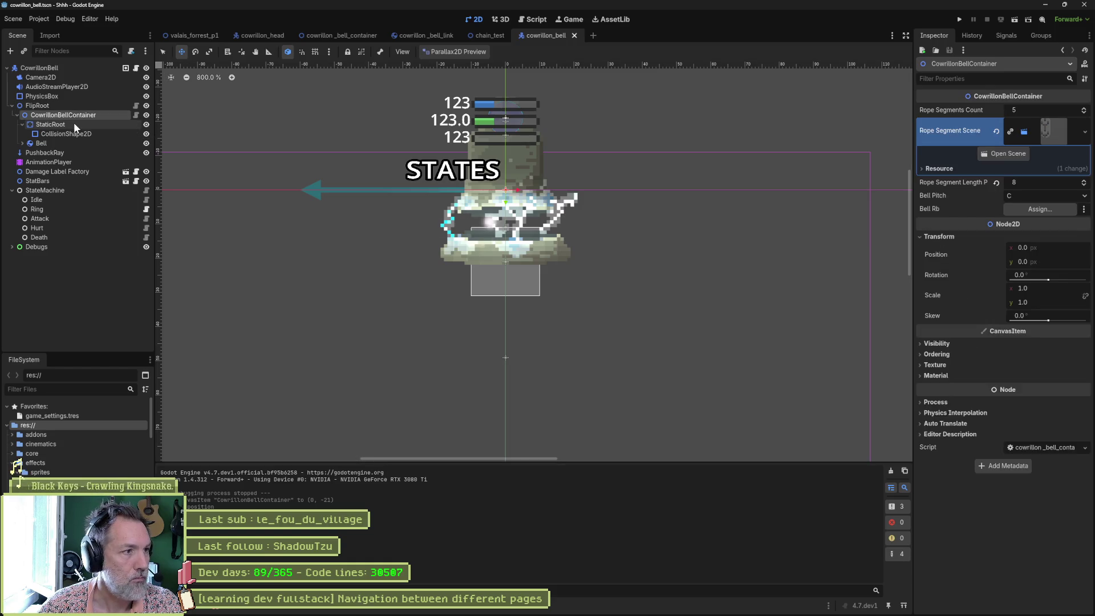
click(73, 122)
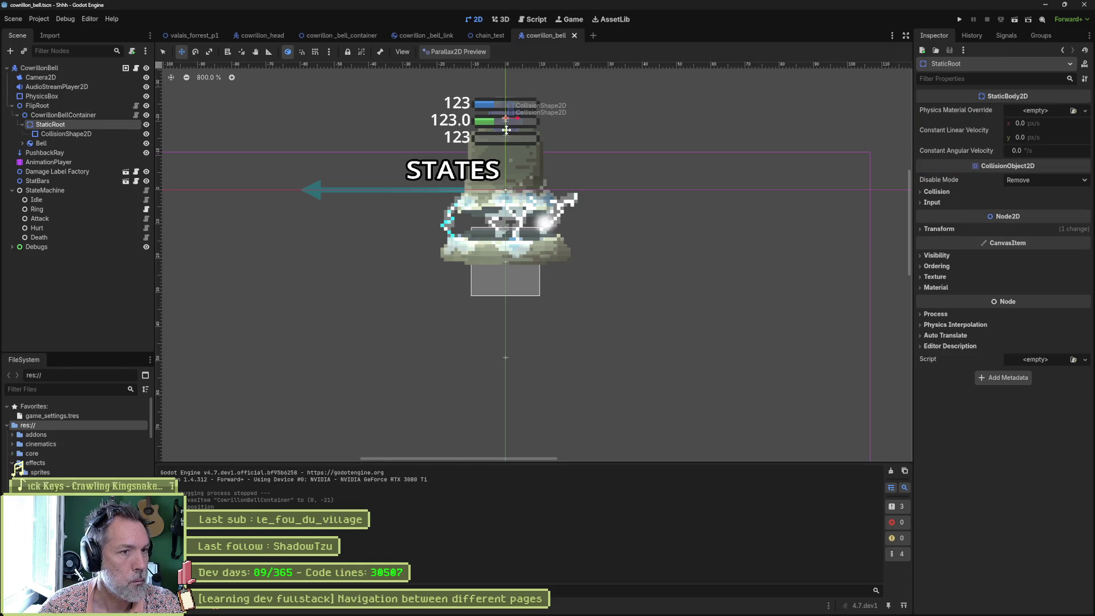
click(938, 229)
click(998, 248)
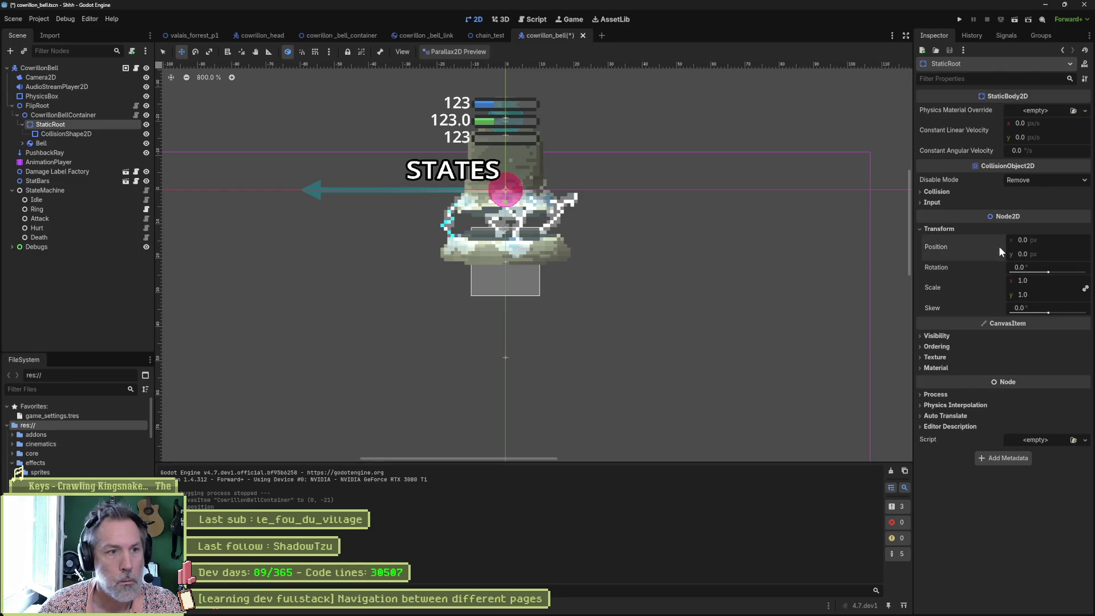
key(ctrl+s)
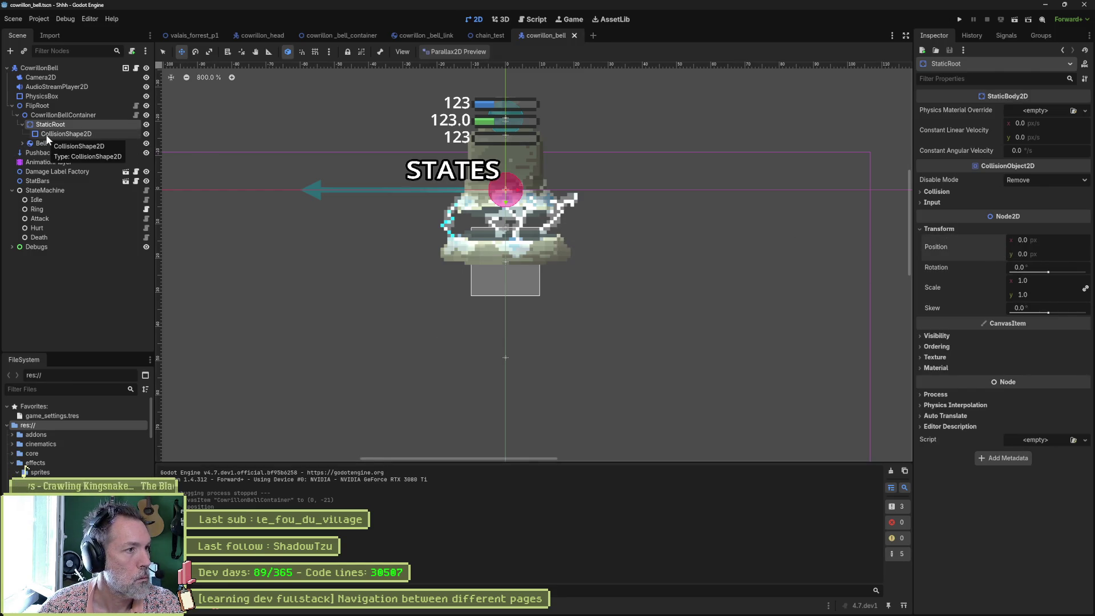
Step: Reset the Bell body's position to 0,0, run the scene, and select FlipRoot in the running game
click(47, 136)
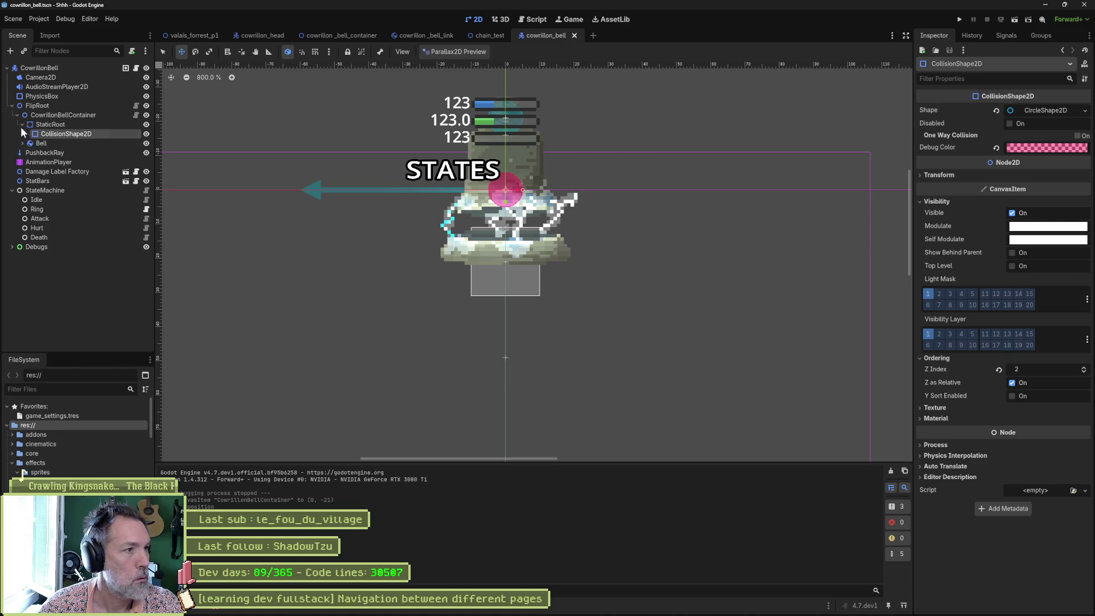
click(22, 125)
click(30, 134)
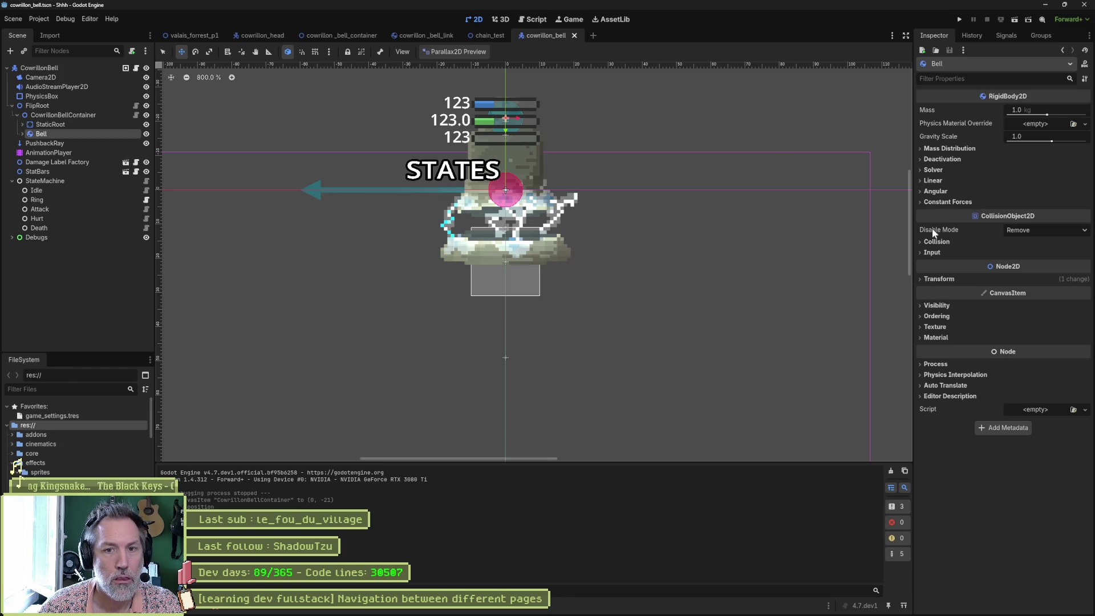
click(935, 279)
click(1001, 296)
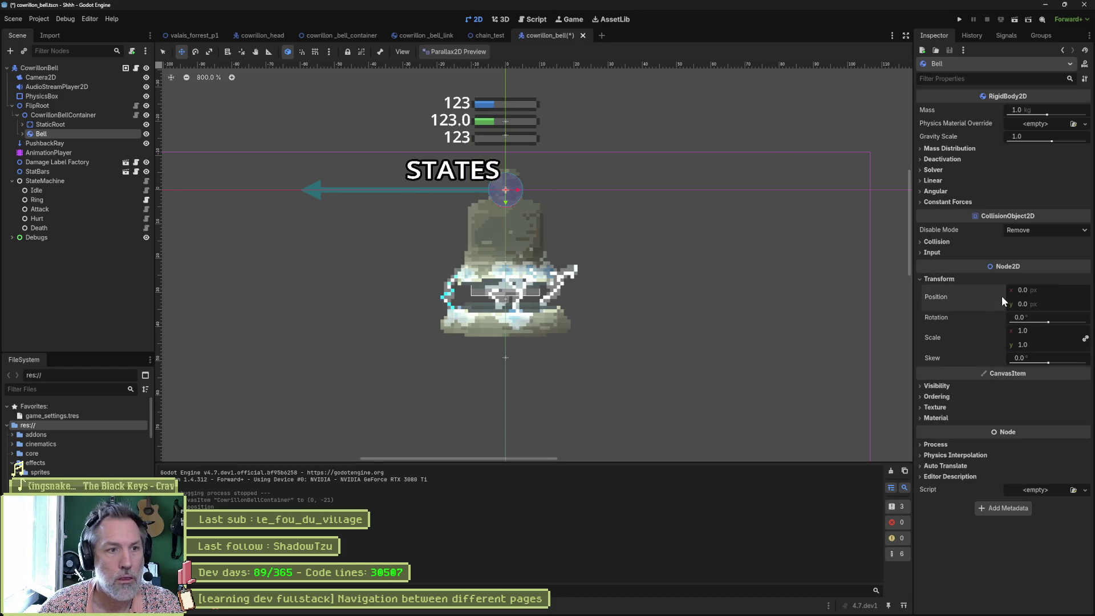
key(F6)
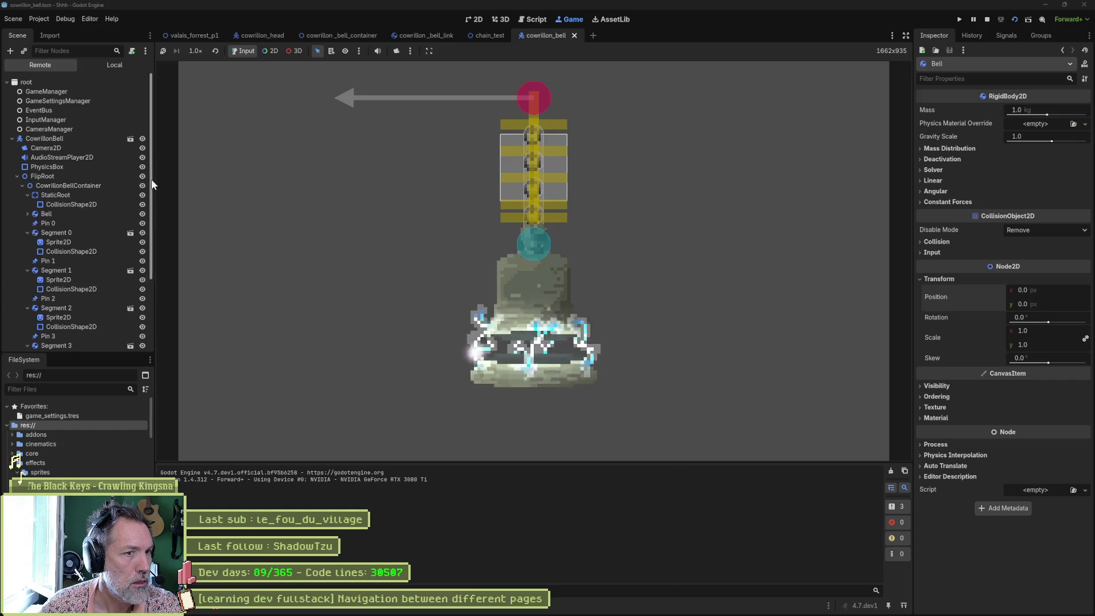
click(63, 174)
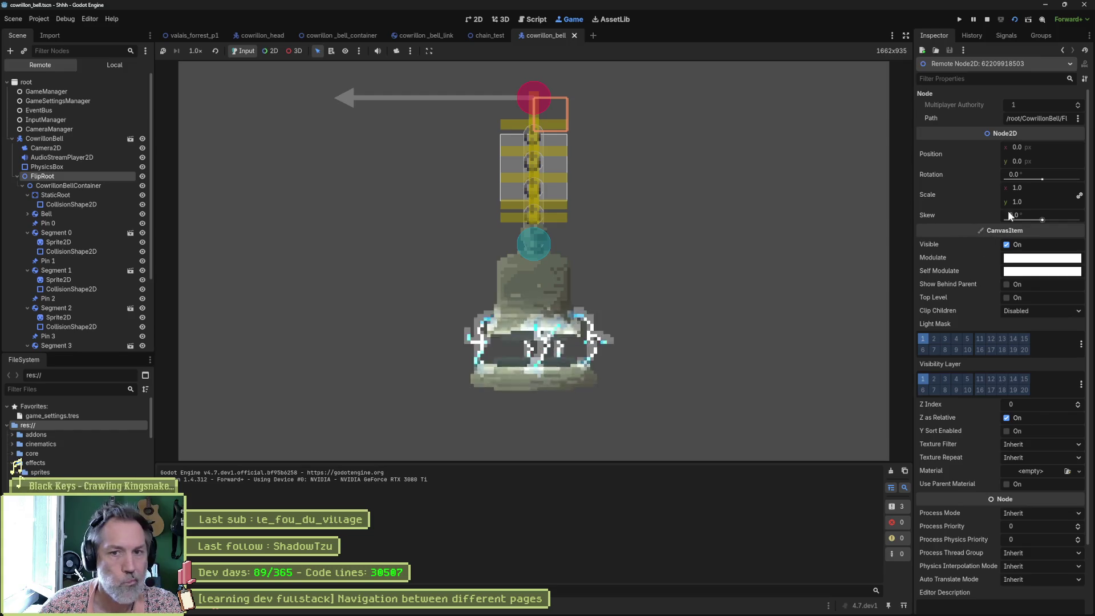
Step: After nudging FlipRoot to swing the bell, stop, set Bell's angular damp to 5, and rerun
drag(1049, 147, 1033, 147)
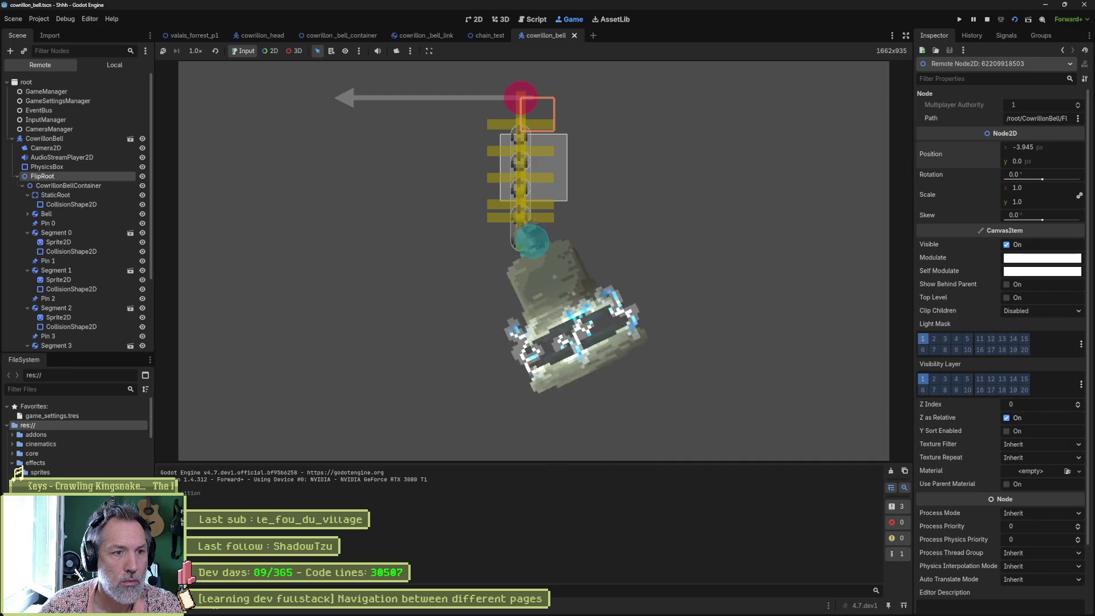
key(F8)
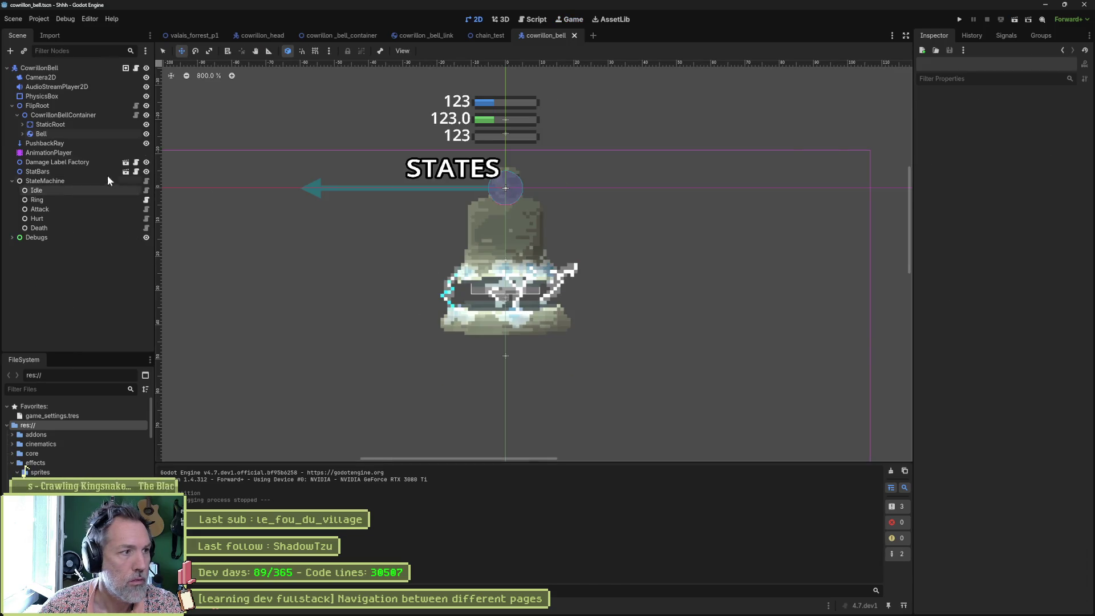
click(44, 134)
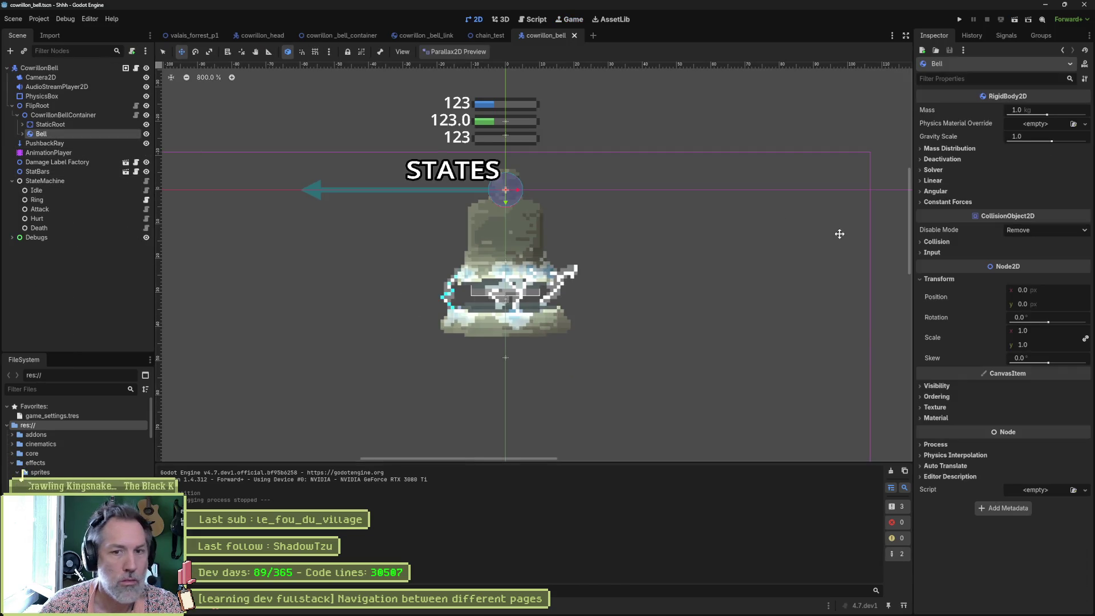
click(934, 192)
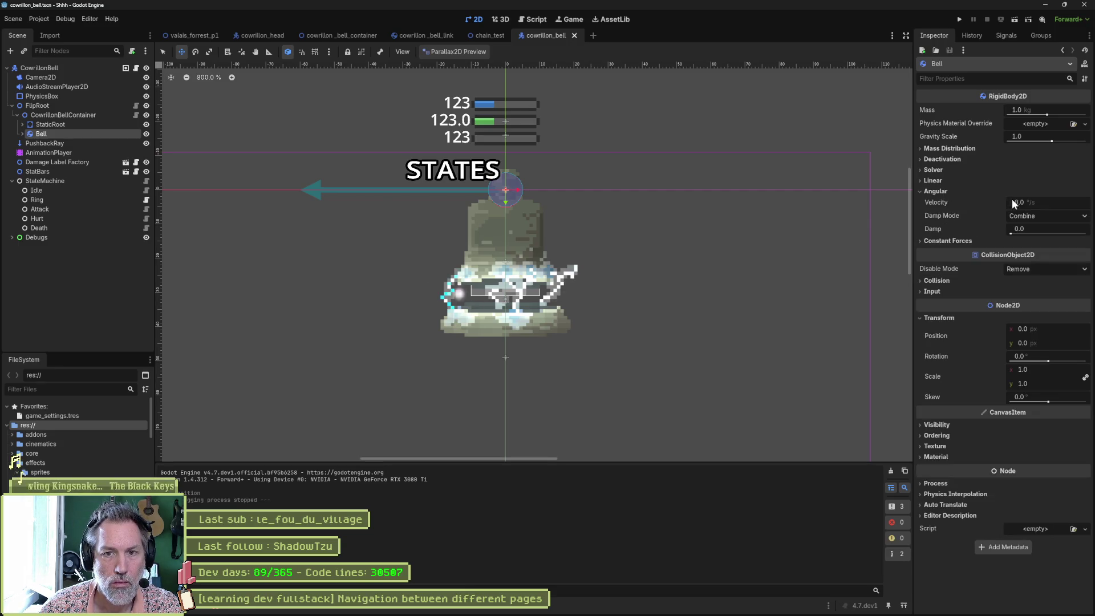
click(1055, 229)
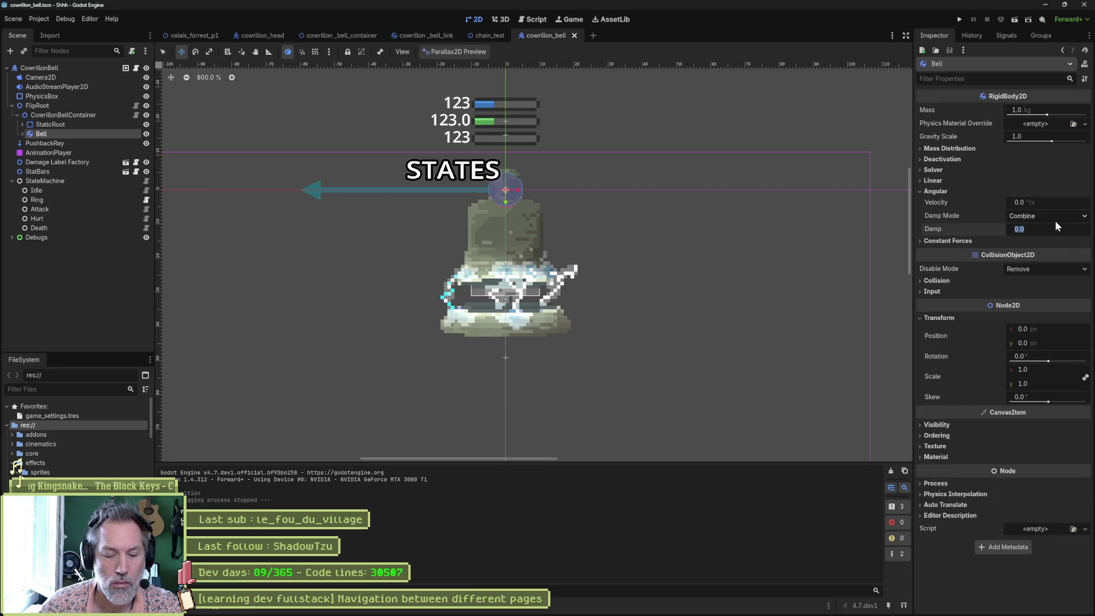
text(5)
key(Return)
key(F6)
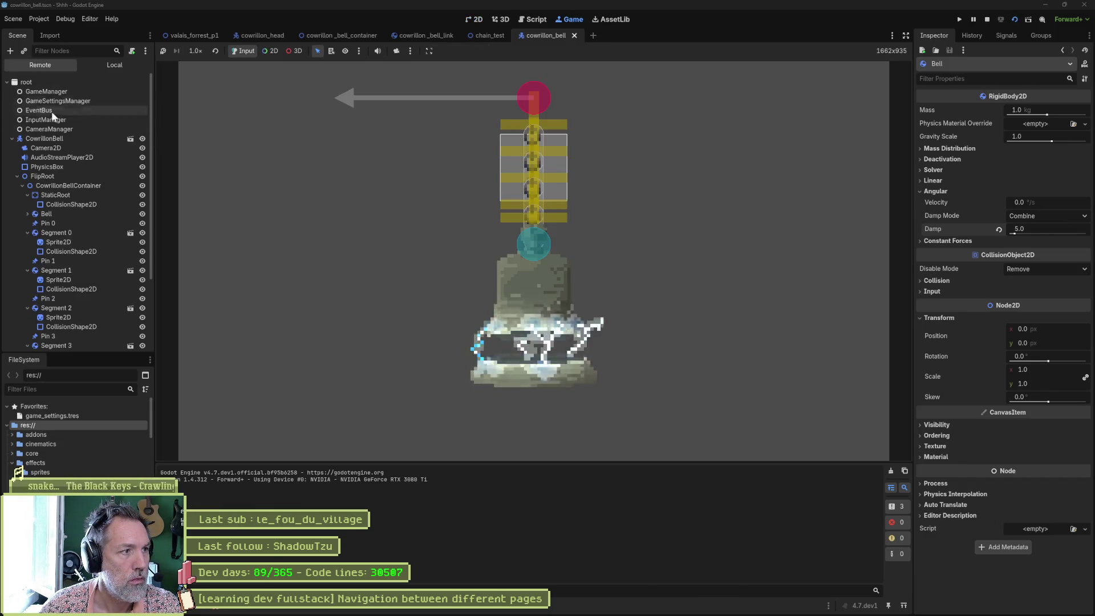
Step: Drag FlipRoot's x position left in the running game to swing the damped bell, then stop
click(70, 174)
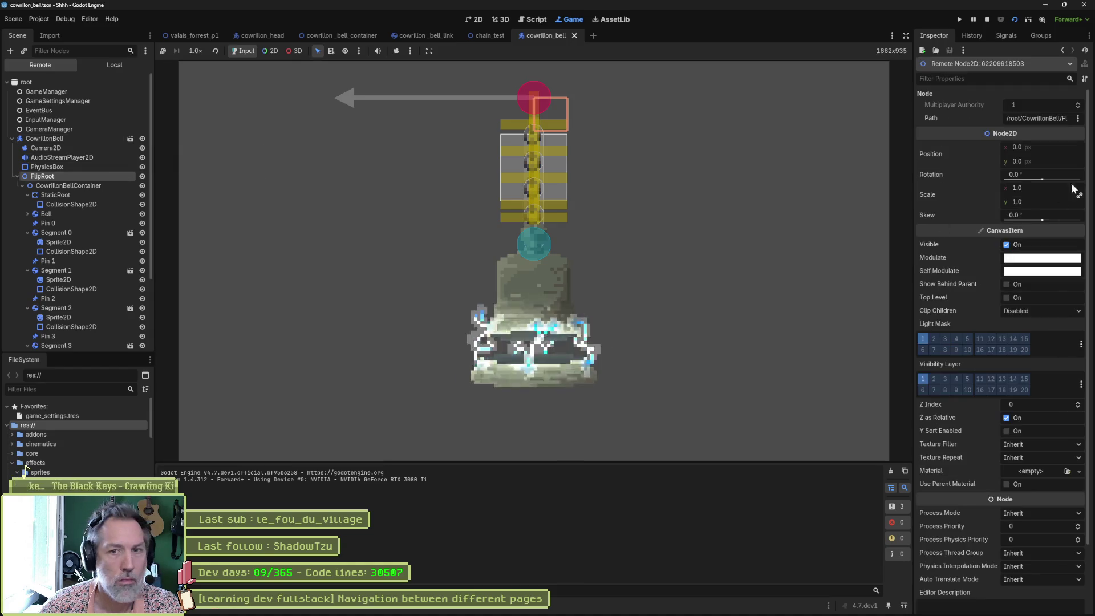
drag(1060, 147, 1053, 147)
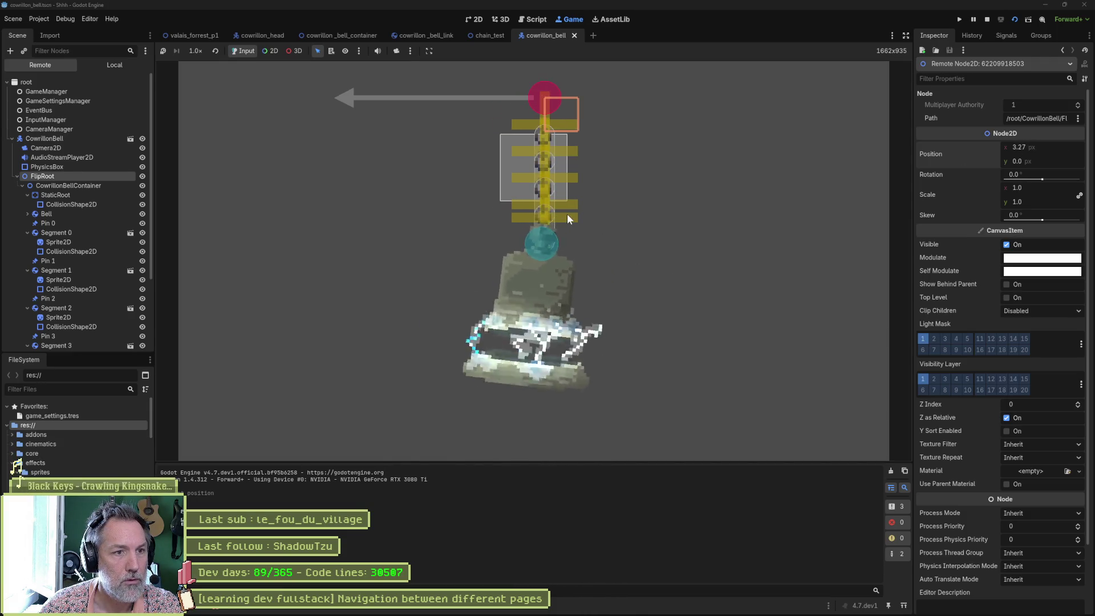
key(F8)
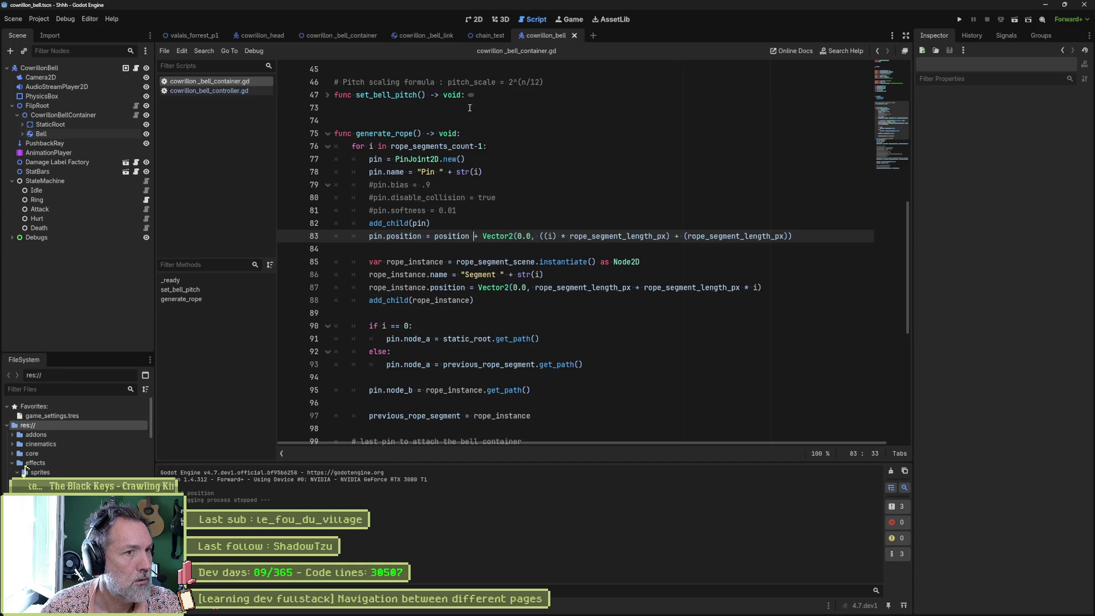
key(F6)
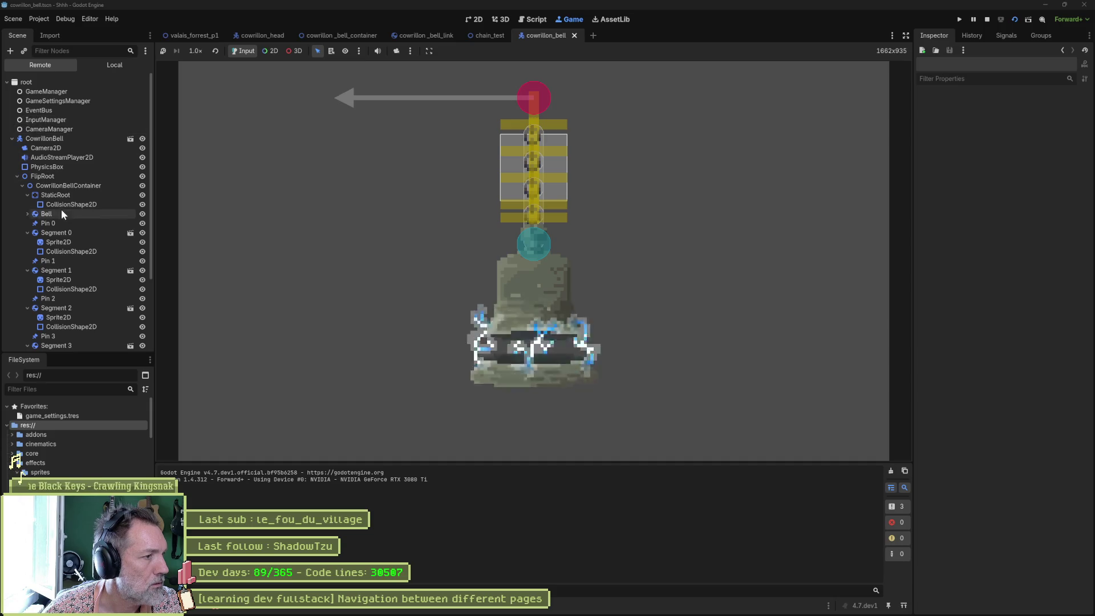
click(41, 223)
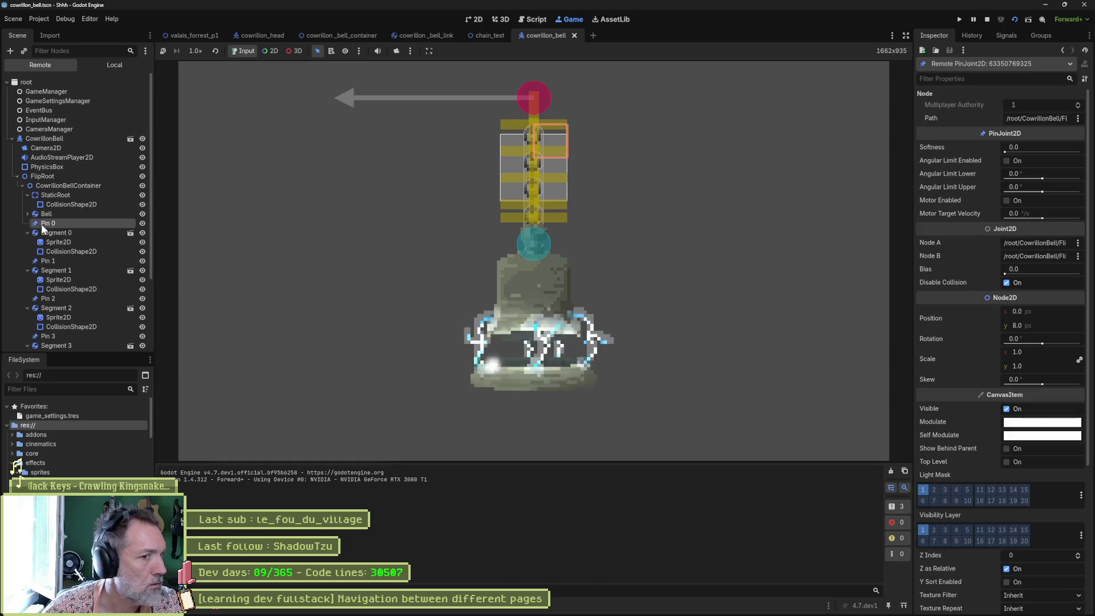
click(43, 232)
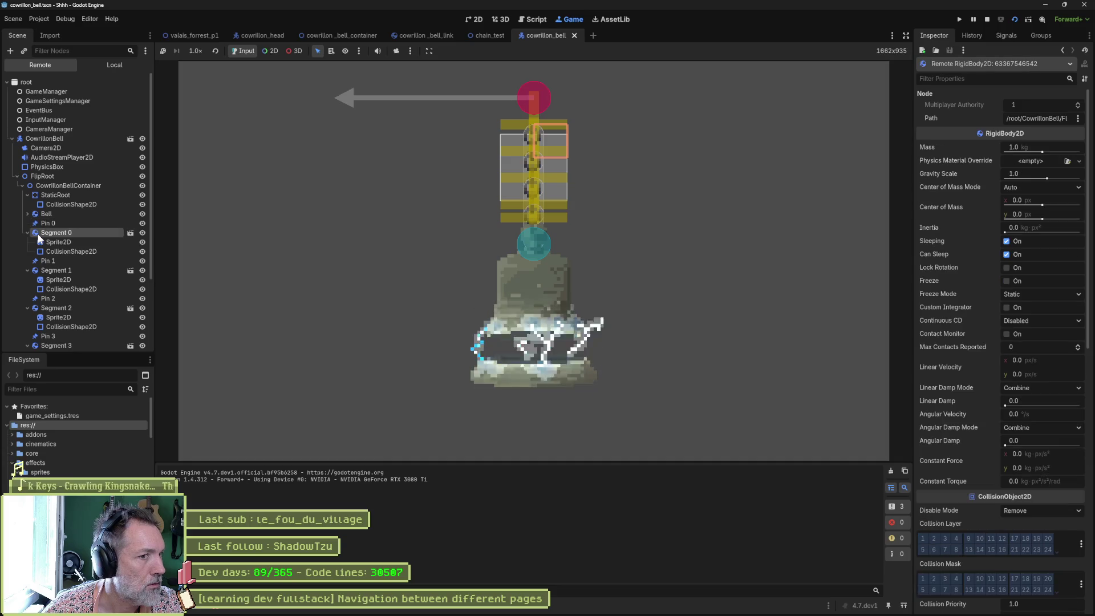
scroll(1004, 285, down, 4)
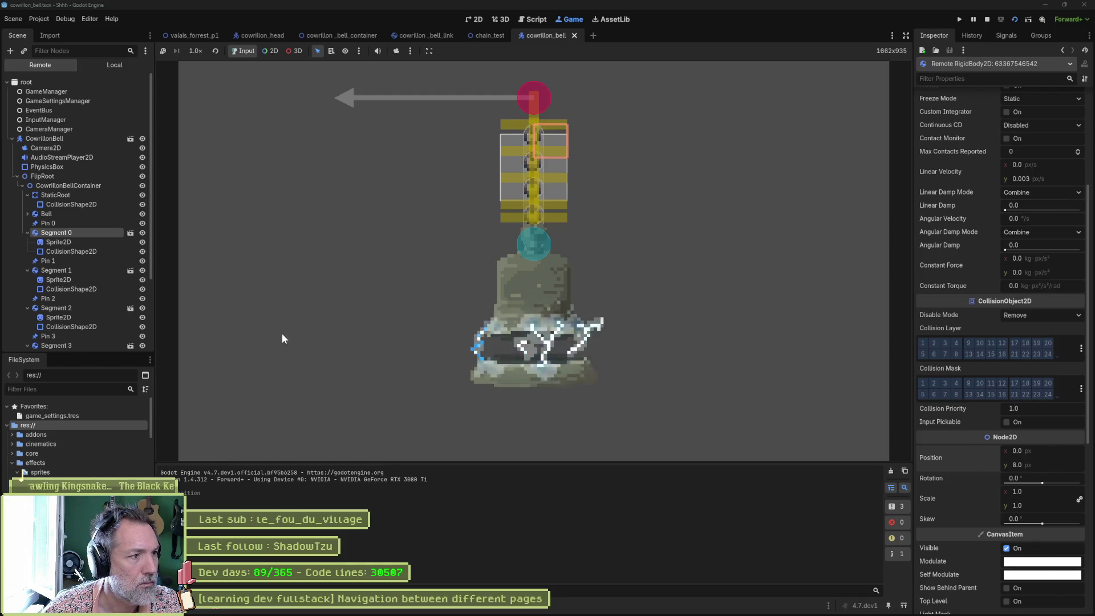
click(77, 271)
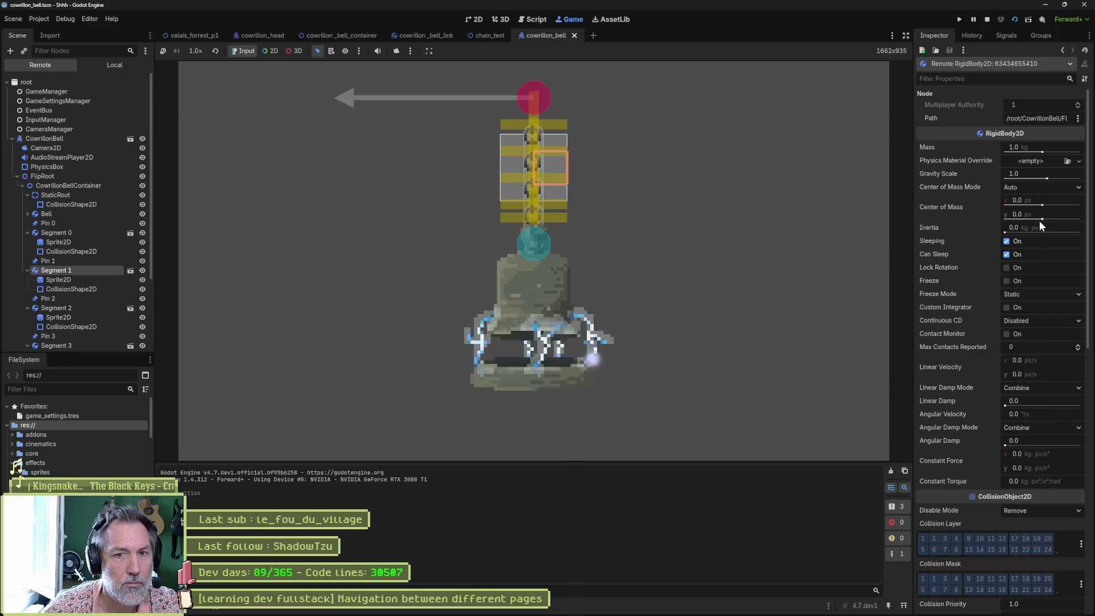
scroll(1020, 241, down, 5)
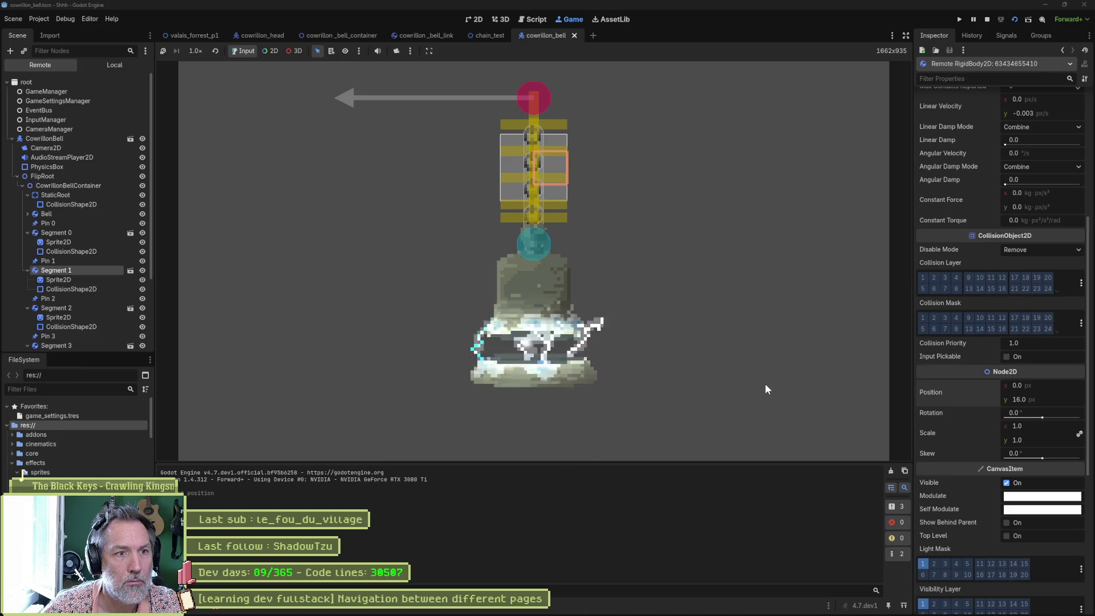
key(F8)
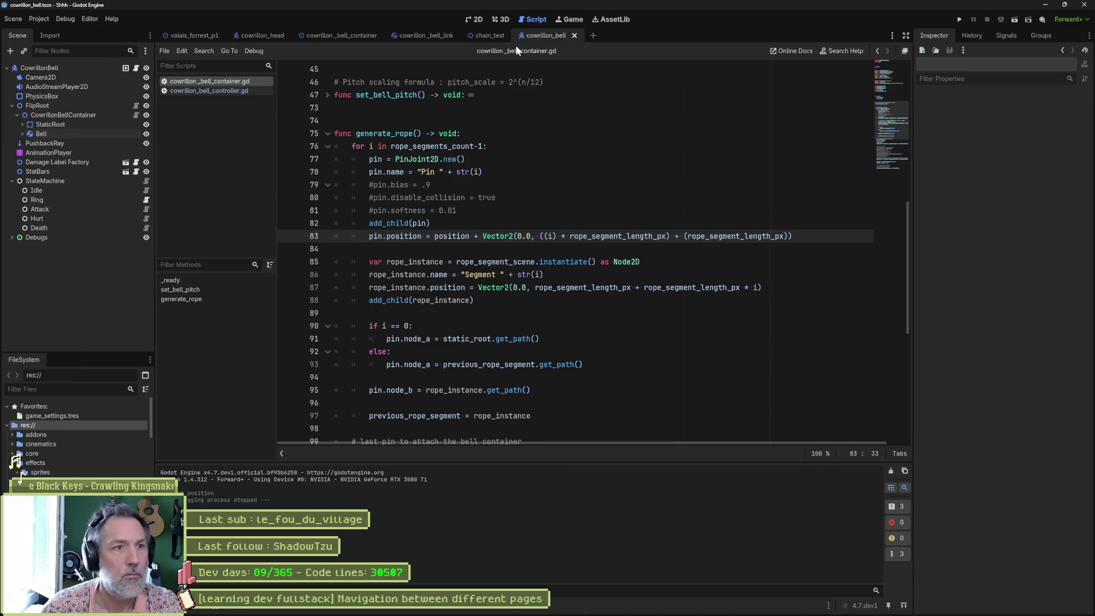
Step: Copy the 'position +' offset from line 83 onto line 87's segment position and test-run it
click(453, 287)
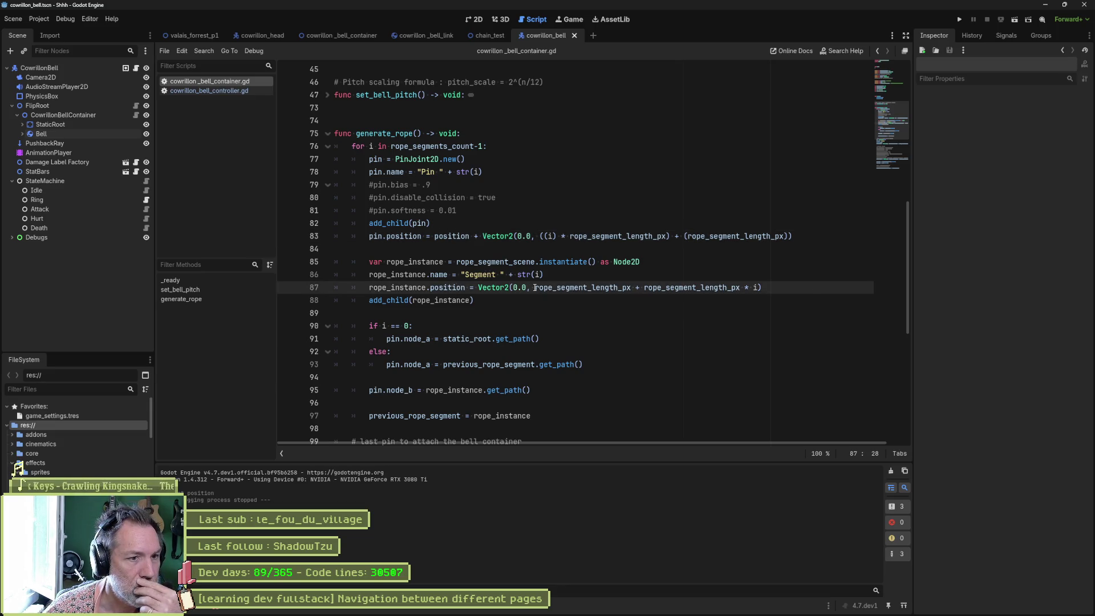
drag(434, 236, 483, 236)
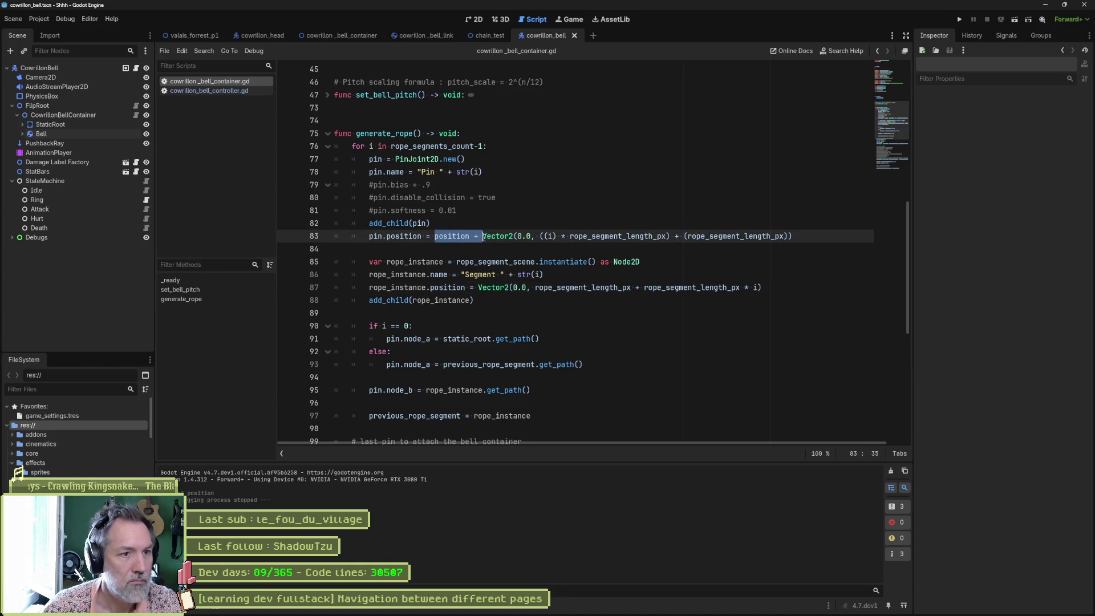
key(ctrl+c)
click(478, 287)
key(ctrl+v)
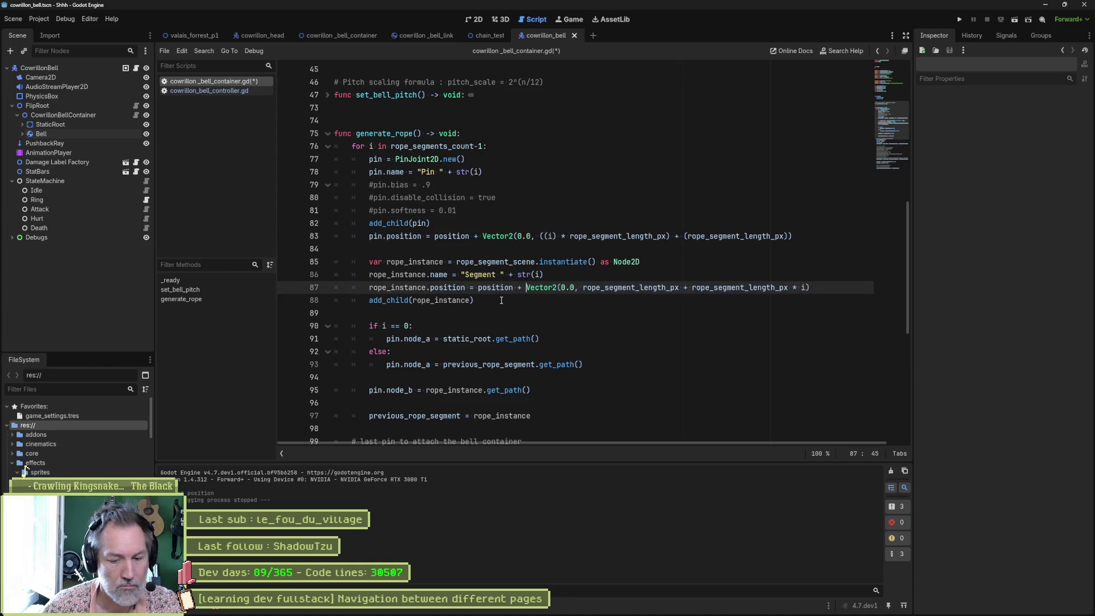
key(F6)
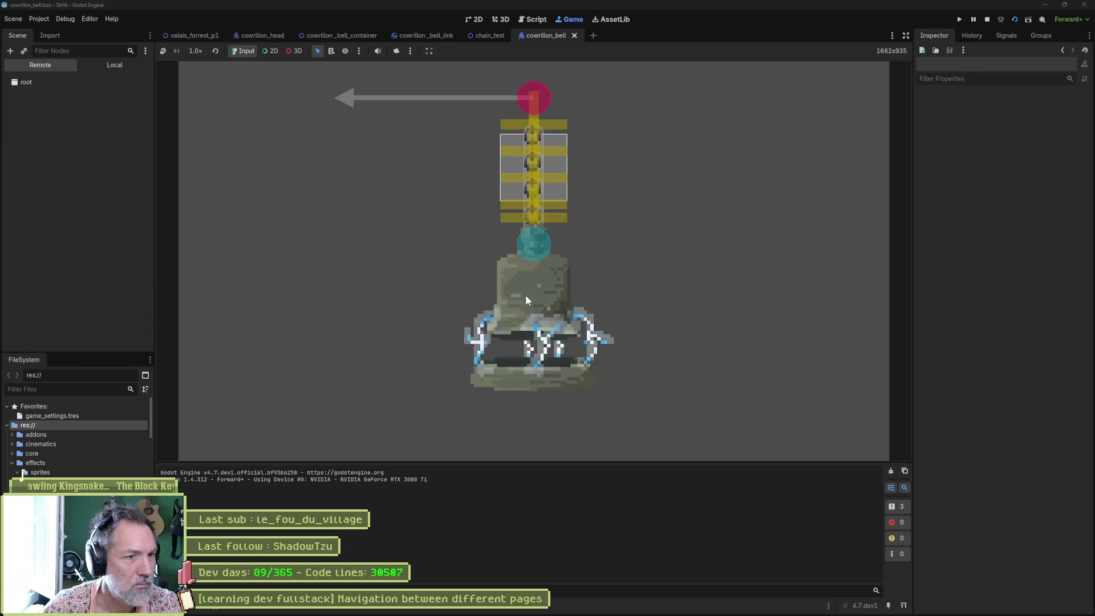
key(F8)
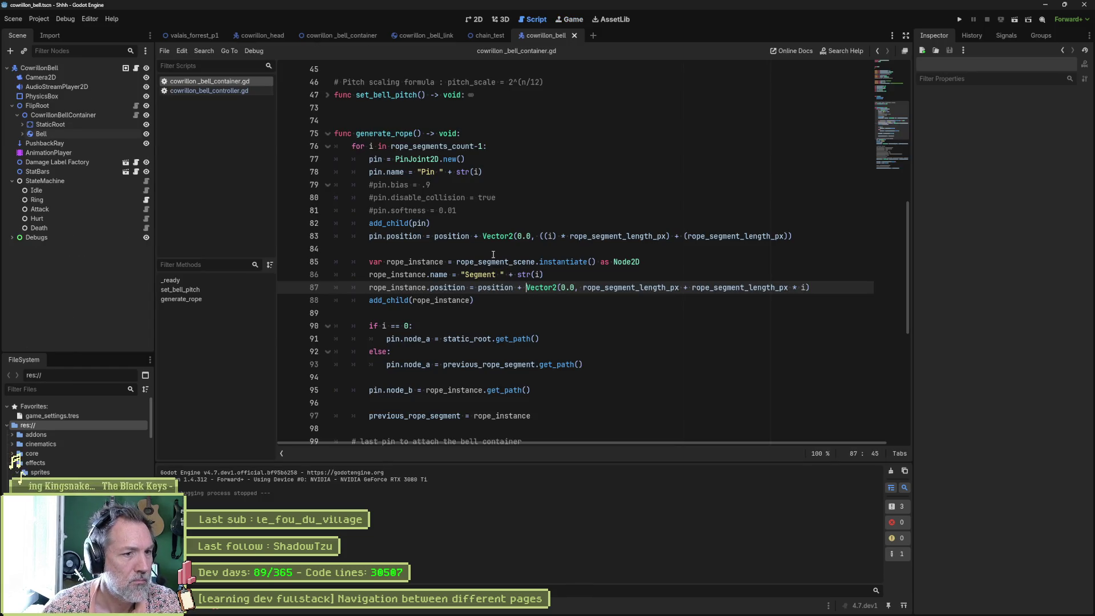
Step: Undo the offset on both lines, look up rope_segment_length_px on line 83, and run again
alt+click(483, 236)
key(ctrl+z)
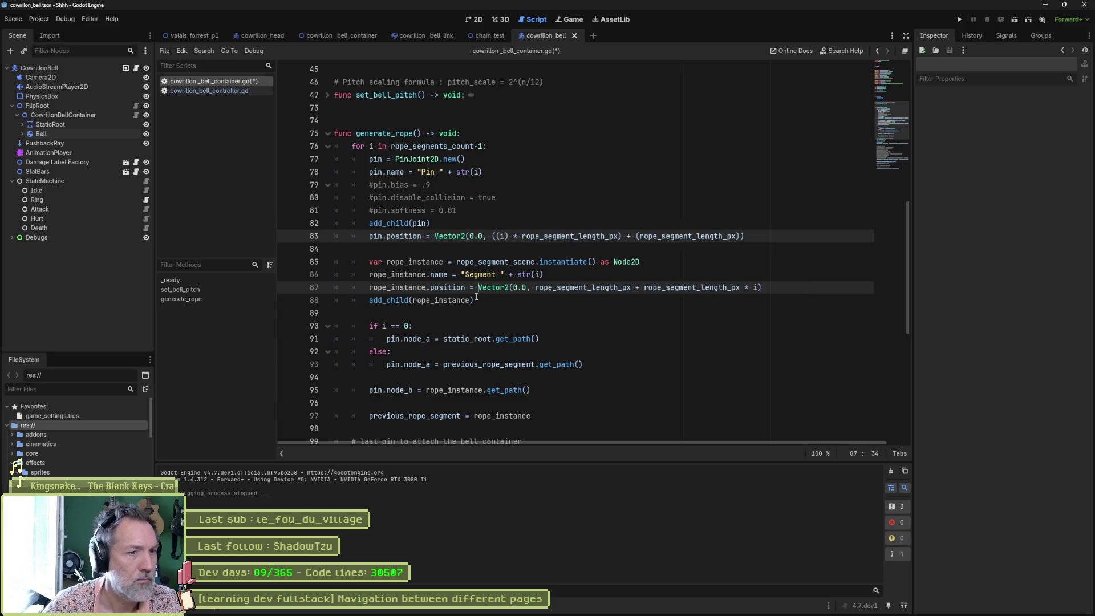
click(554, 248)
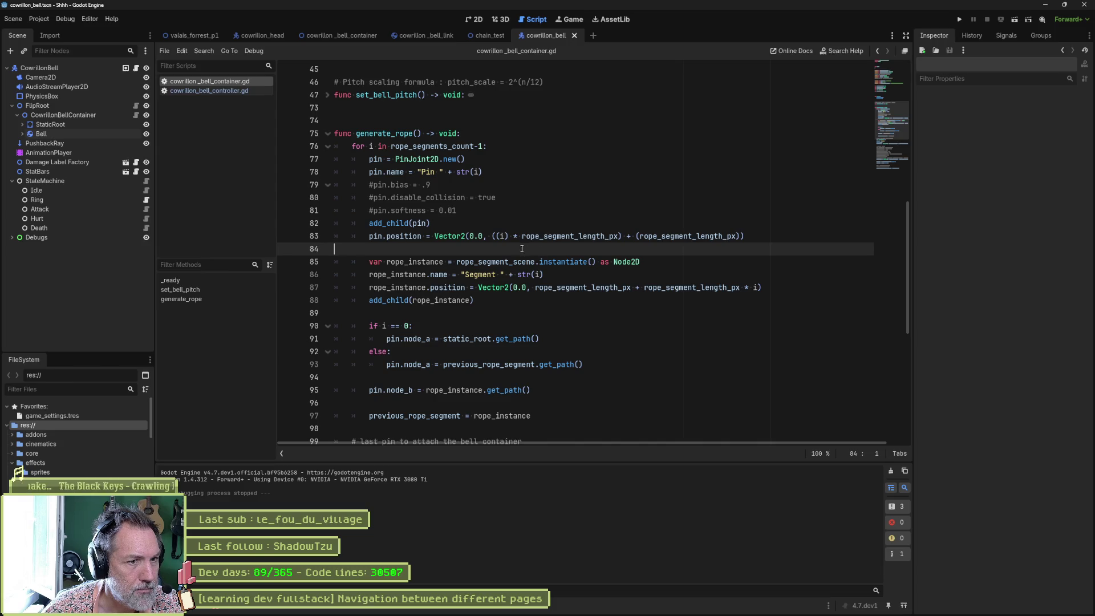
double_click(534, 236)
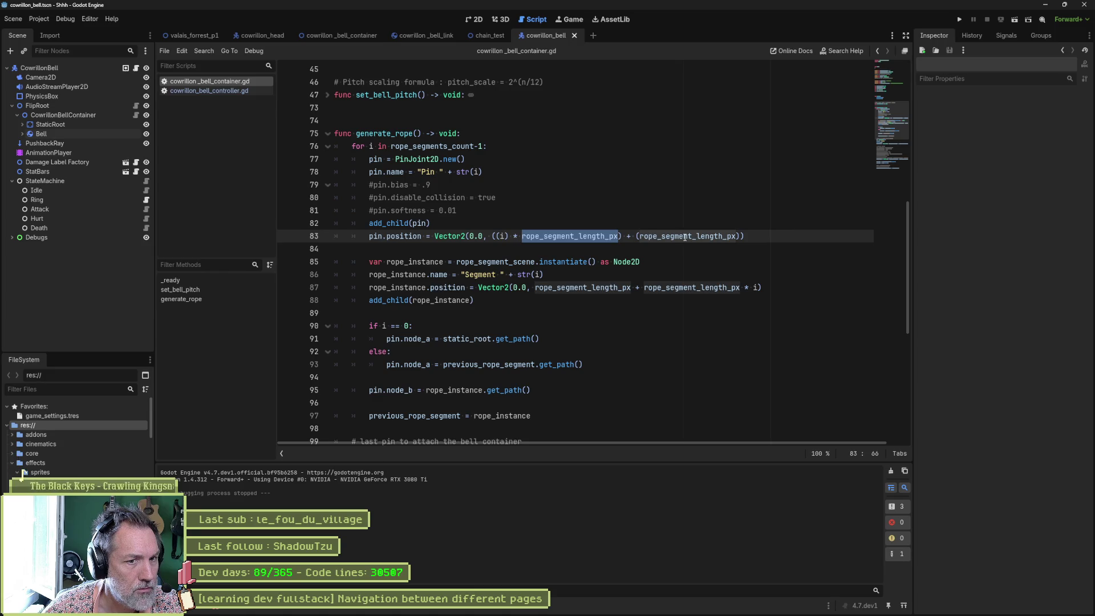
mouse_move(685, 237)
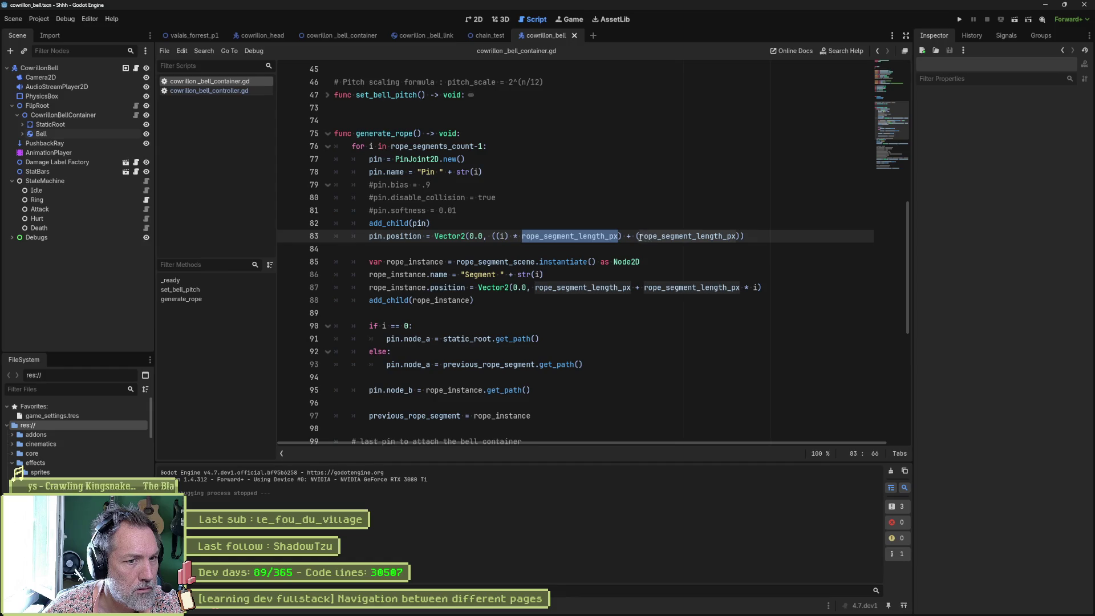
click(638, 236)
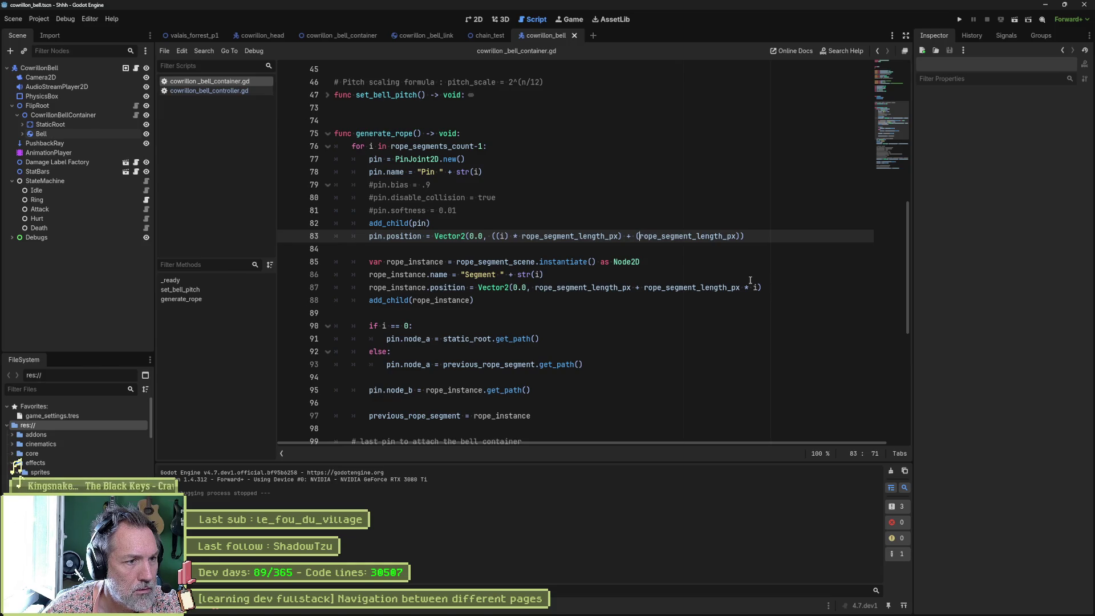
click(575, 284)
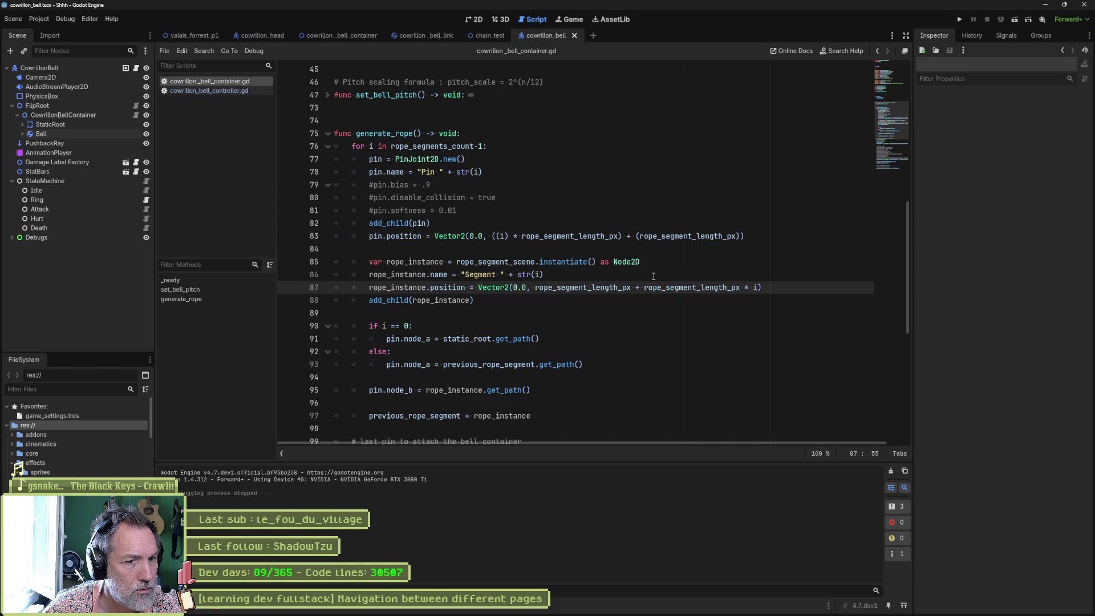
key(F6)
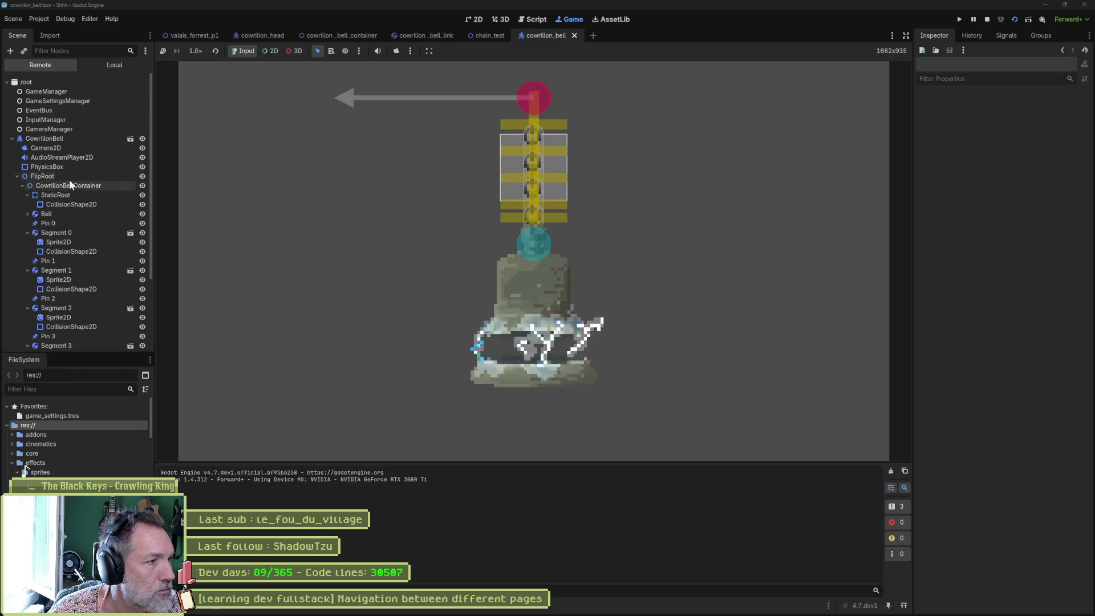
Step: Check Segment 0's position in the running game, then stop and select line 83's two offset terms
click(59, 232)
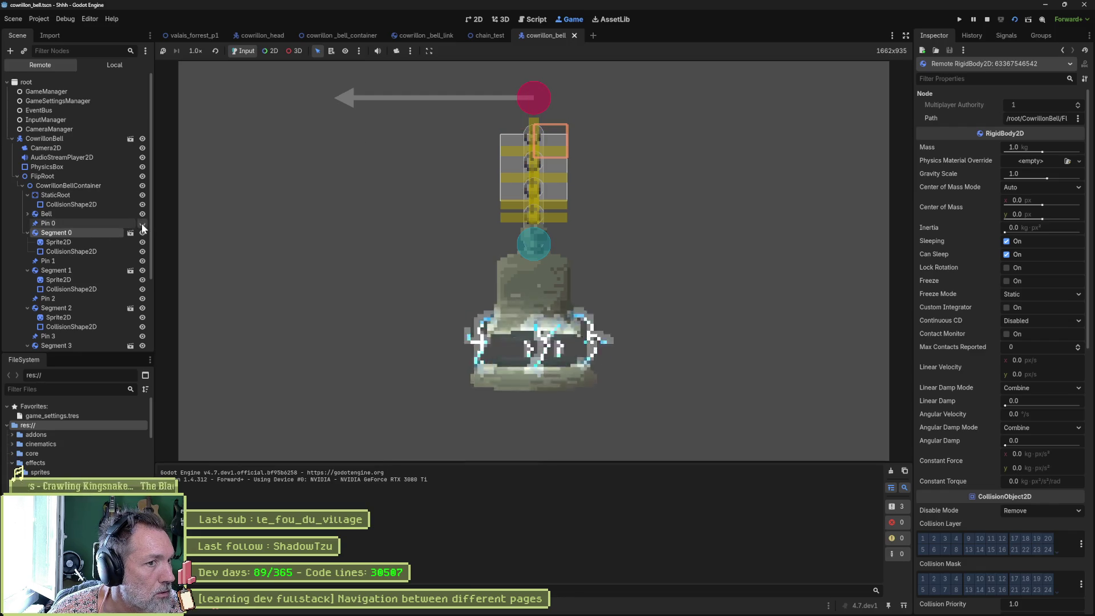
key(F8)
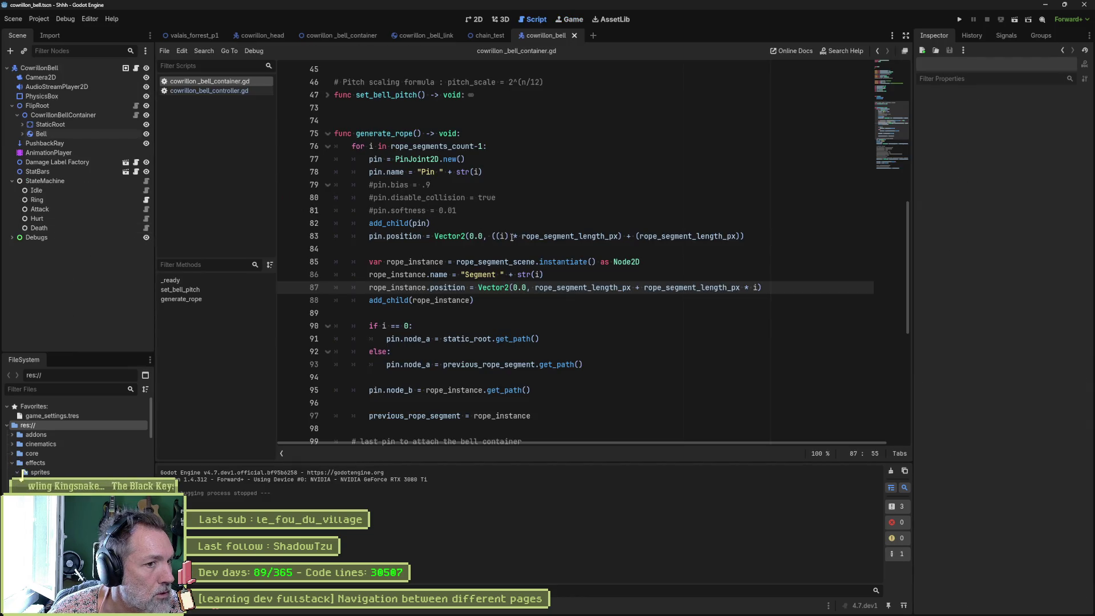
drag(492, 236, 623, 238)
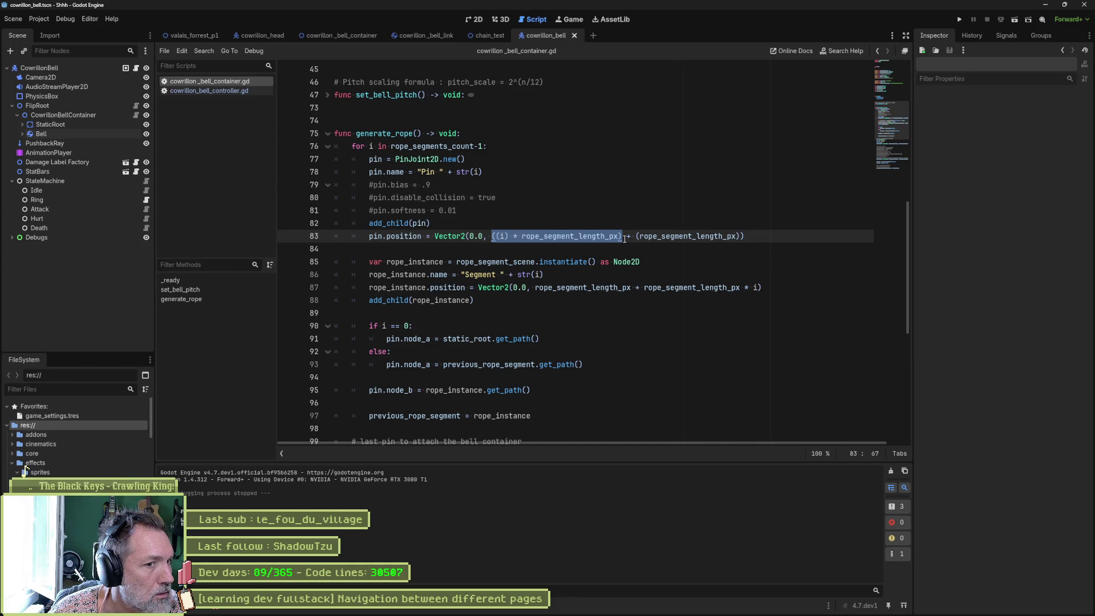
drag(638, 236, 736, 236)
Step: Rerun the scene, check Pin 0's Position y in the Remote tree, then stop the game
key(F6)
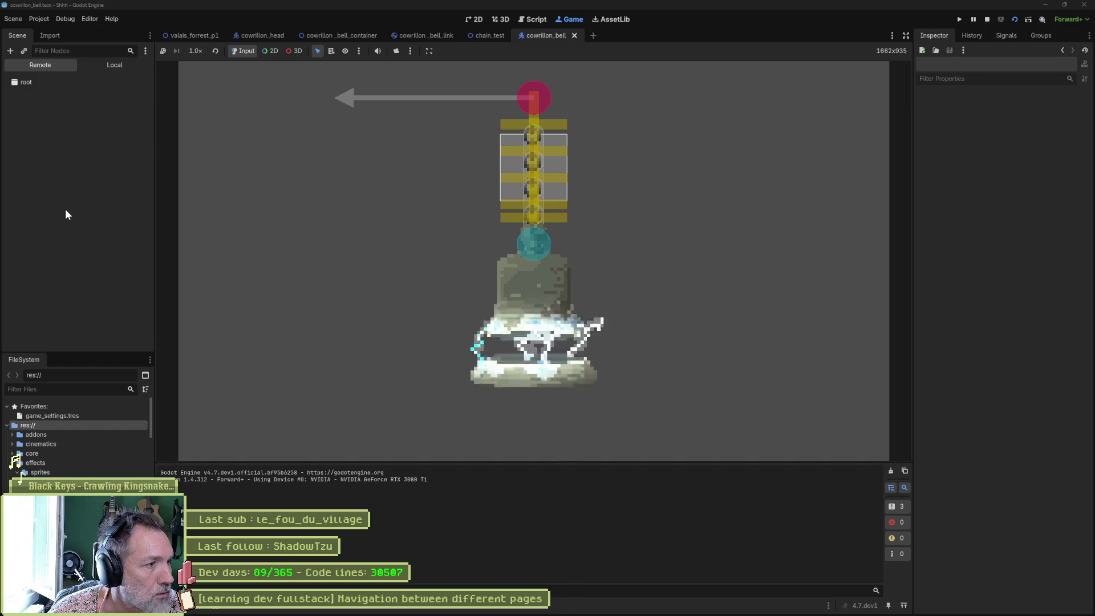
click(67, 223)
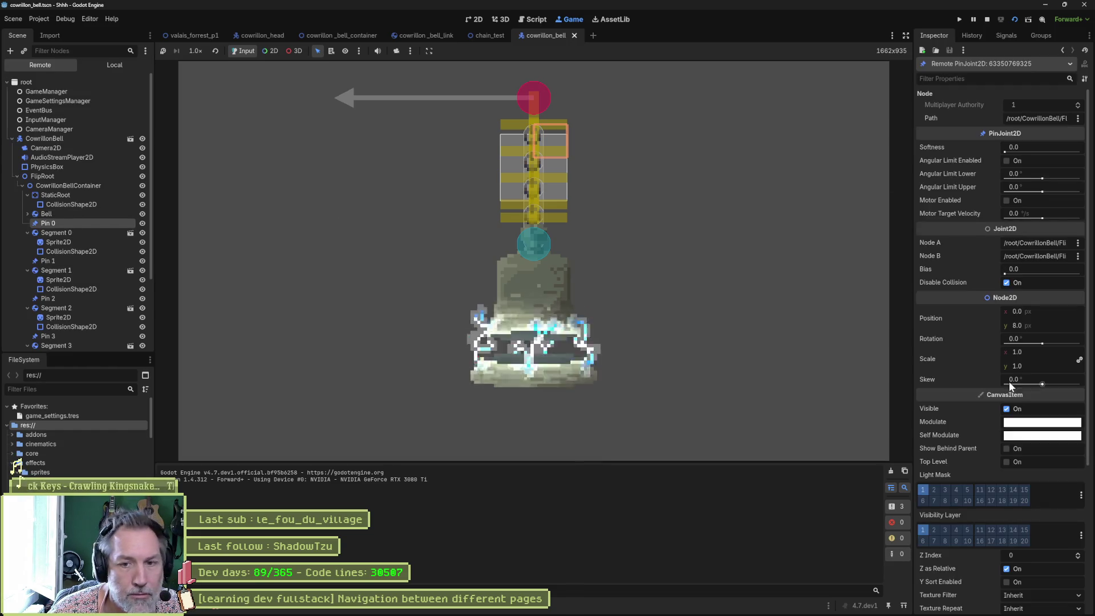
click(1035, 324)
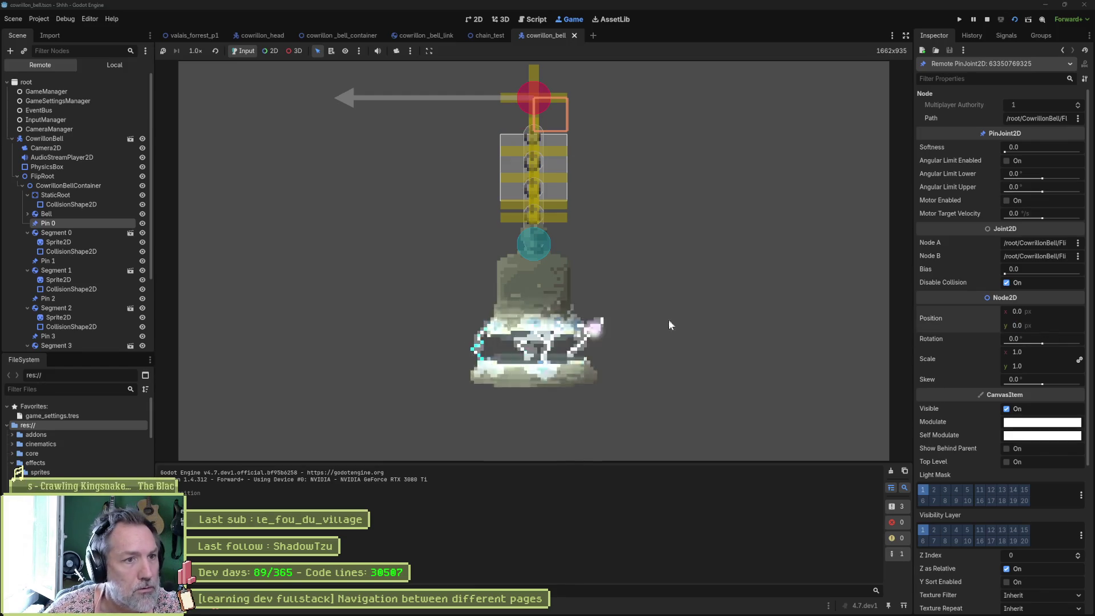
key(F8)
click(618, 254)
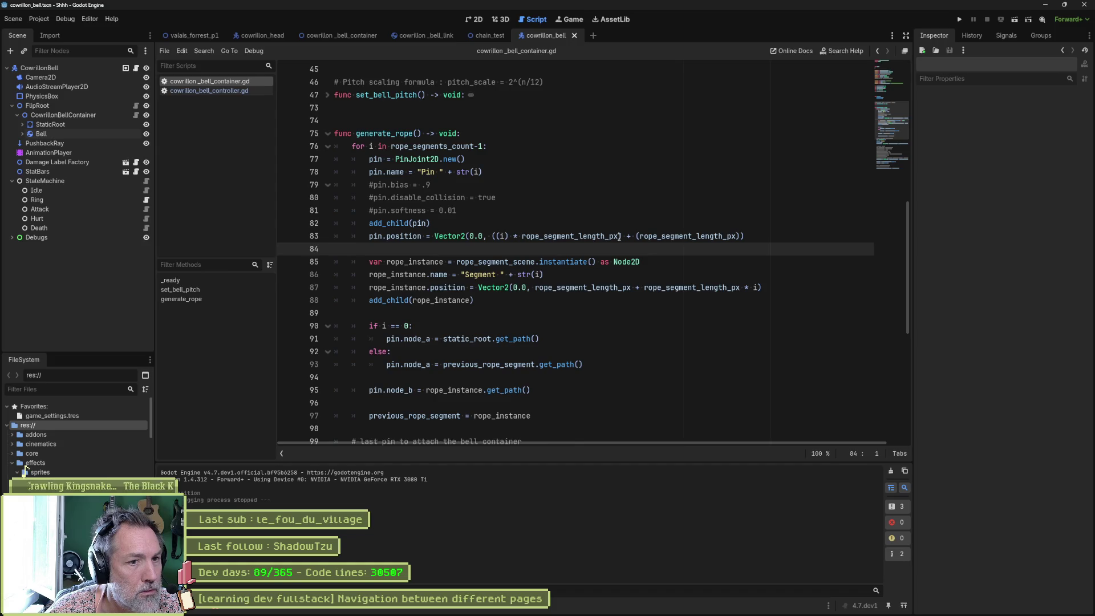
Step: Delete ') + (rope_segment_length_px' and the extra '(' on line 83, then run the scene
drag(619, 236, 737, 236)
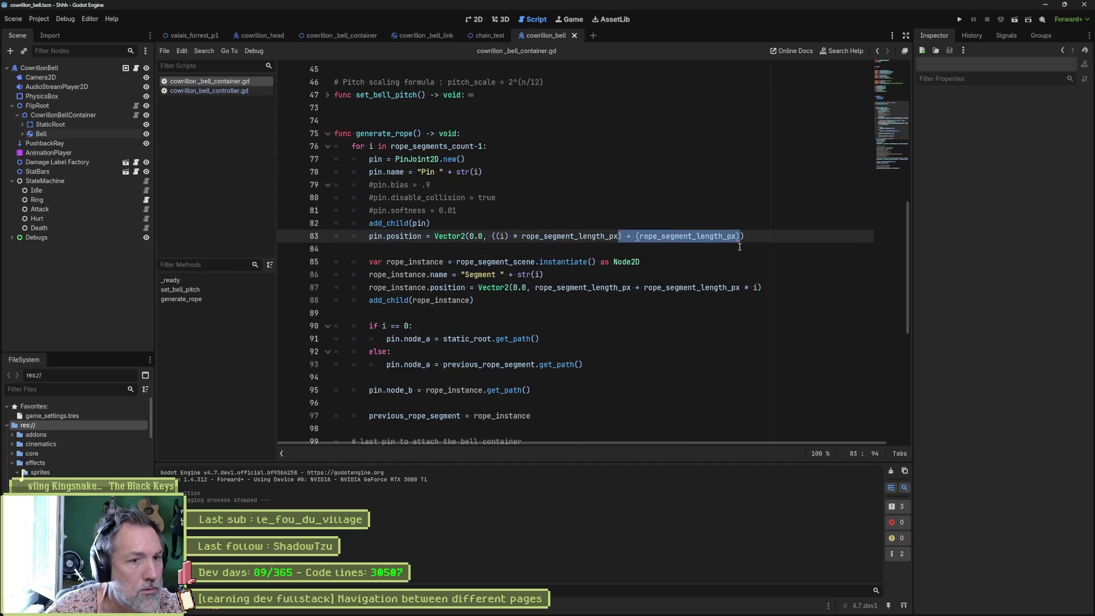
key(BackSpace)
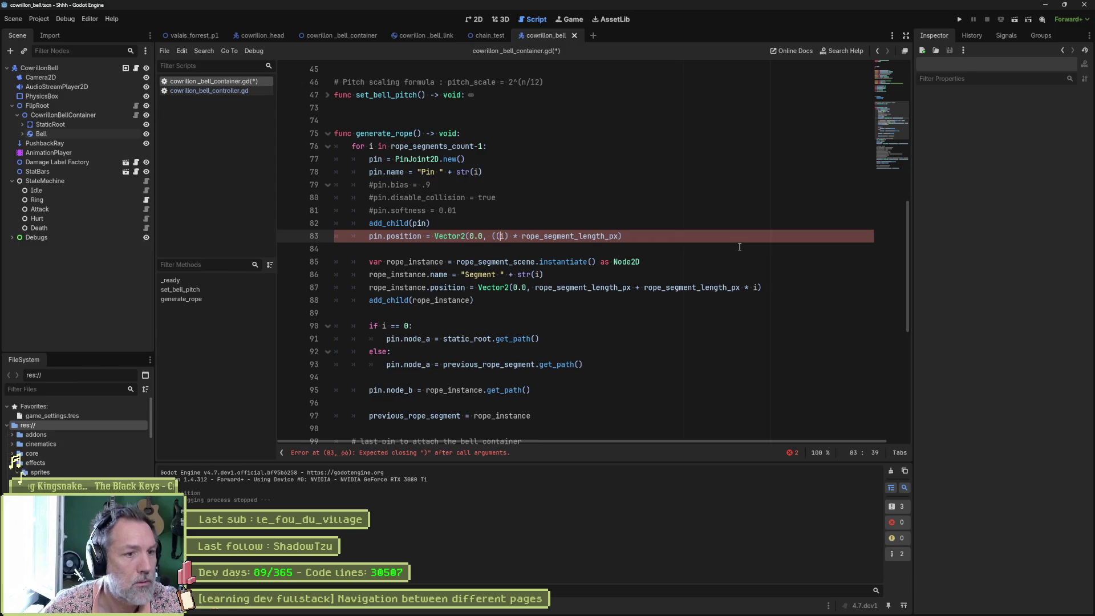
key(BackSpace)
key(F6)
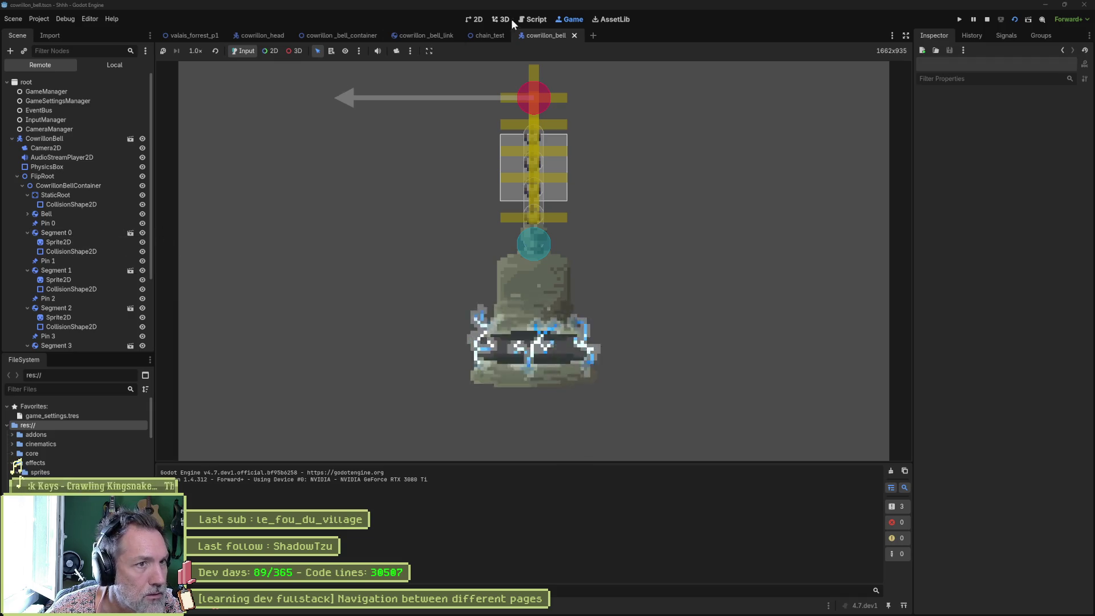
Step: Remove 'rope_segment_length_px + ' from line 87 so segments sit at rope_segment_length_px * i, and run
key(F8)
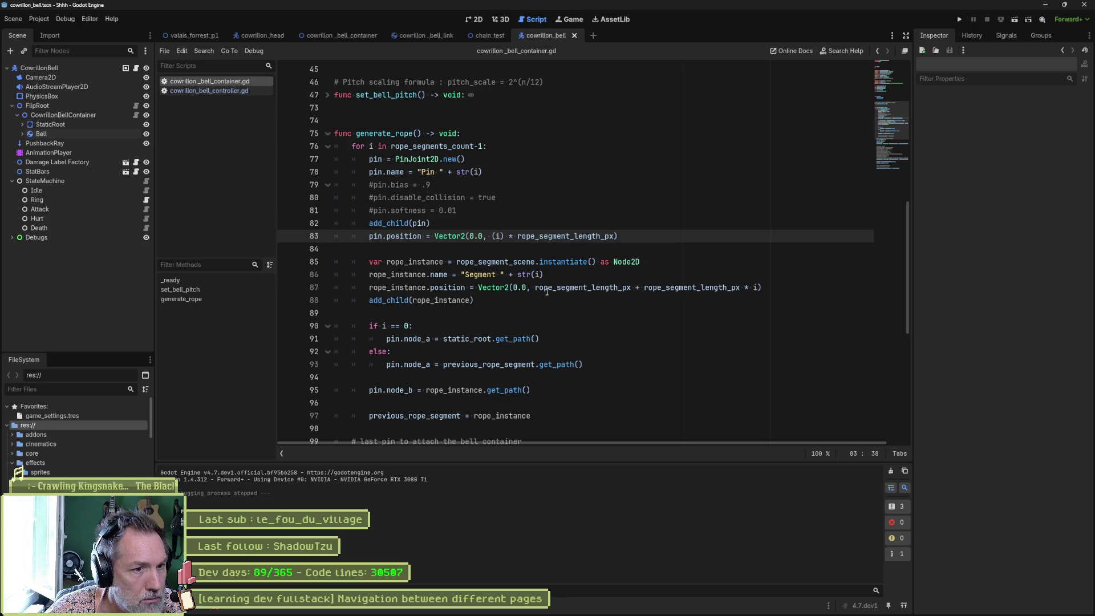
drag(535, 288, 644, 287)
key(BackSpace)
key(F6)
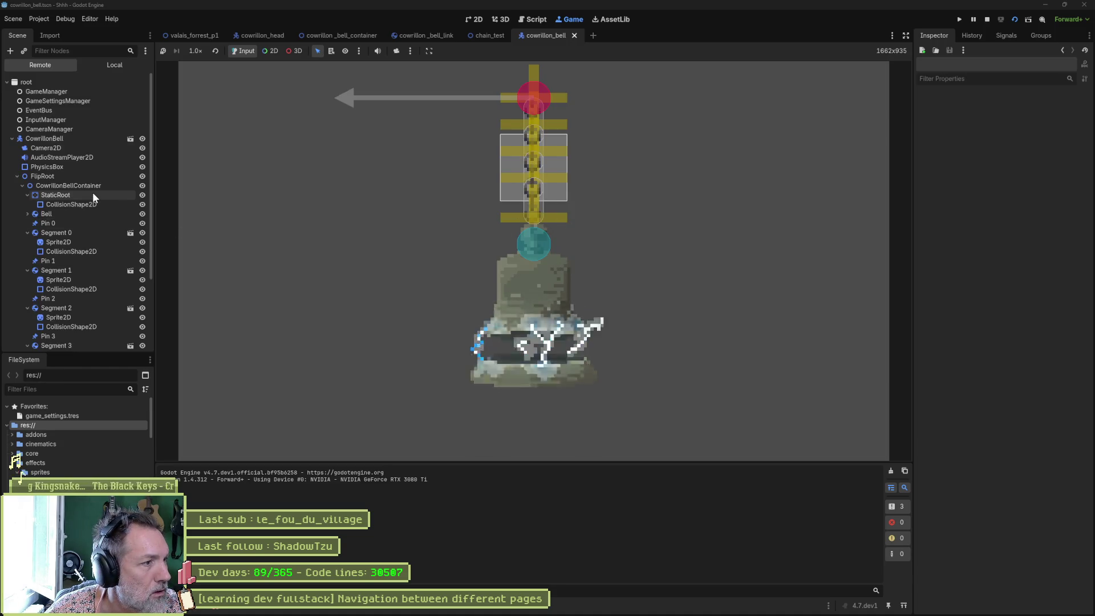
Step: Nudge FlipRoot's x in the running game, inspect Pin 0, Segment 0 and Pin 1, then stop
click(86, 176)
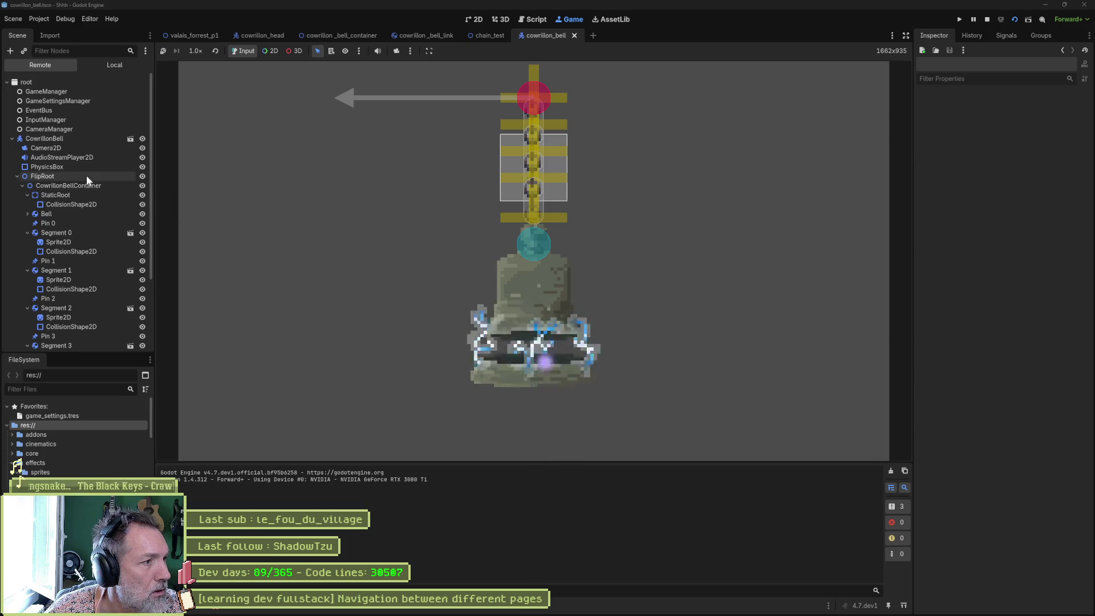
mouse_move(1056, 145)
mouse_down()
mouse_move(1031, 146)
mouse_move(1049, 146)
mouse_up()
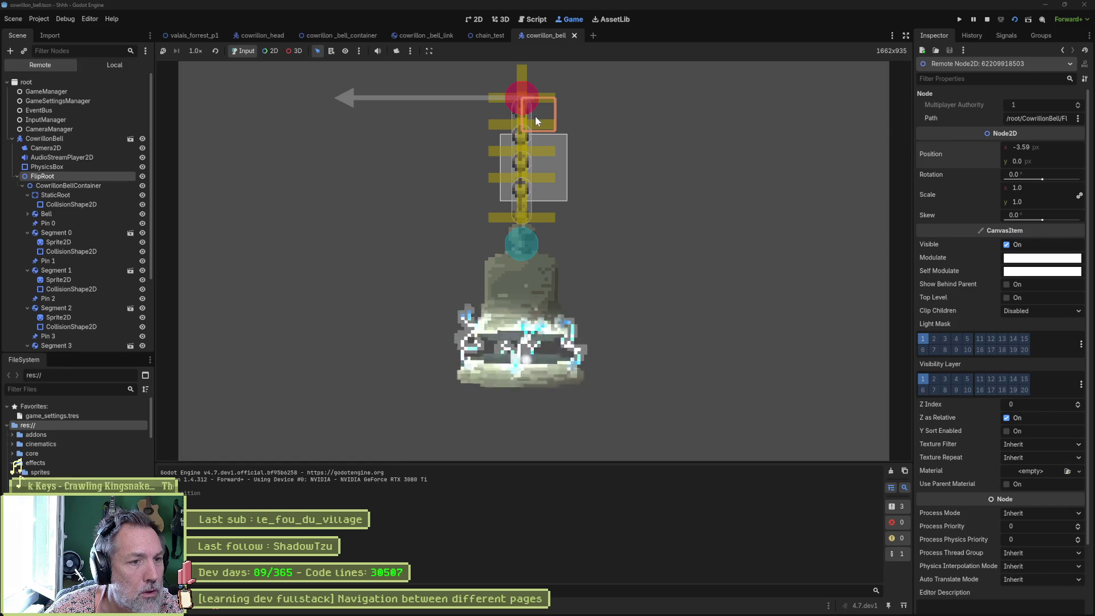
click(27, 195)
click(28, 204)
click(27, 204)
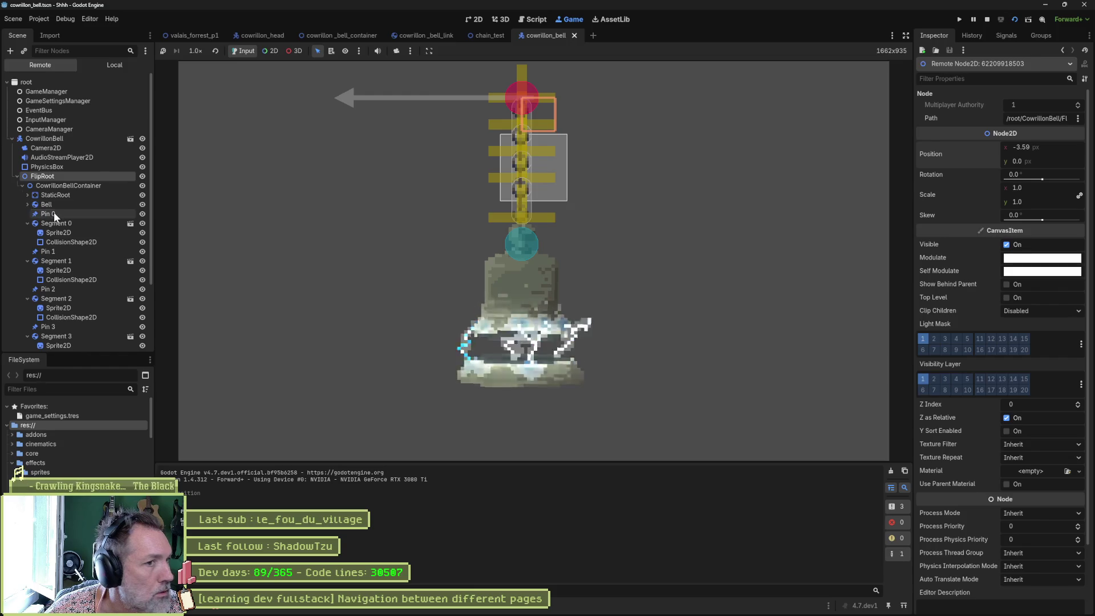
click(52, 213)
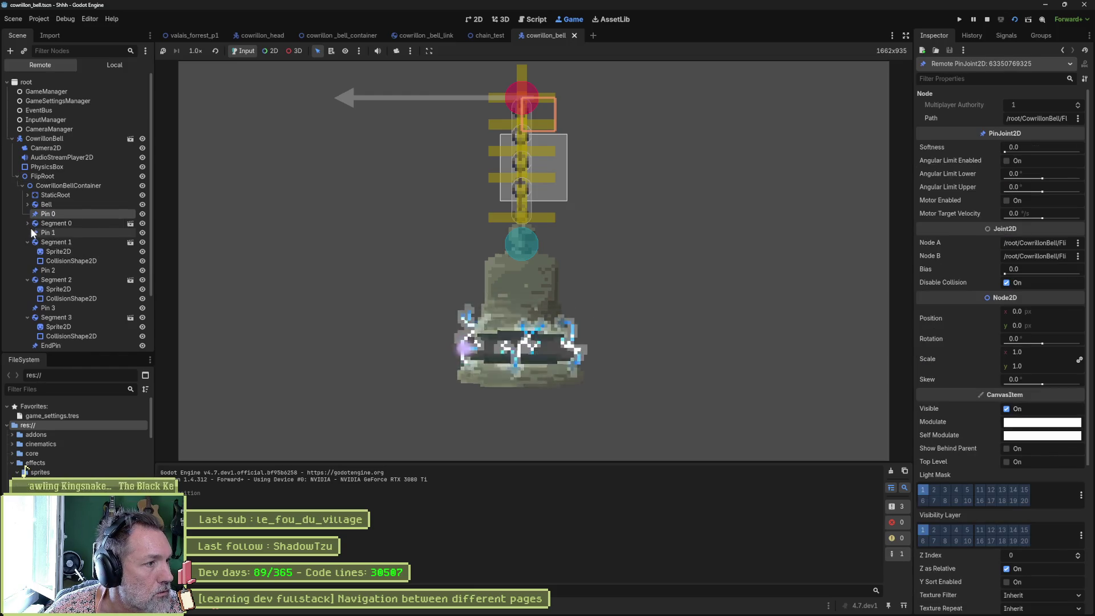
click(52, 224)
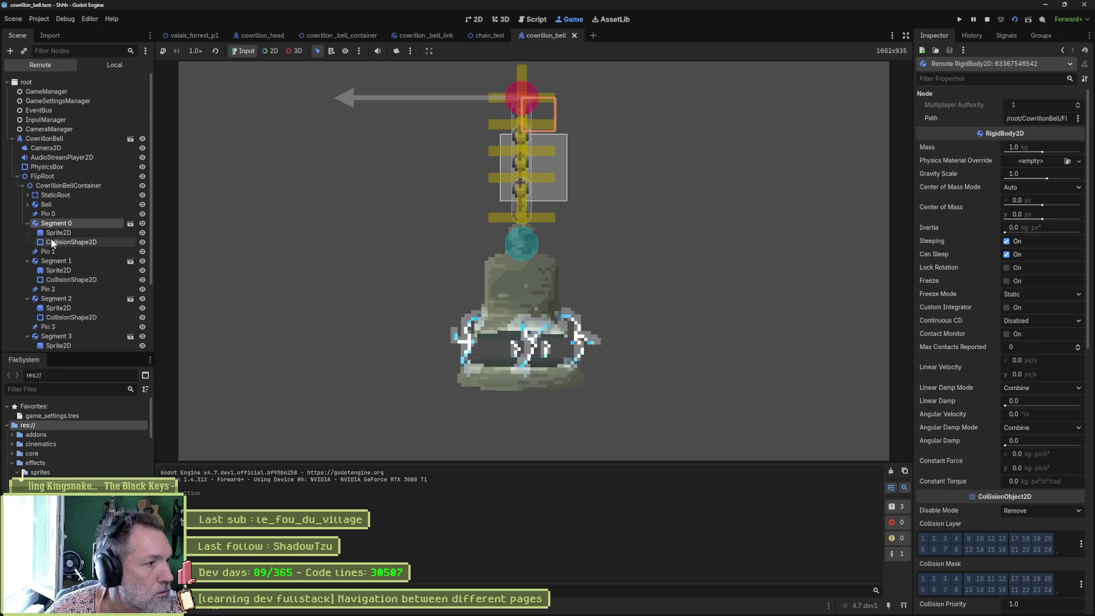
click(27, 223)
click(54, 234)
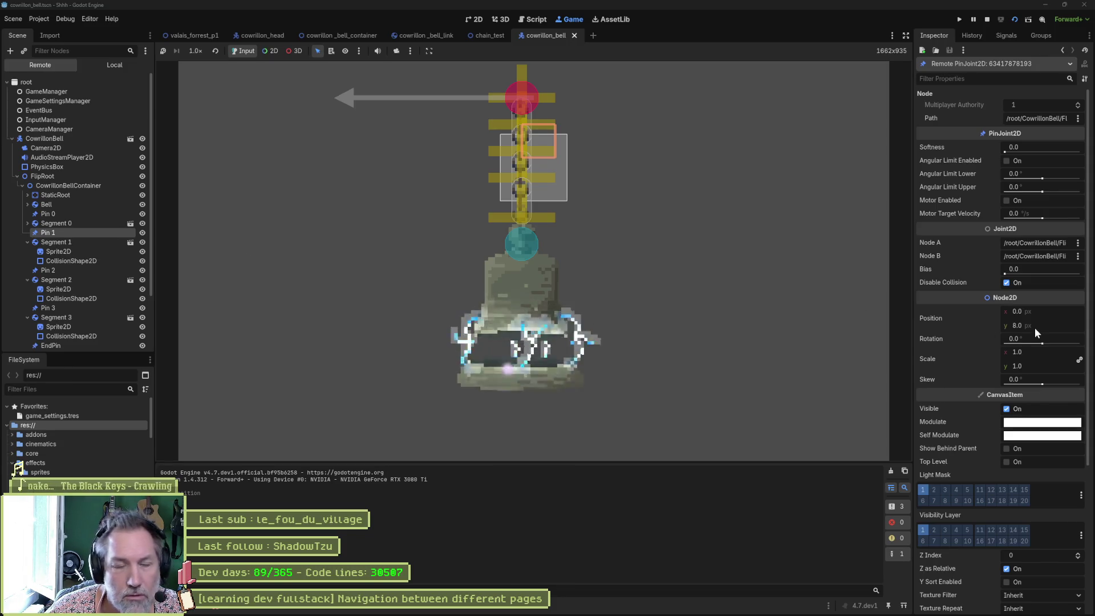
key(F8)
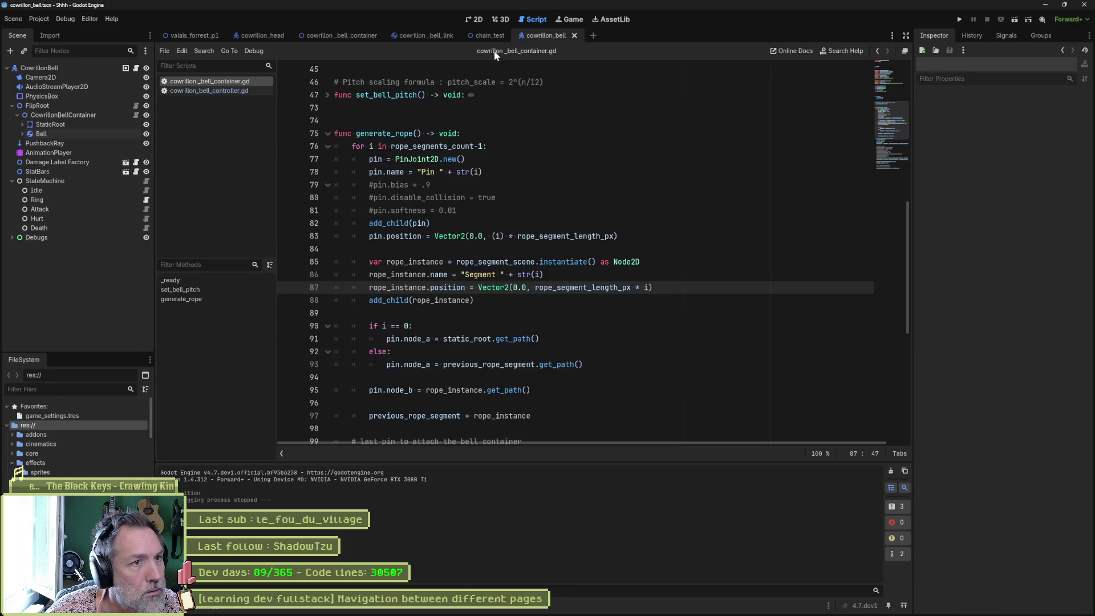
Step: Check the CollisionShape2D offset in the cowrillon_bell_link scene
click(429, 37)
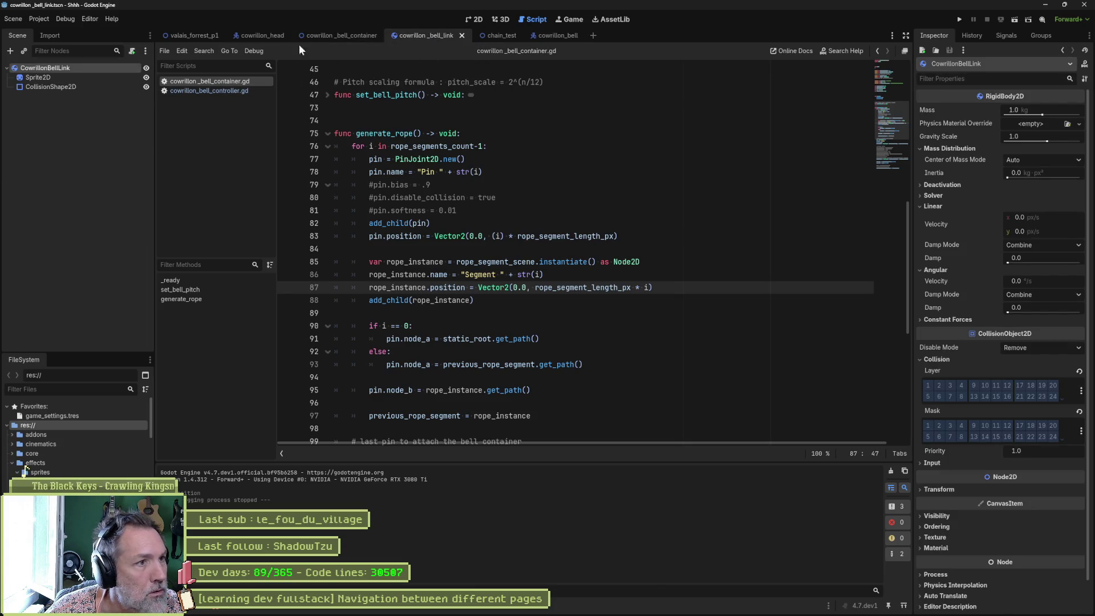
click(477, 23)
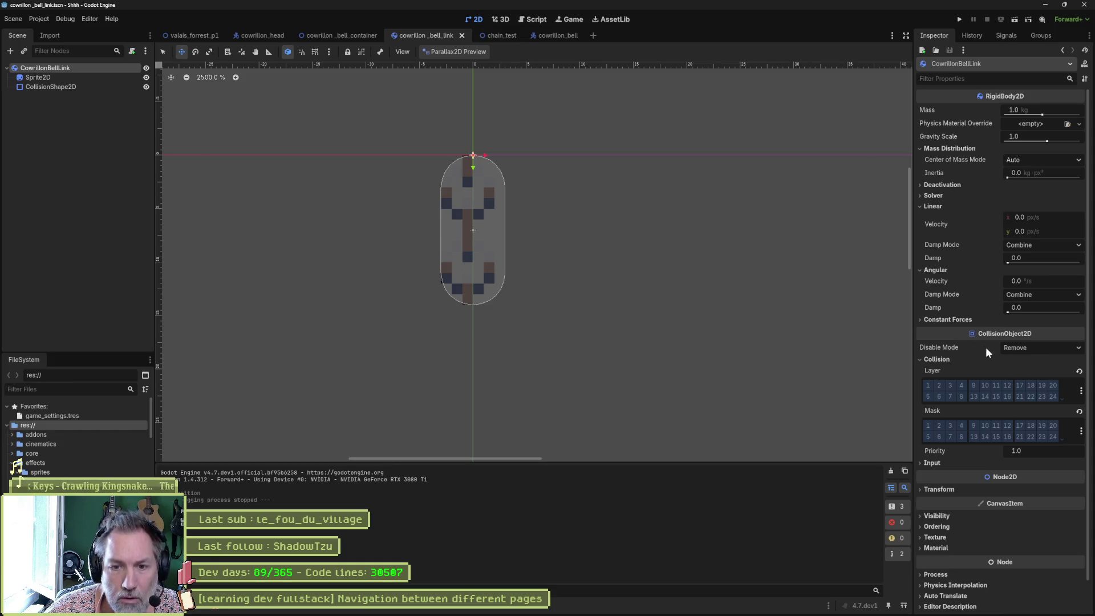
click(57, 86)
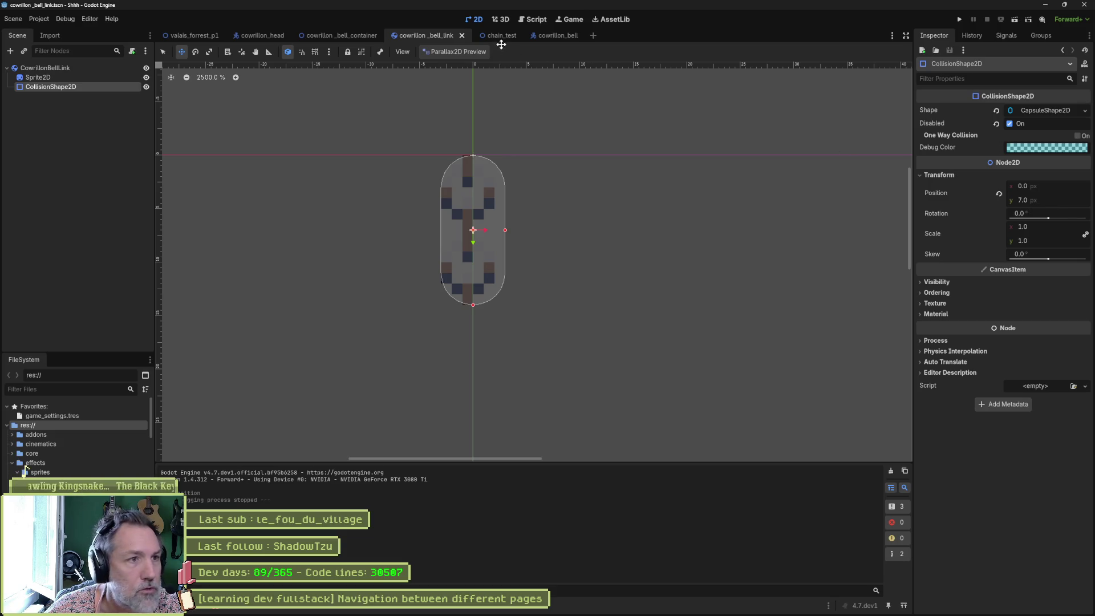
Step: Back in cowrillon_bell, set CowrillonBellContainer's Rope Segment Length to 7 and run the scene
click(545, 36)
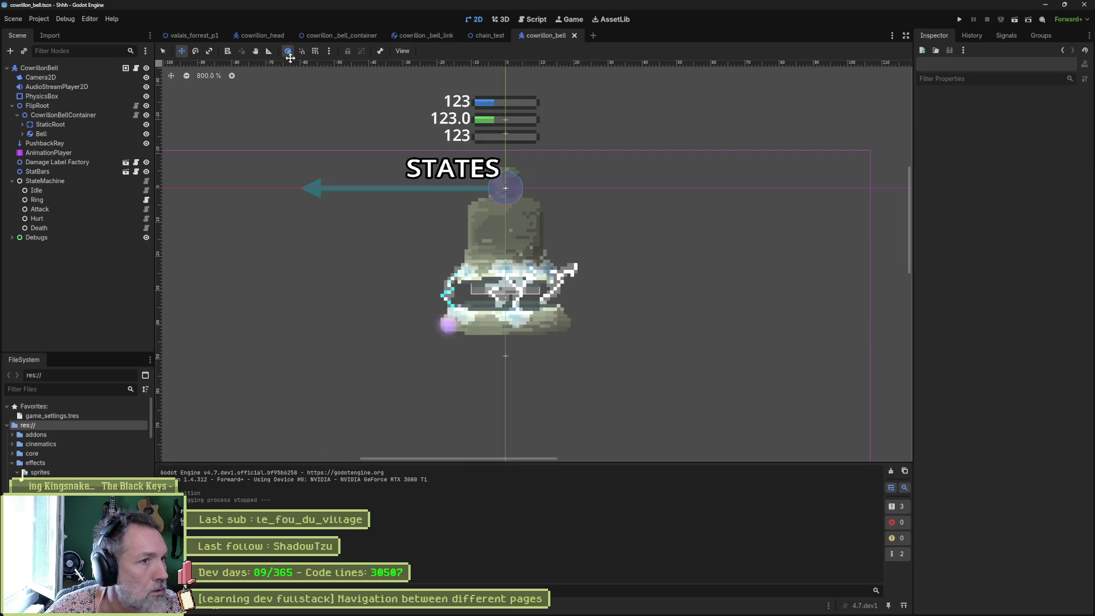
click(104, 115)
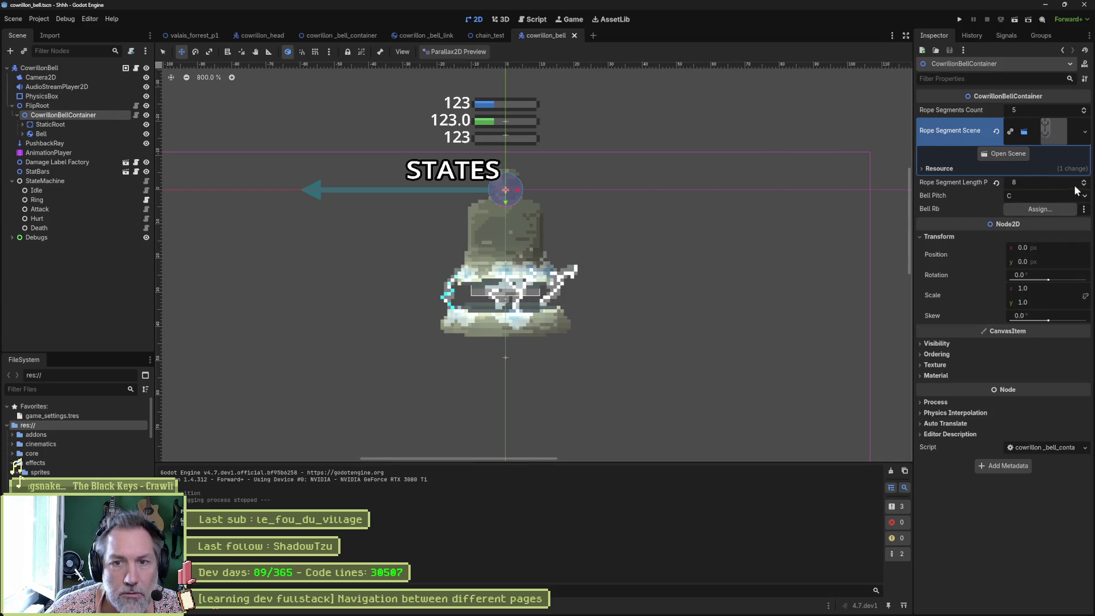
click(1084, 185)
key(F6)
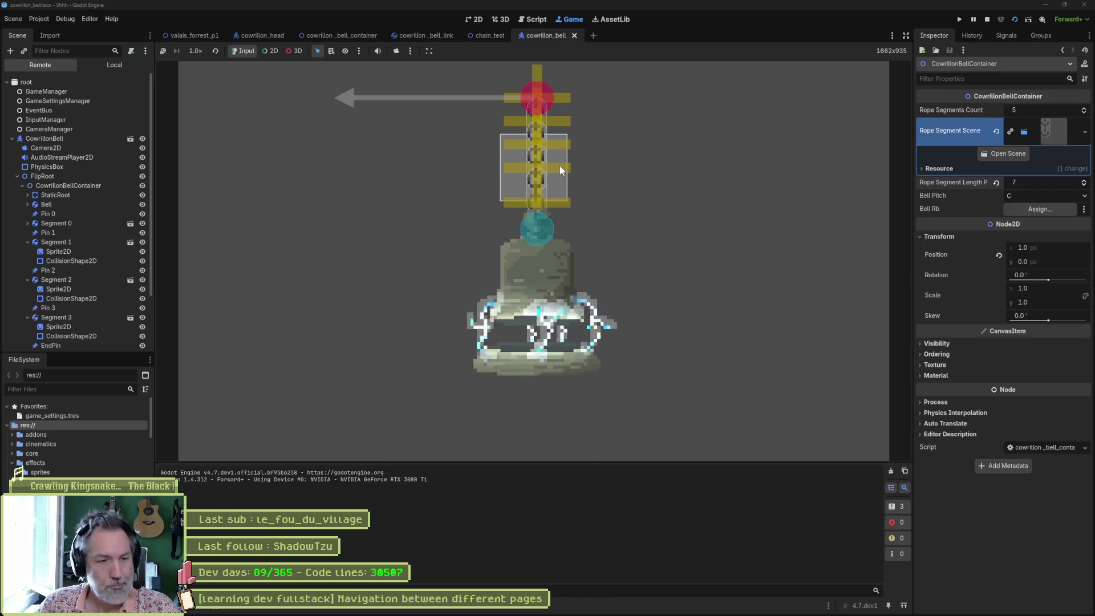
Step: Raise the running Bell's linear damp to about 20.5, check FlipRoot's position, then stop the game
click(91, 177)
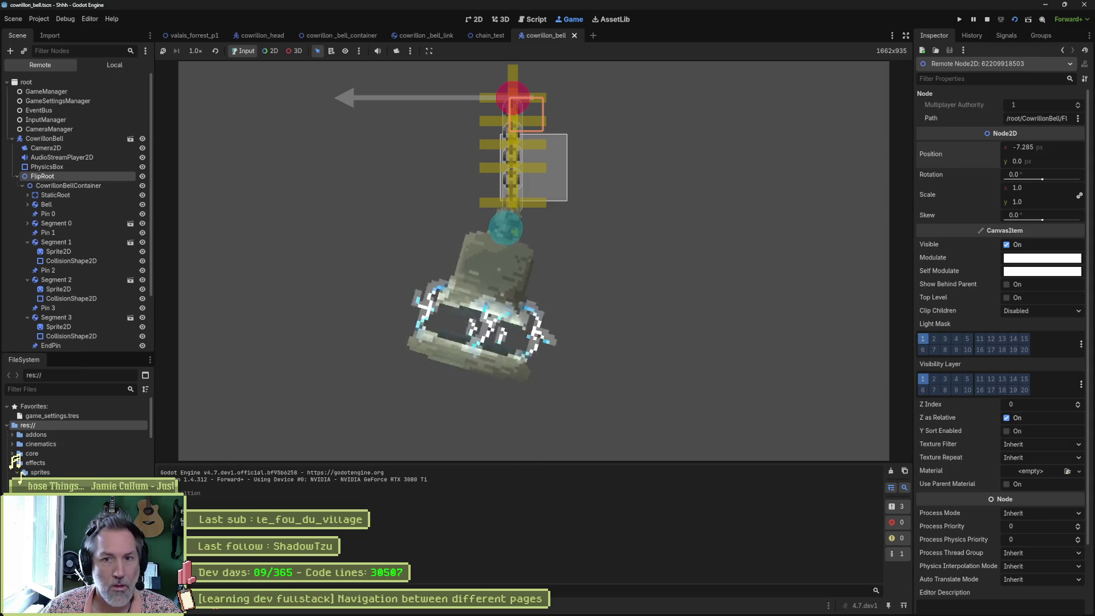
scroll(76, 282, down, 3)
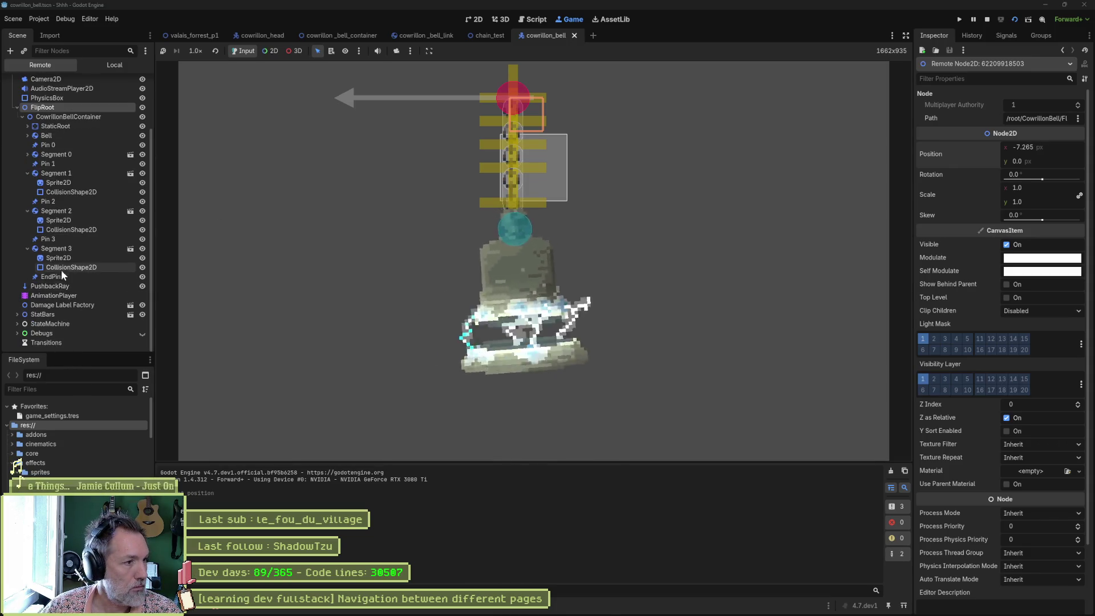
click(57, 138)
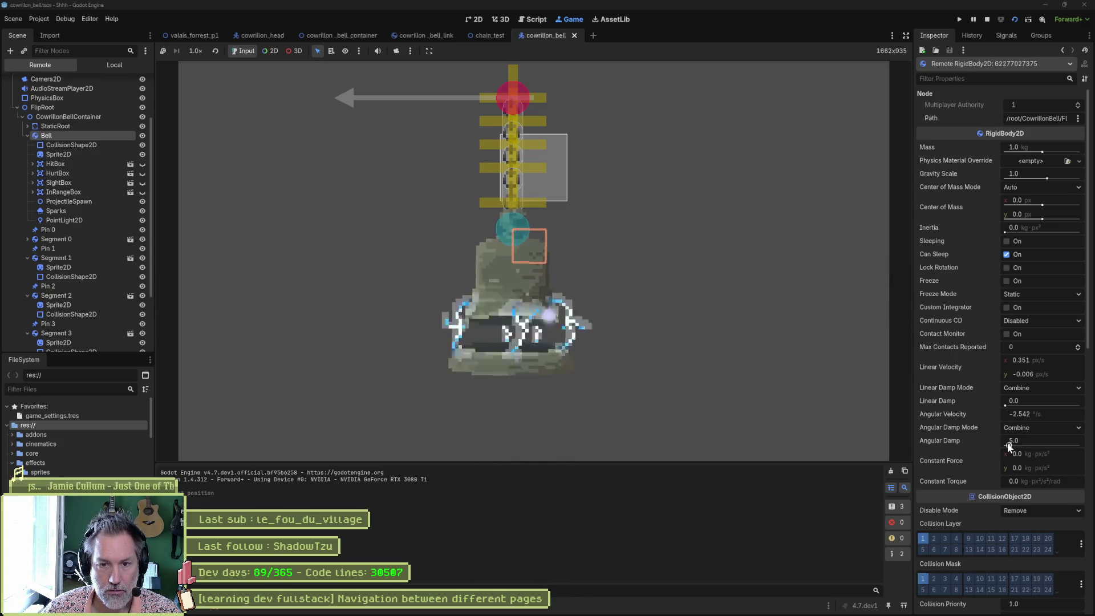
drag(1009, 403, 1039, 406)
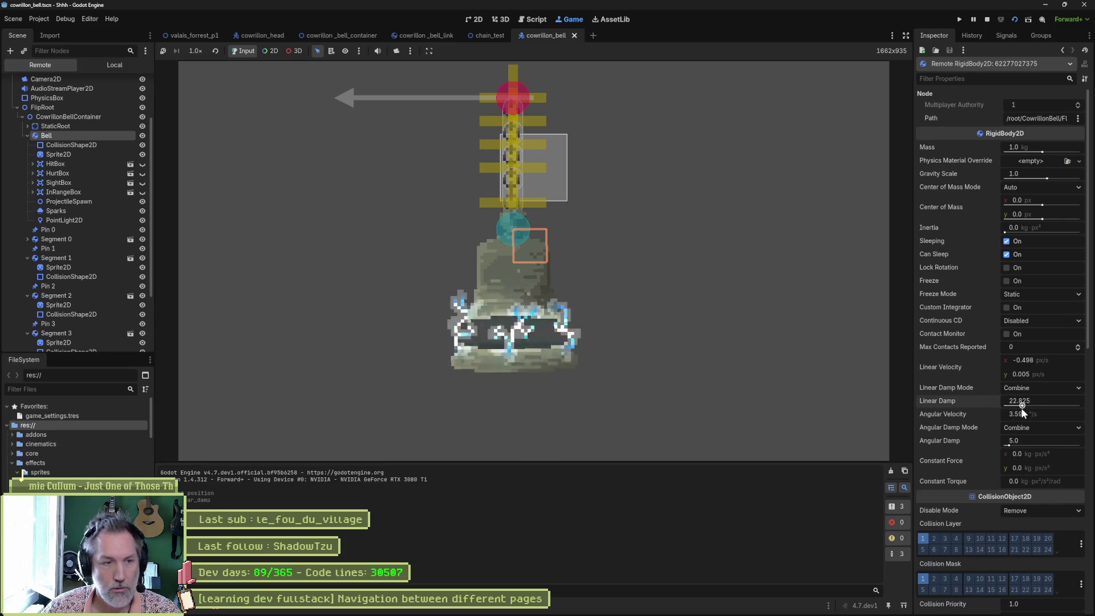
click(93, 108)
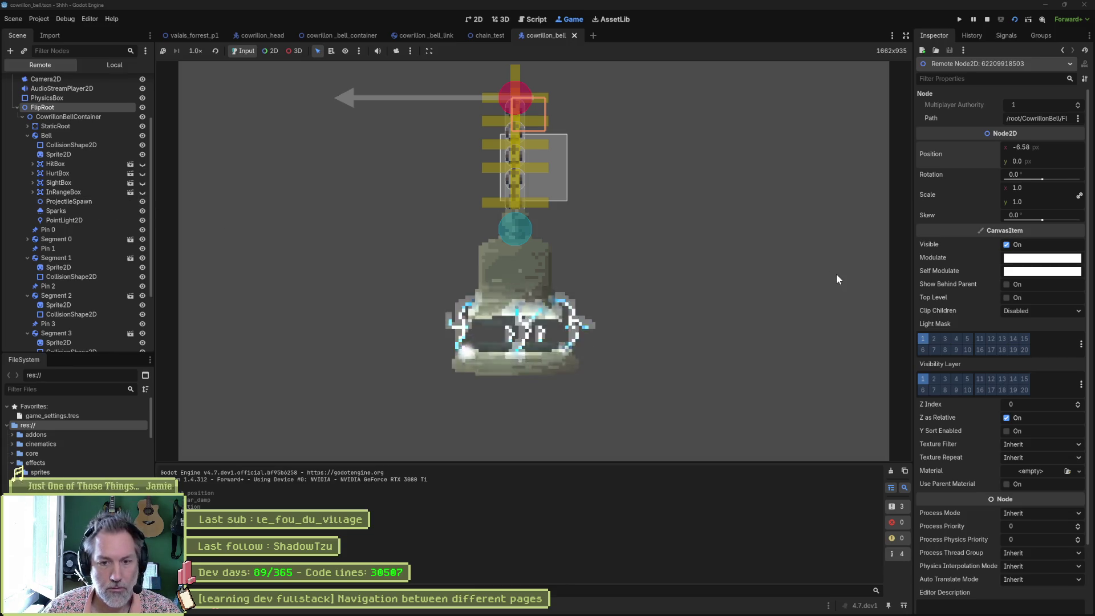
key(F8)
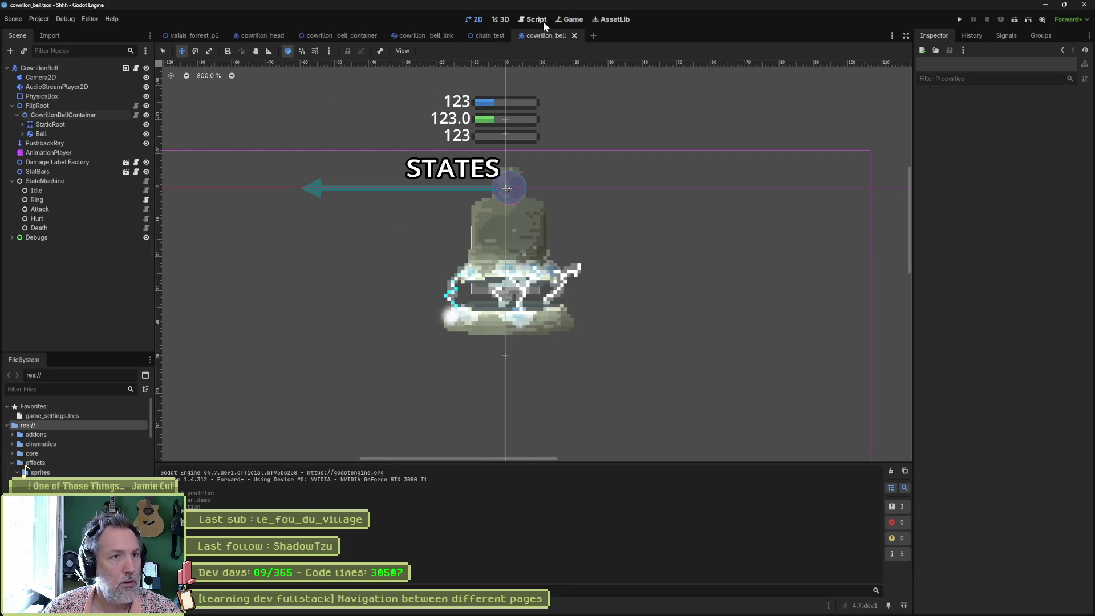
Step: Give the Bell body an angular and linear damp of 5.0, then save and run the scene
click(87, 135)
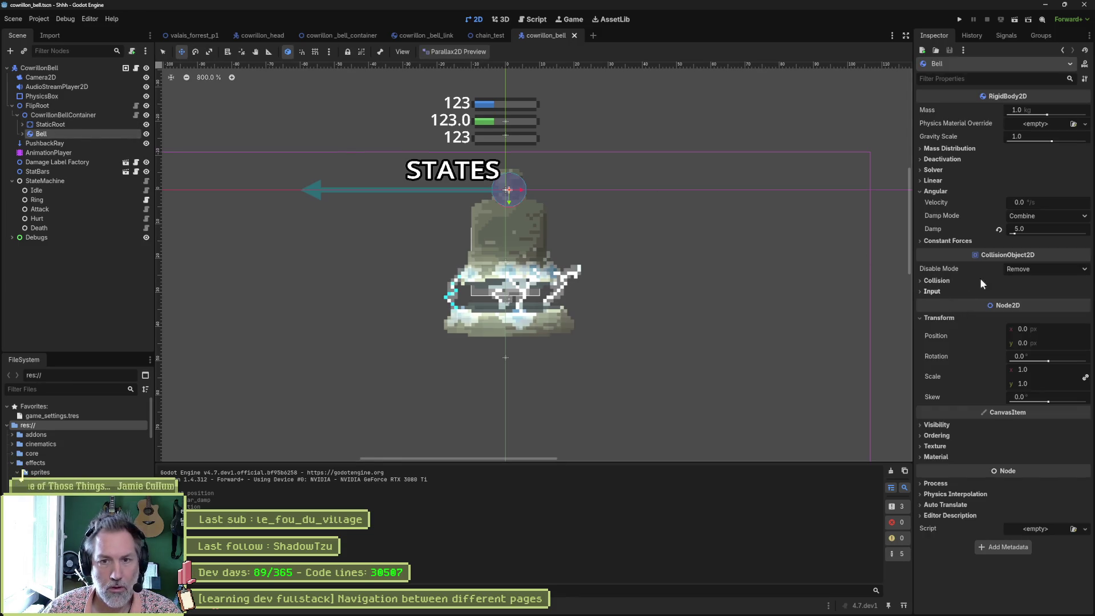
click(1050, 229)
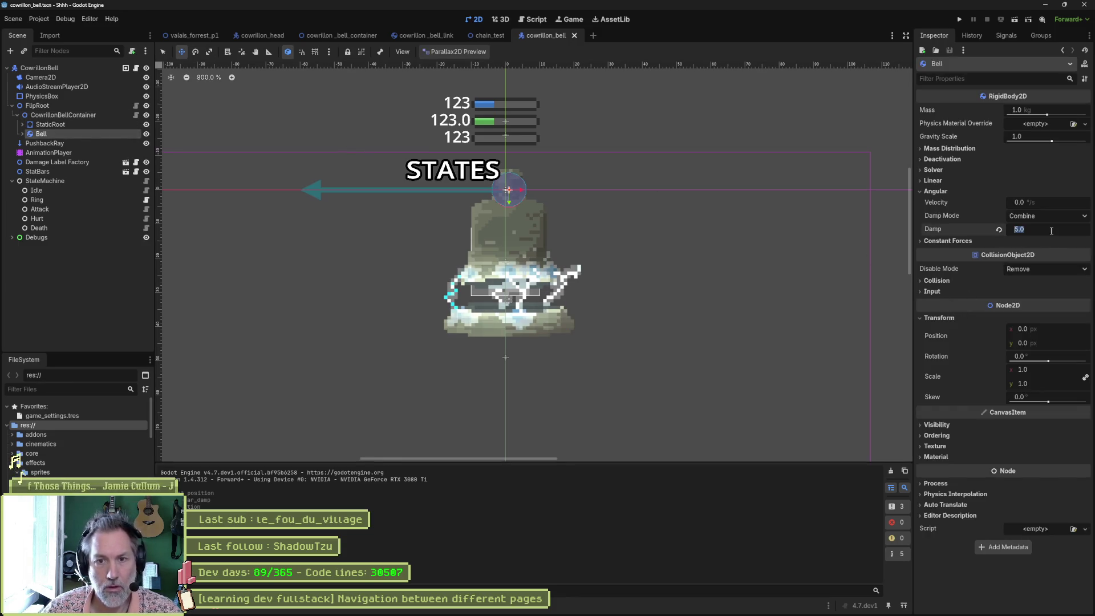
click(936, 180)
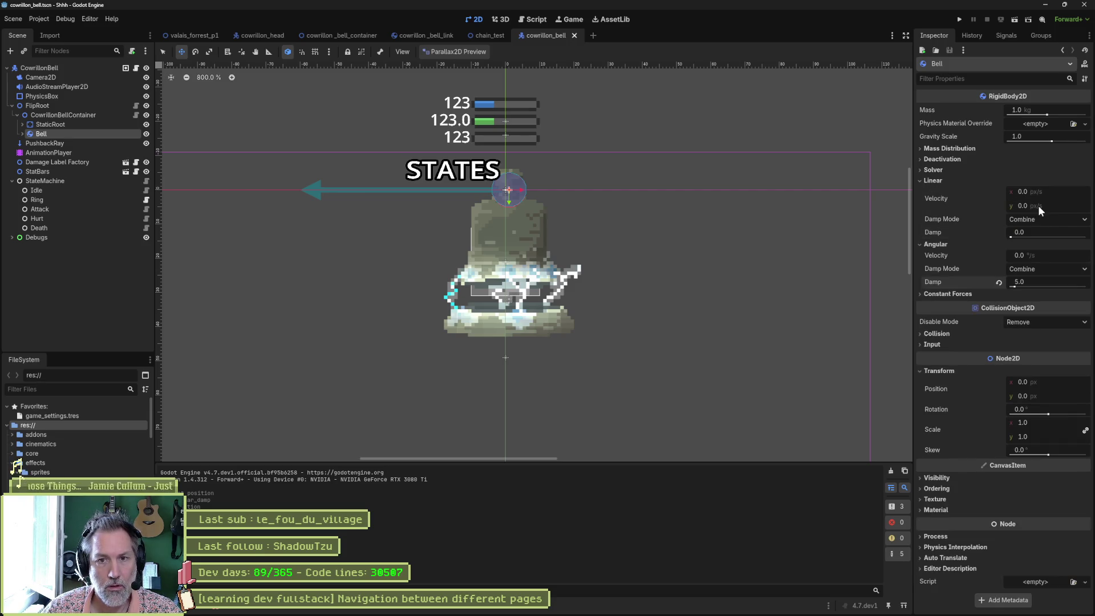
click(1042, 231)
text(5.0)
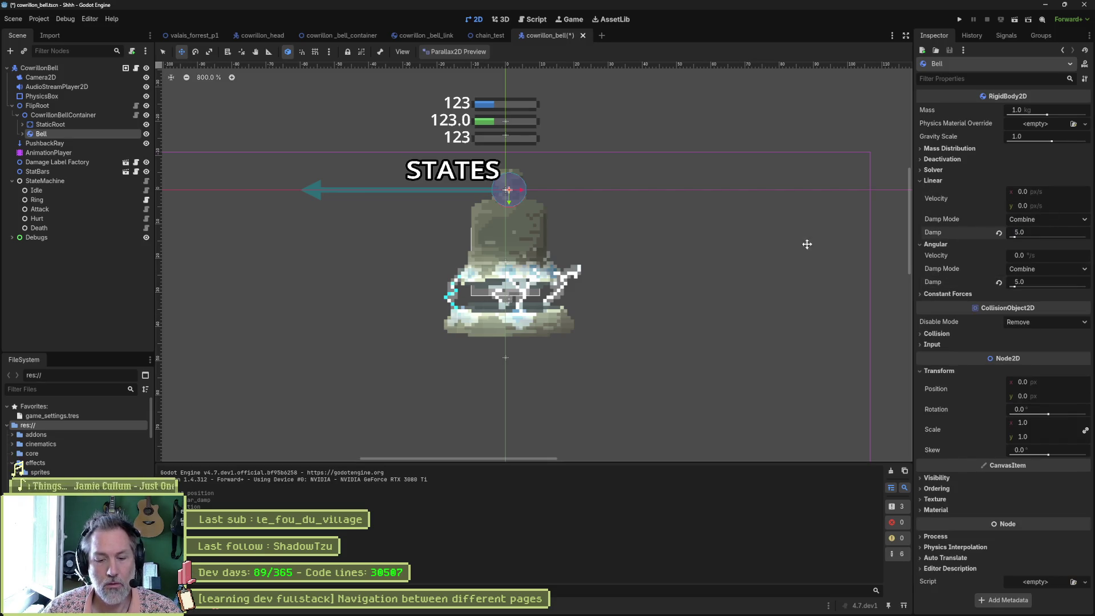
key(F6)
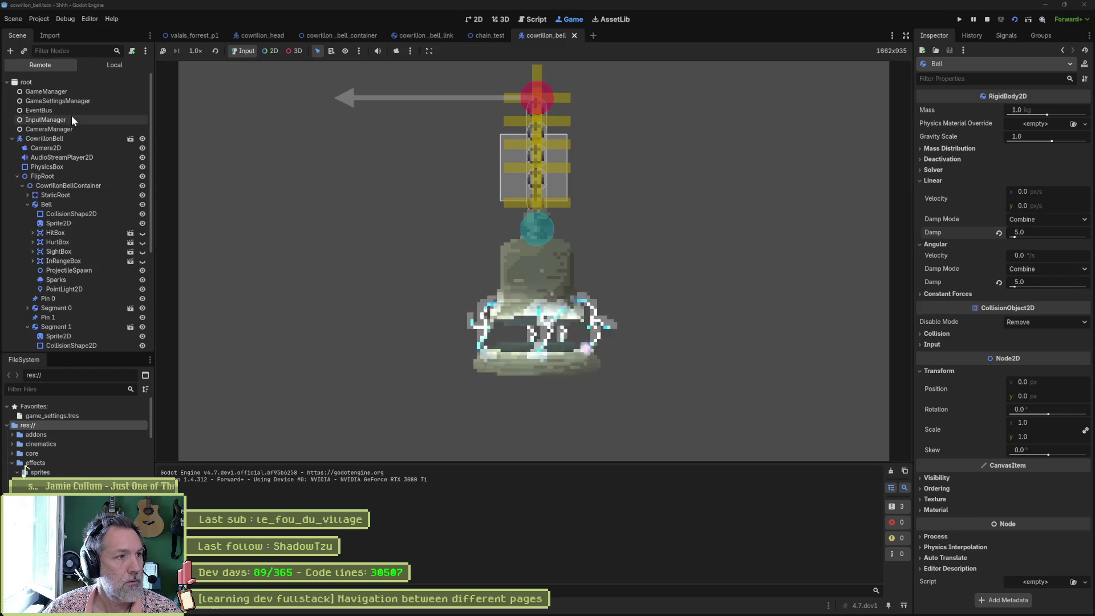
Step: Shift the running FlipRoot slightly right and inspect Segment 0's position
click(84, 176)
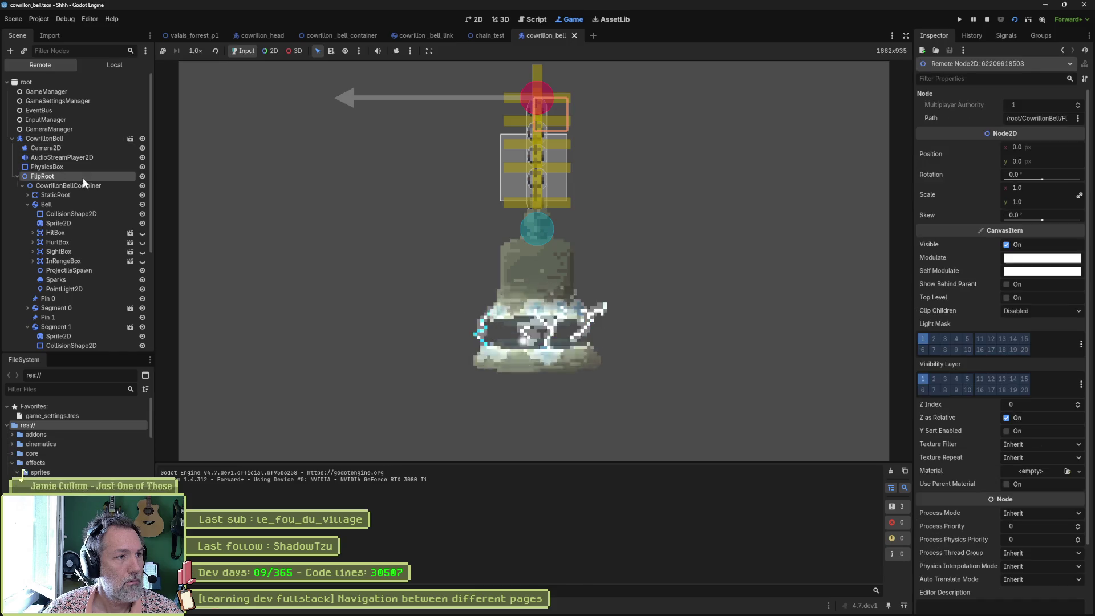
drag(1050, 150, 1061, 149)
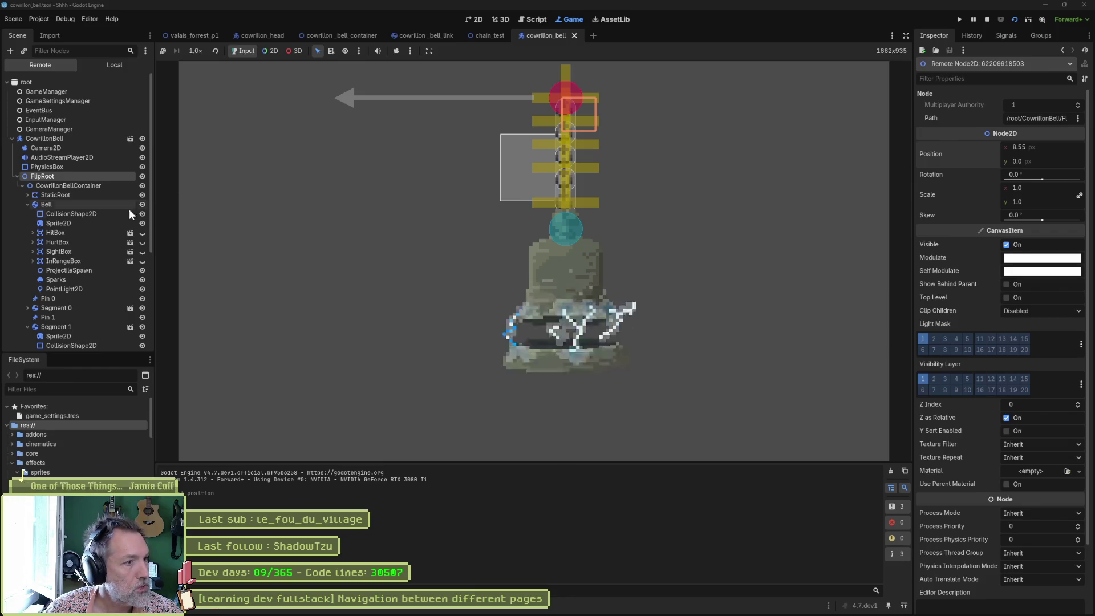
click(26, 204)
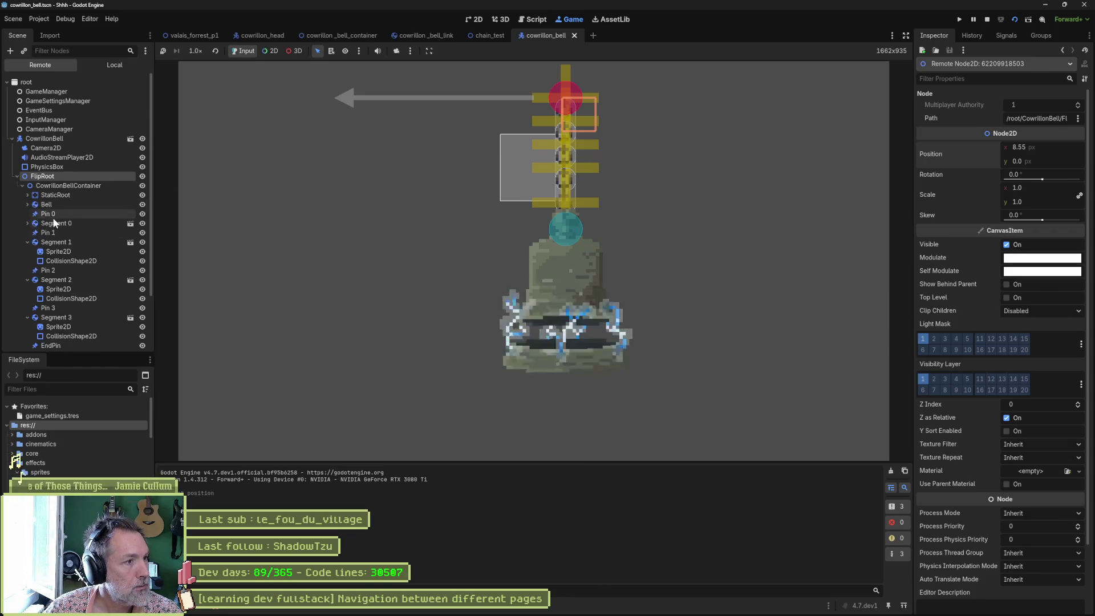
click(56, 223)
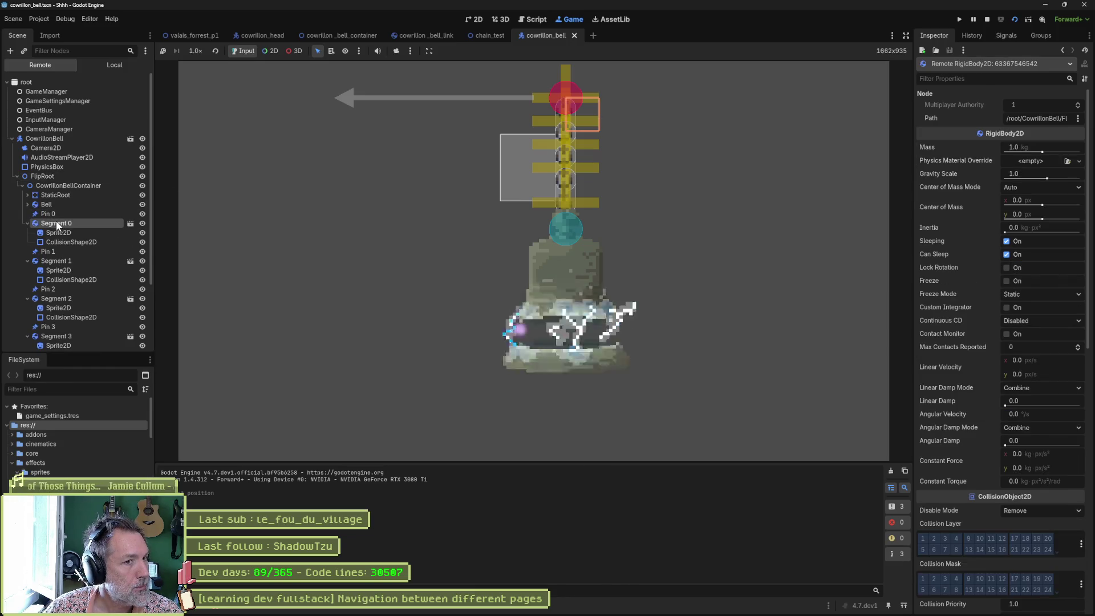
Step: Compare the positions of Segments 1–2 and Pins 0–1, then stop the game
click(56, 261)
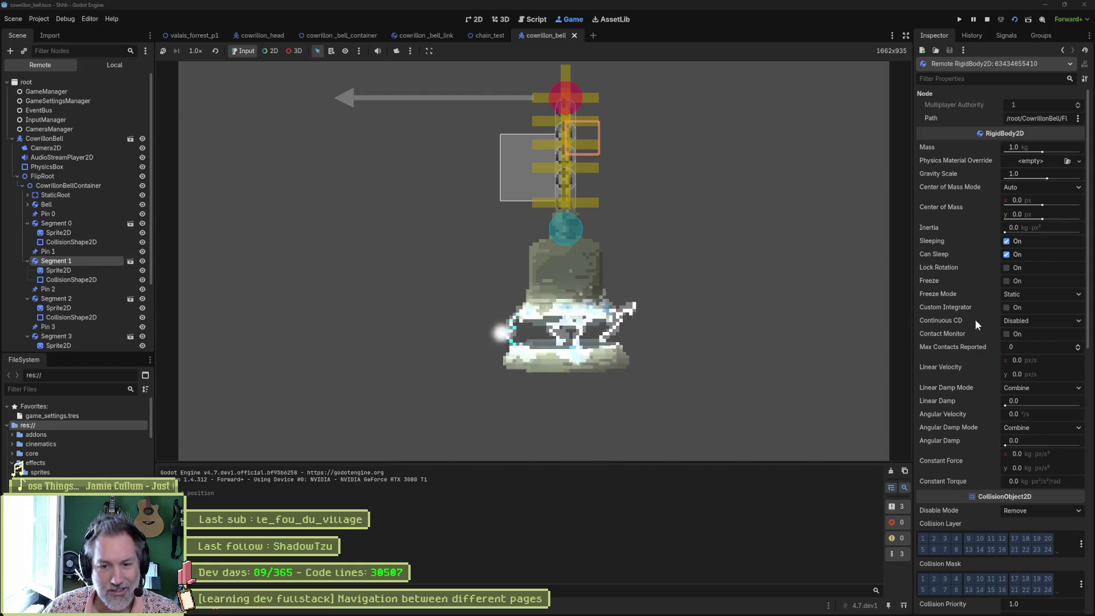
scroll(974, 320, down, 5)
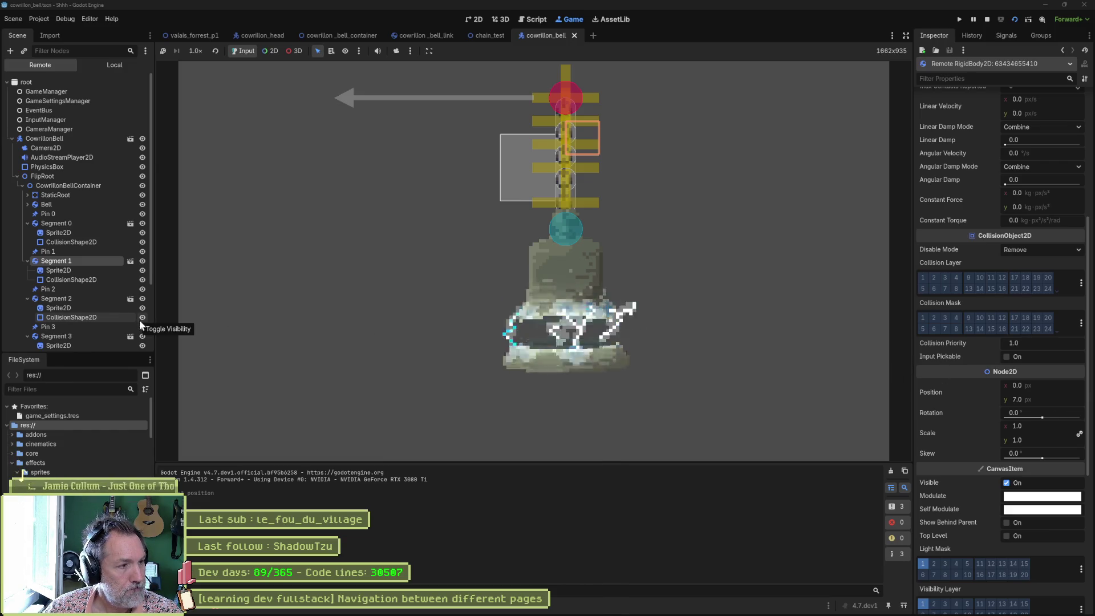
click(71, 297)
scroll(959, 274, down, 7)
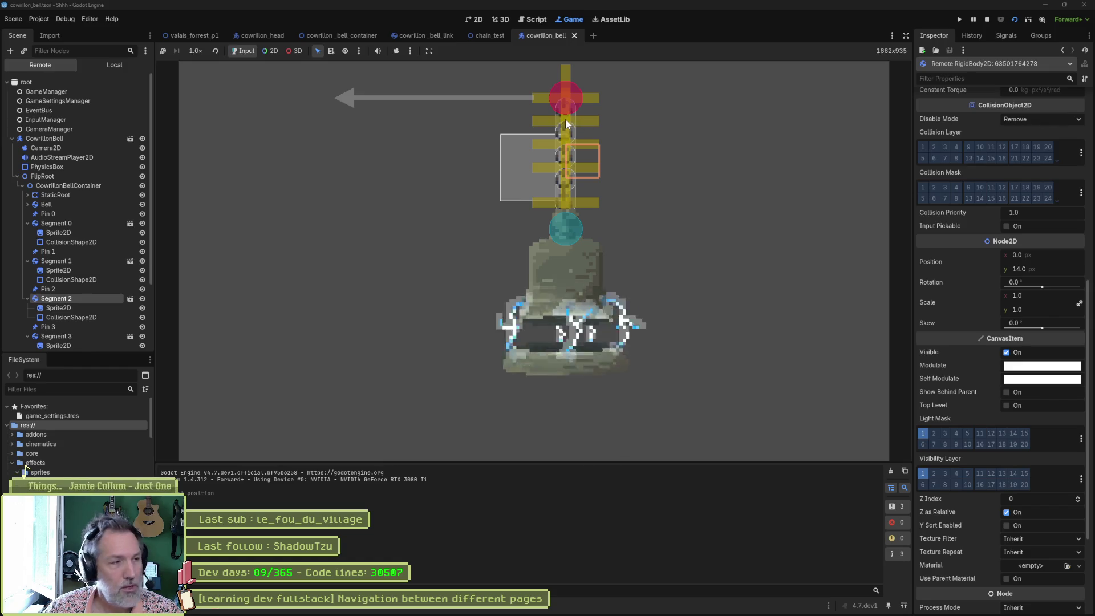
click(45, 252)
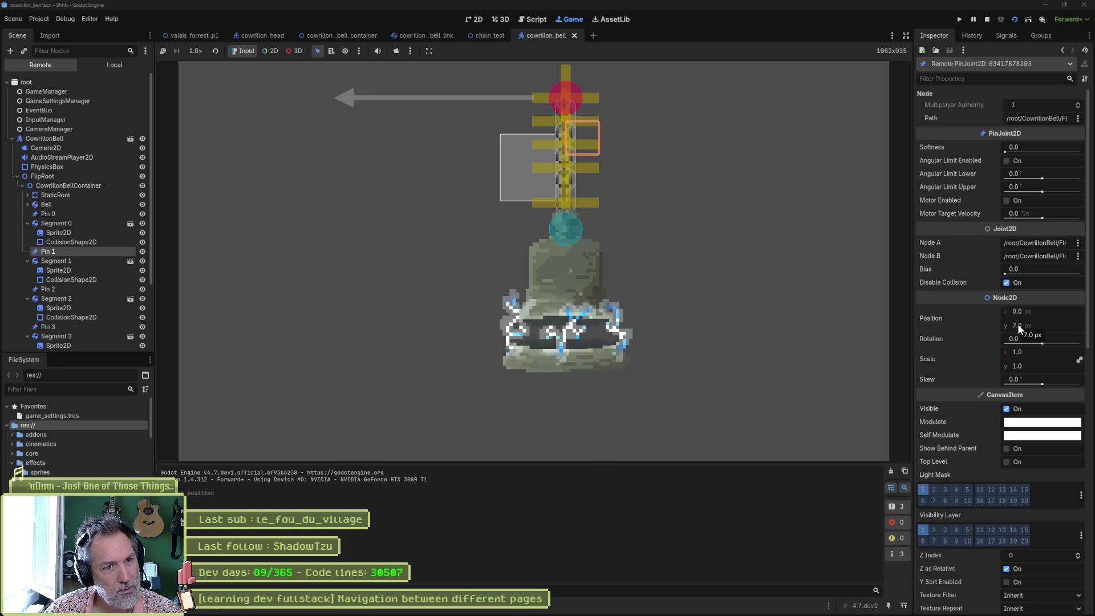
click(73, 211)
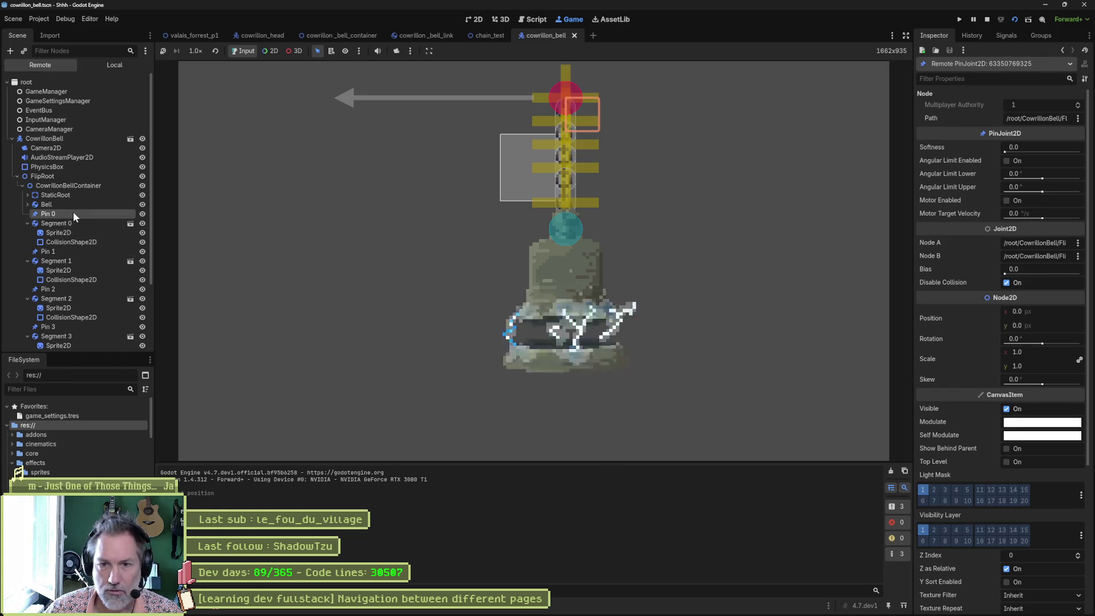
click(55, 251)
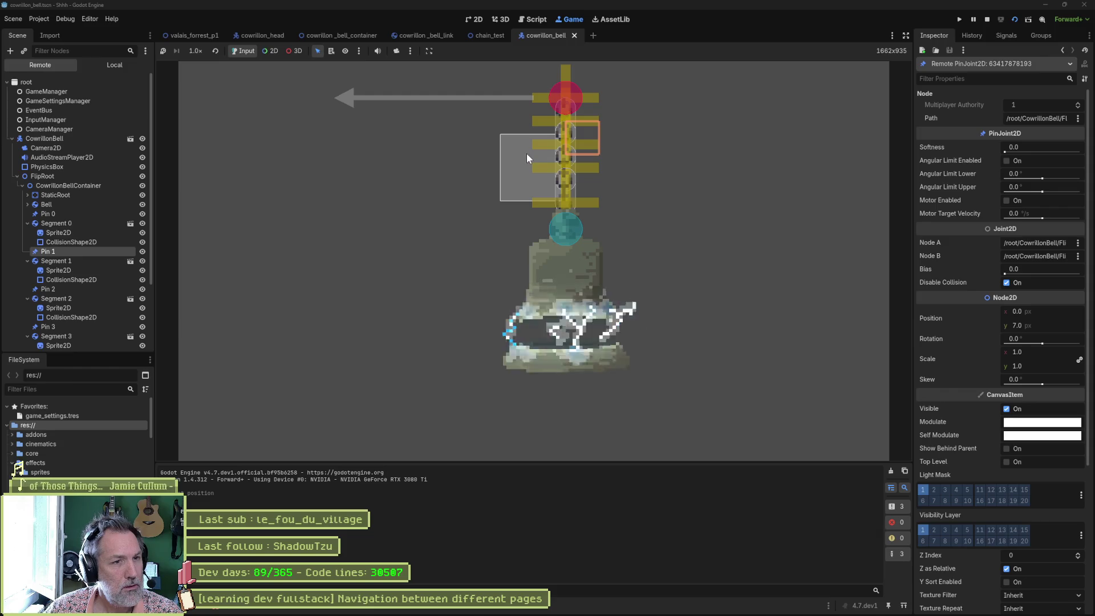
click(487, 35)
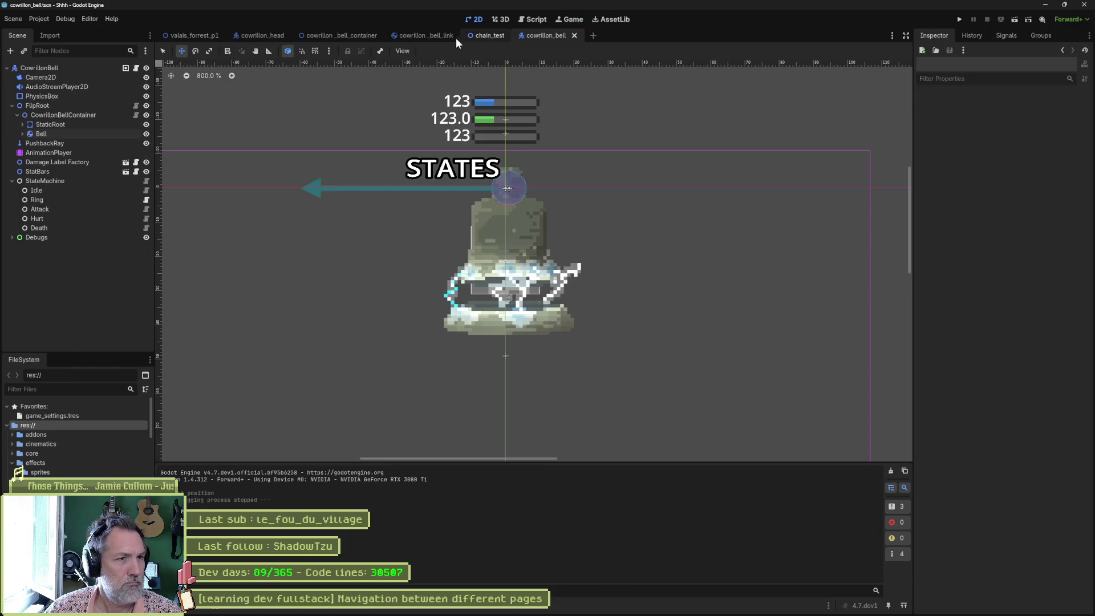
Step: In cowrillon_bell_container.gd, remove the parentheses around i in the pin position on line 83
click(433, 36)
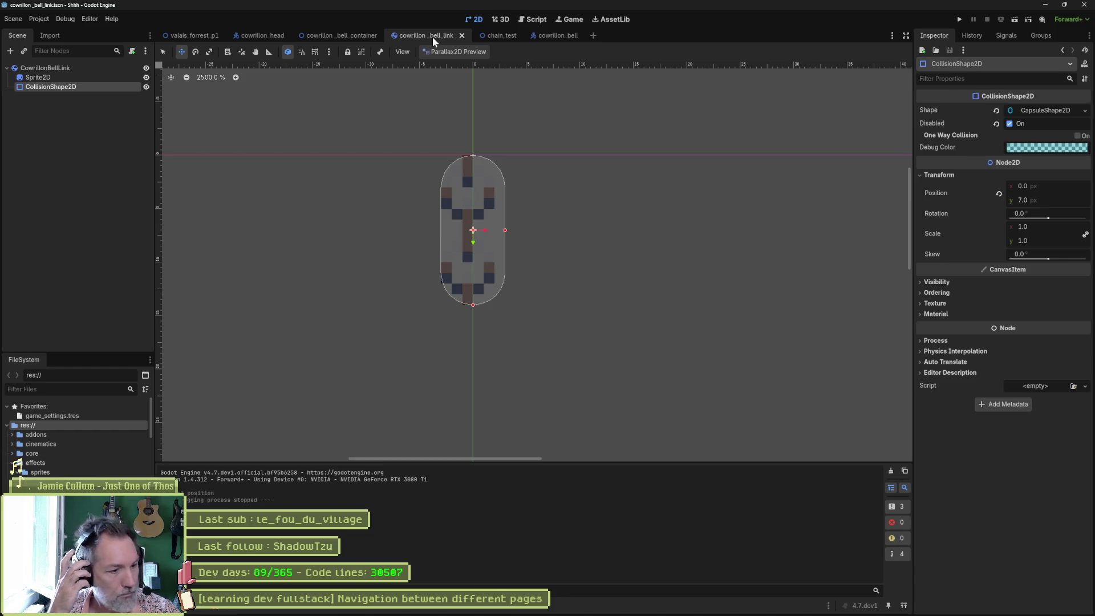
click(533, 19)
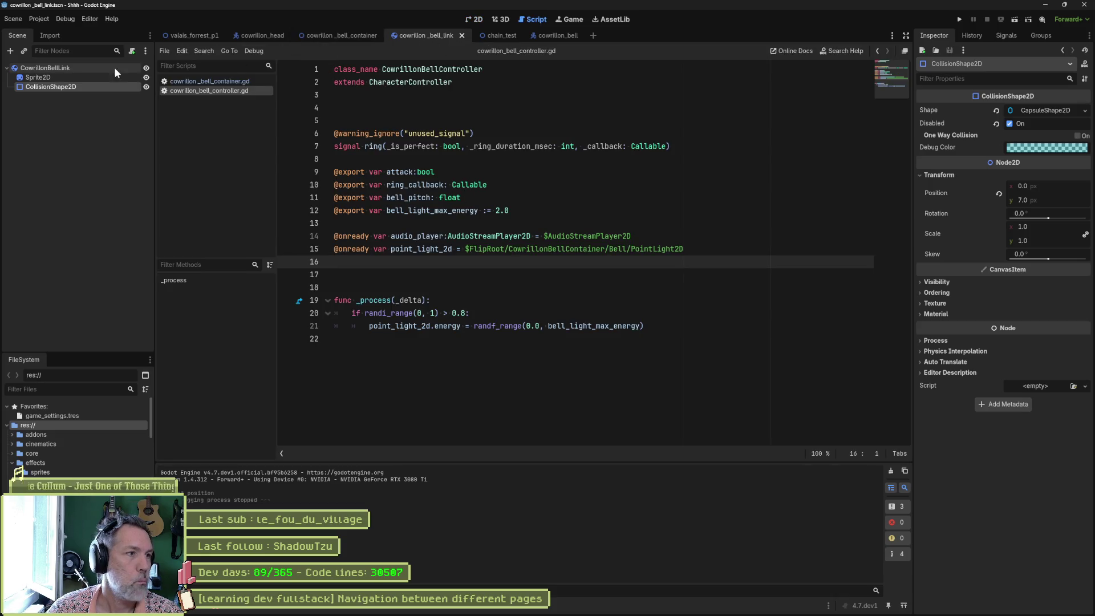
click(229, 83)
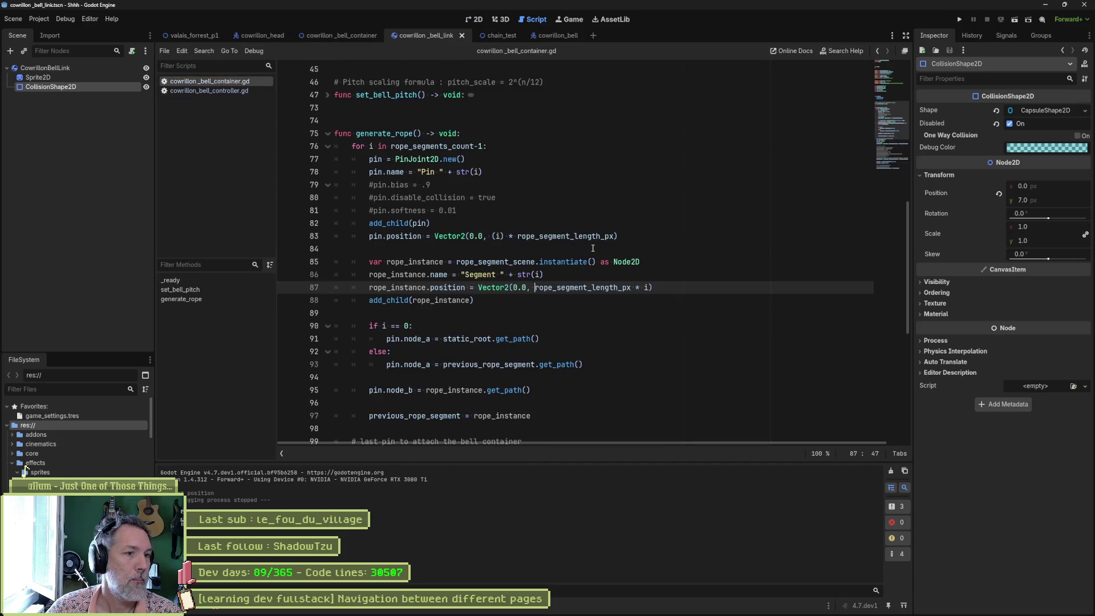
mouse_move(569, 257)
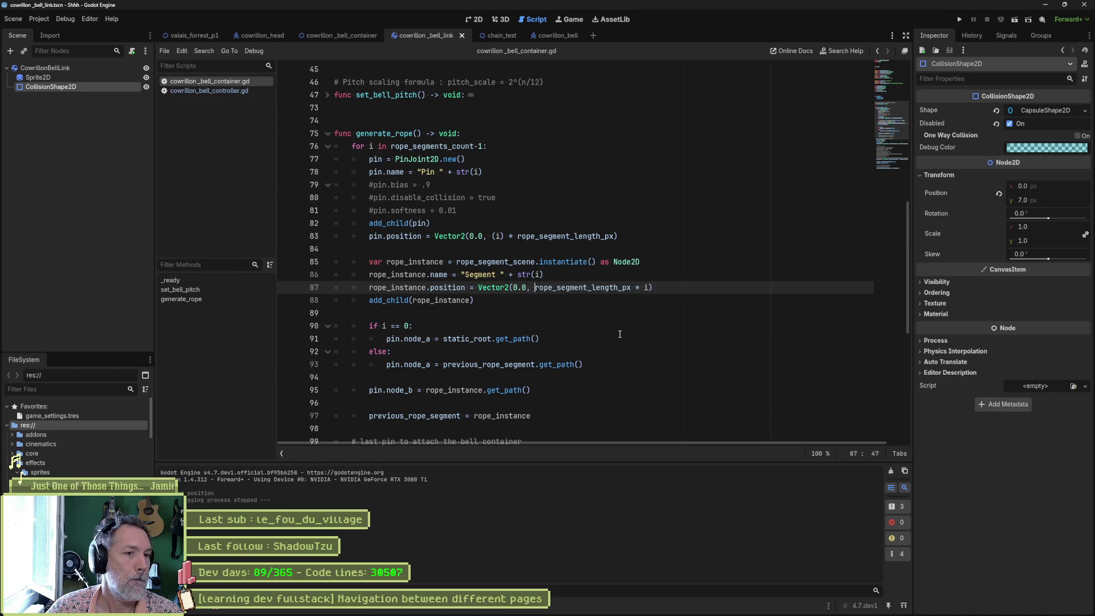
click(500, 236)
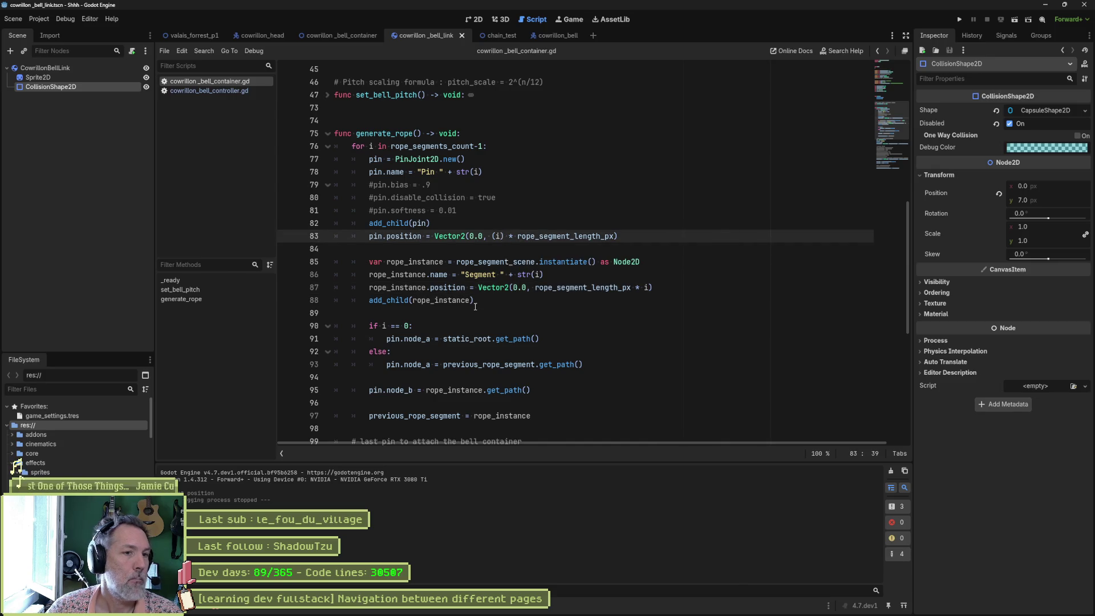
key(Delete)
key(Left)
key(BackSpace)
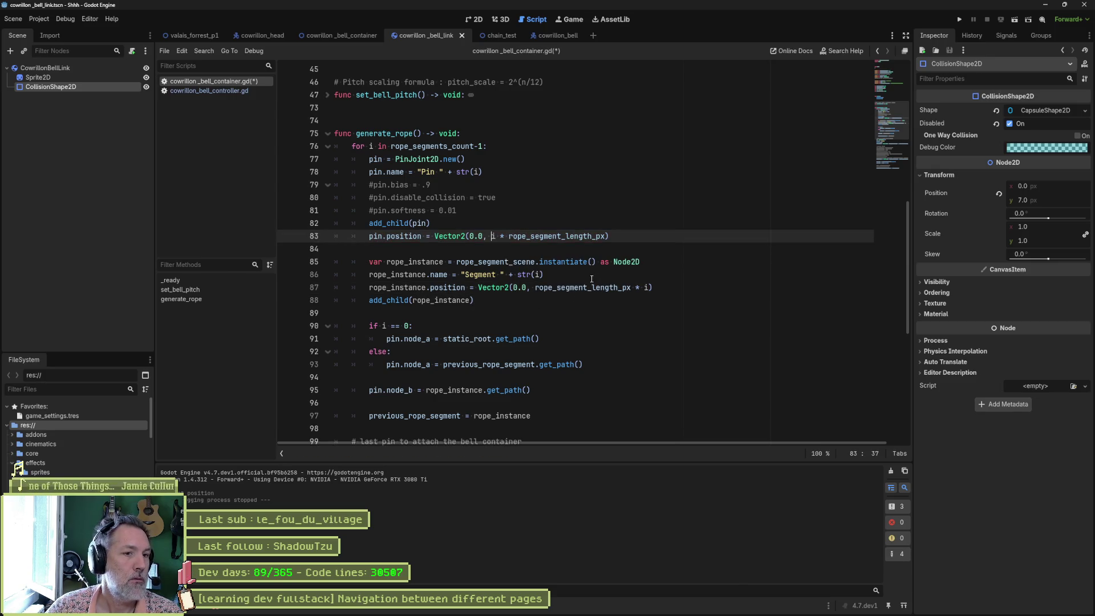
Step: Change line 87 to Vector2(0.0, i * rope_segment_length_px) and save the script
click(535, 288)
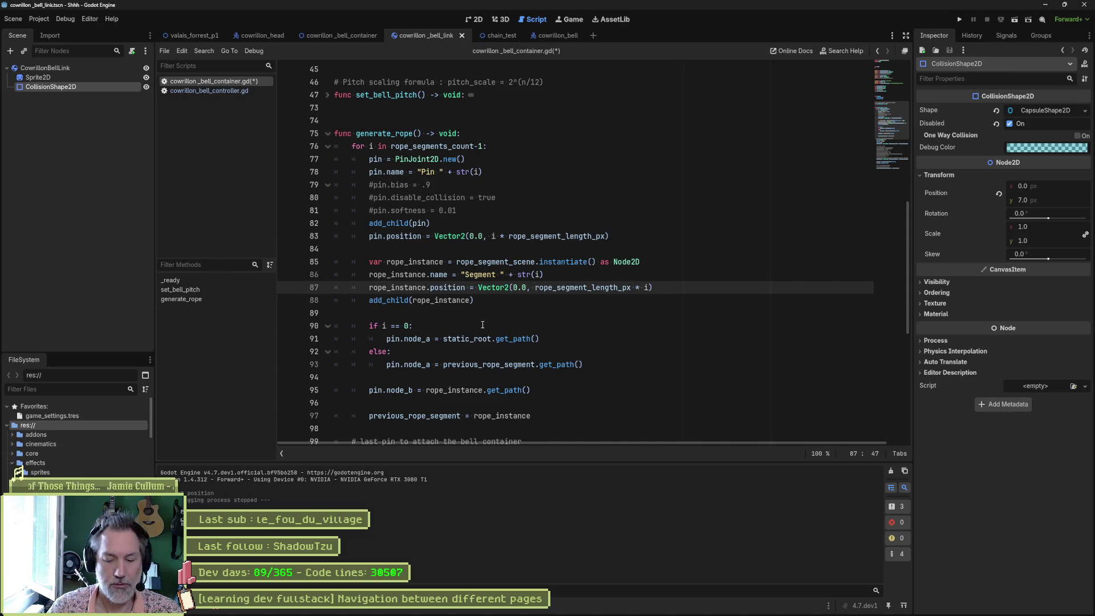
text(i *)
key(End)
key(Left)
key(Left)
key(BackSpace)
key(BackSpace)
key(BackSpace)
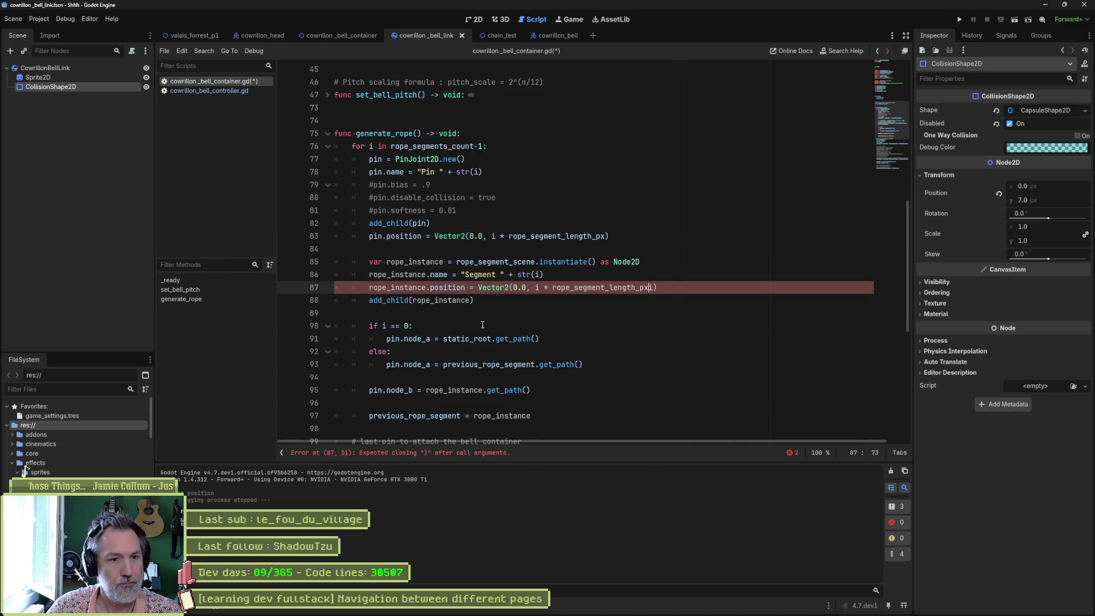
key(Delete)
key(ctrl+s)
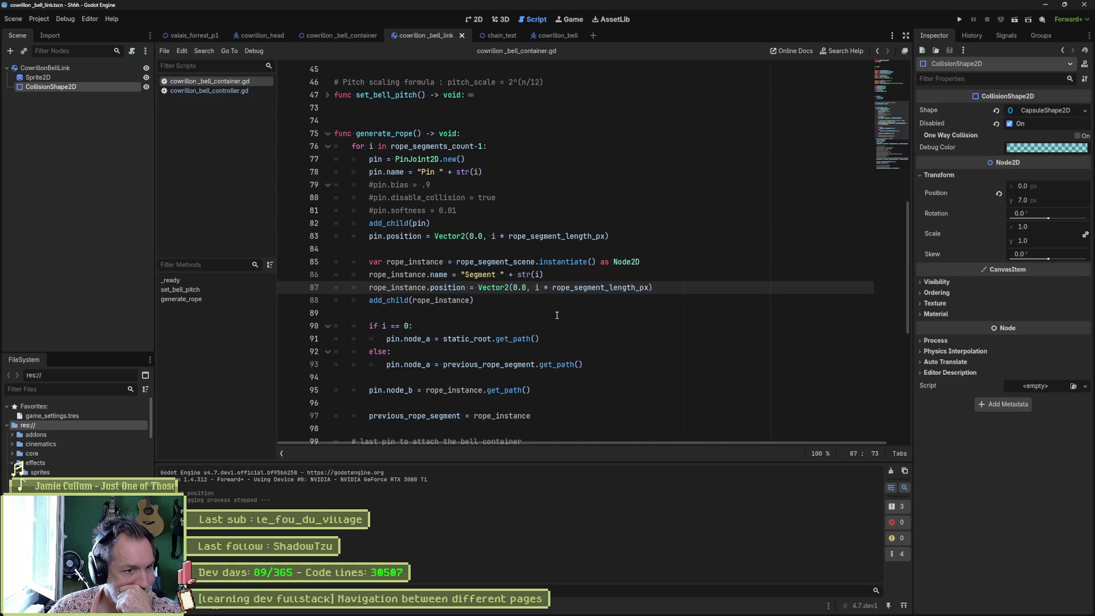
click(473, 22)
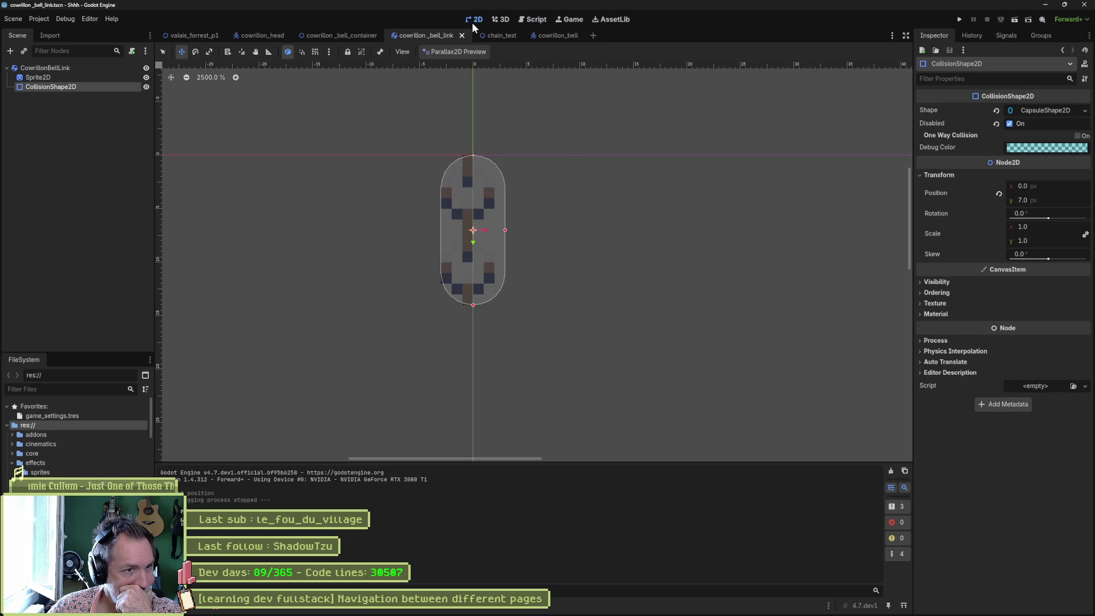
click(71, 67)
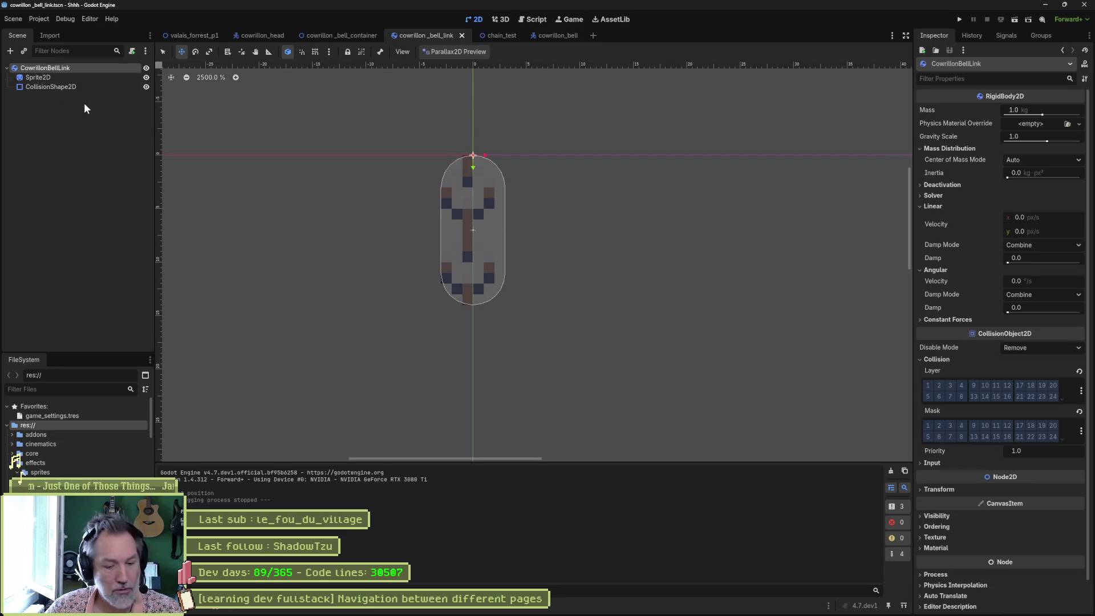
key(ctrl+a)
text(marker)
key(Return)
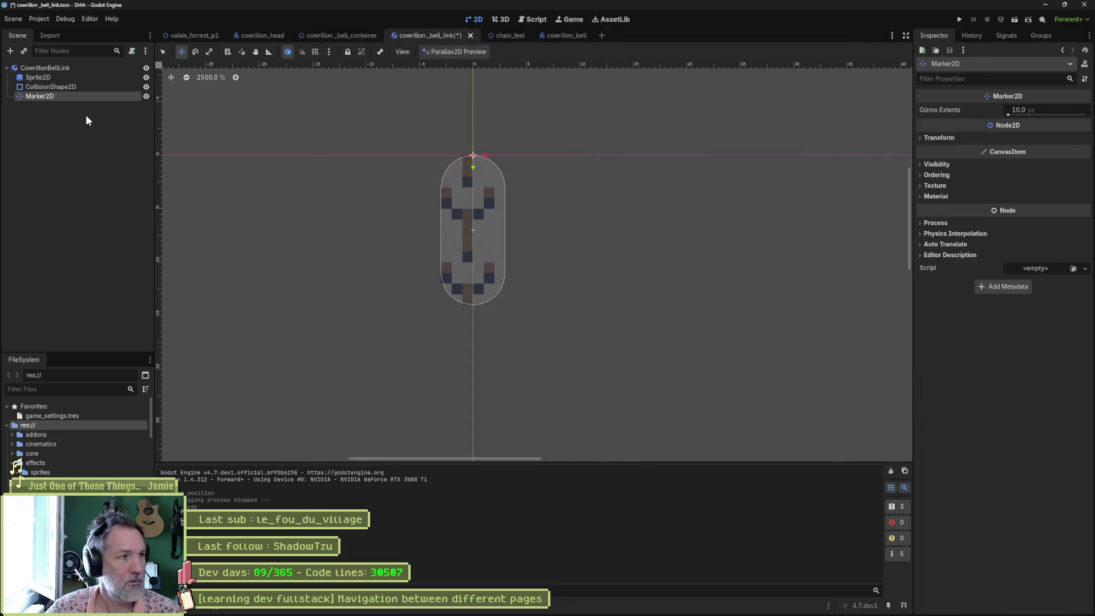
click(963, 138)
click(1048, 164)
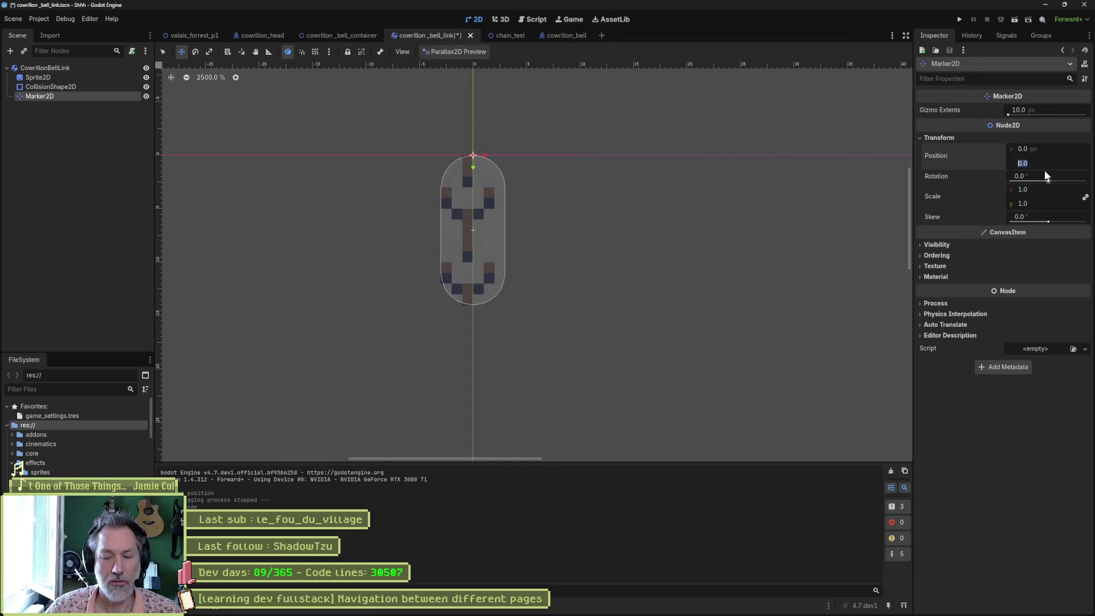
text(7)
key(Return)
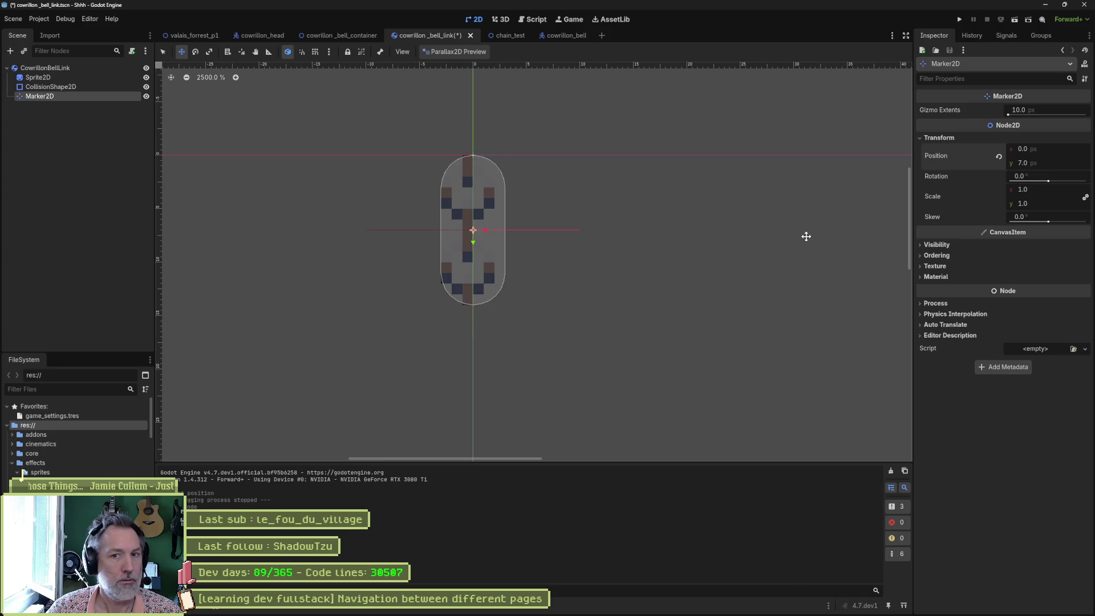
drag(473, 241, 469, 314)
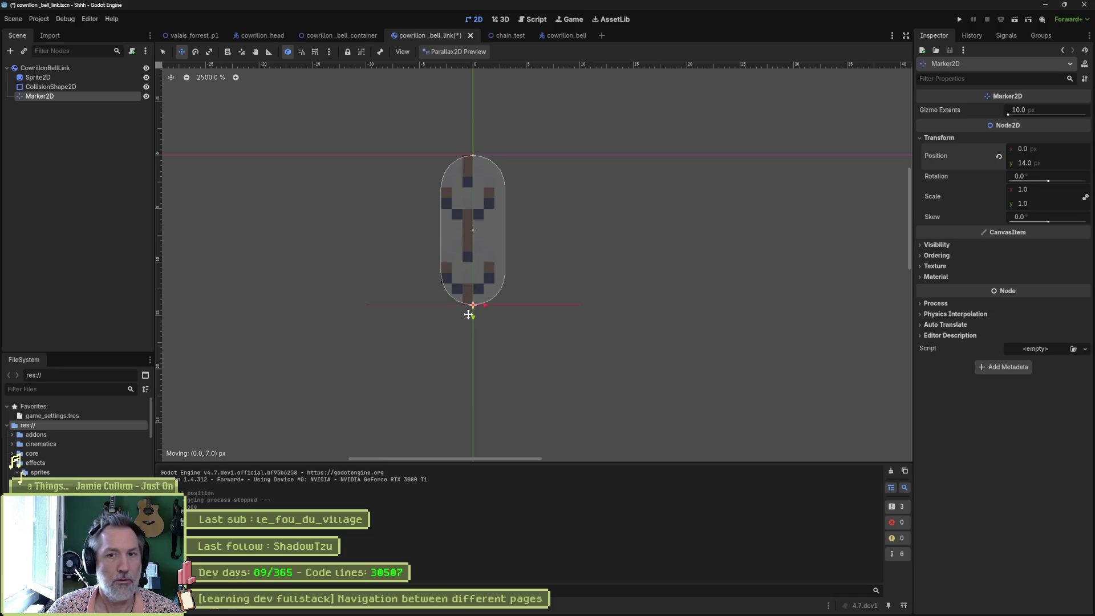
click(87, 134)
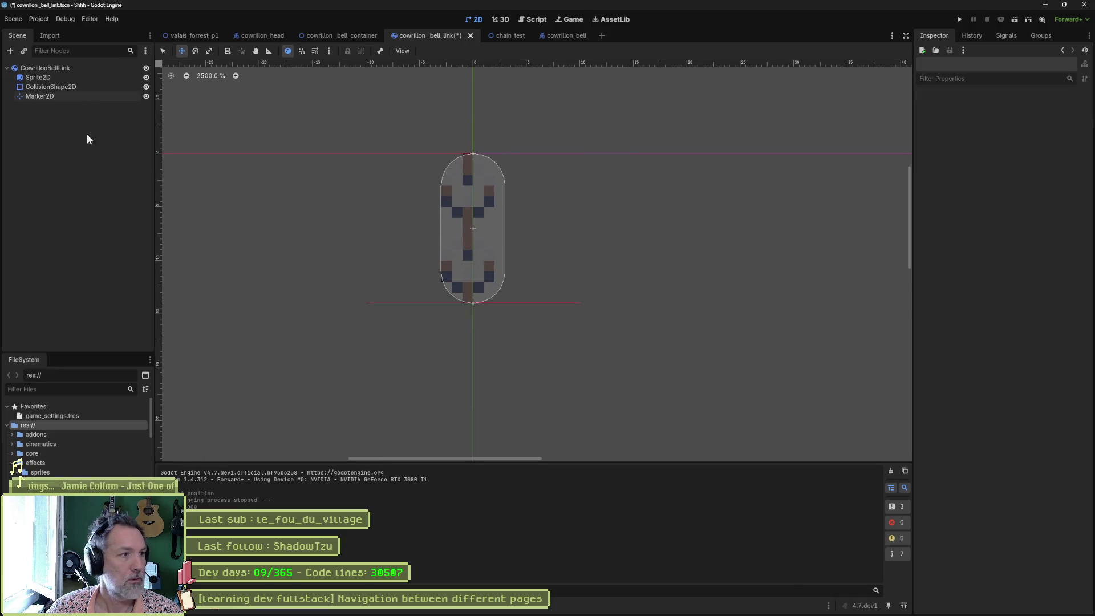
key(Delete)
key(Return)
key(ctrl+s)
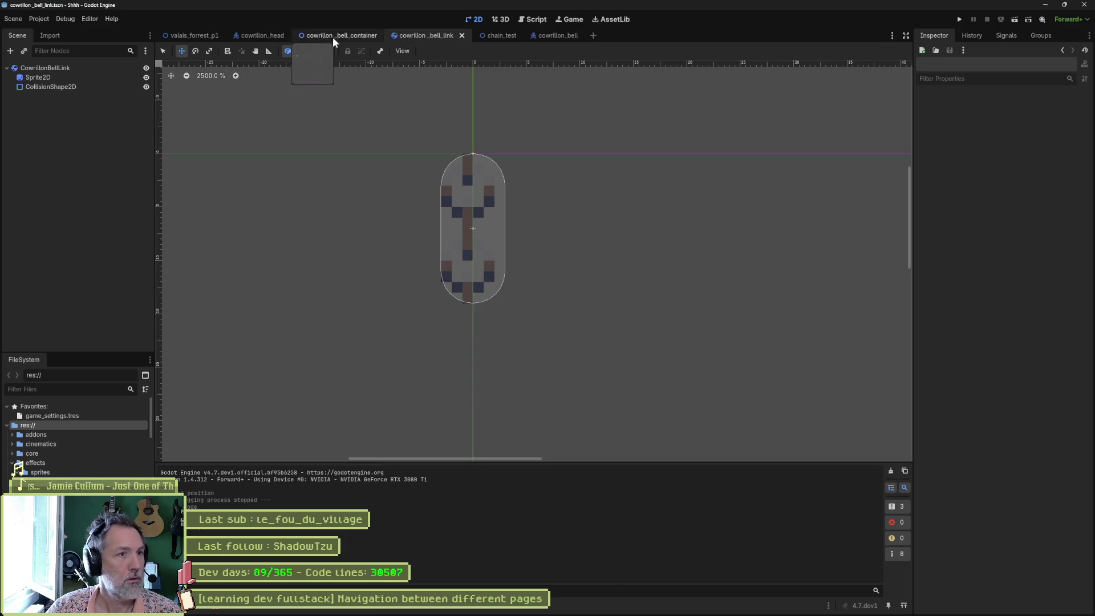
Step: Set CowrillonBellContainer's Rope Segment Length to 14 in cowrillon_bell and run the scene
click(551, 35)
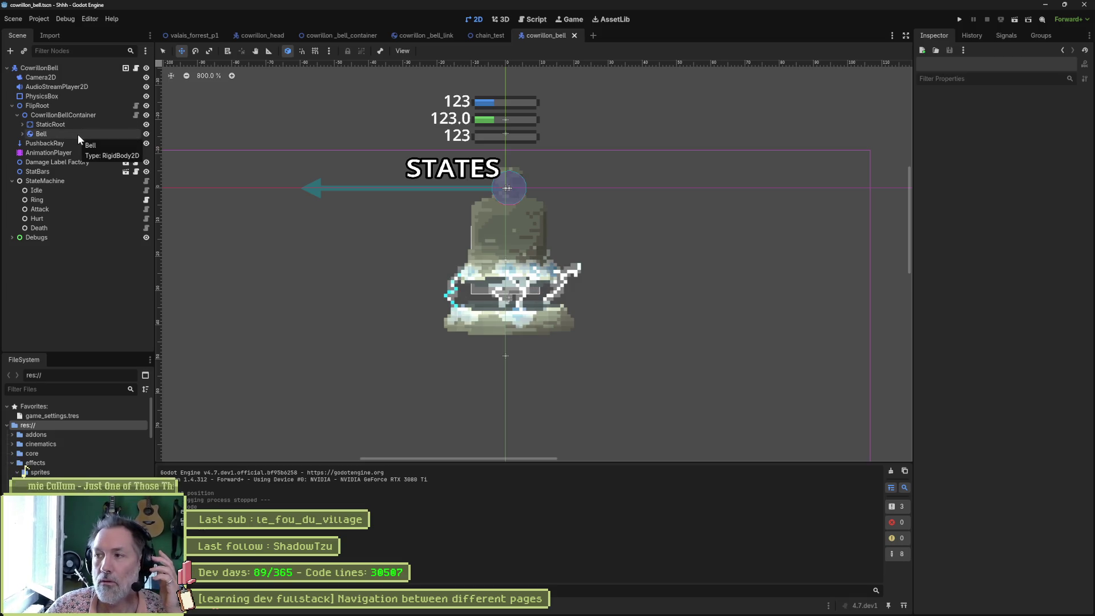
click(96, 111)
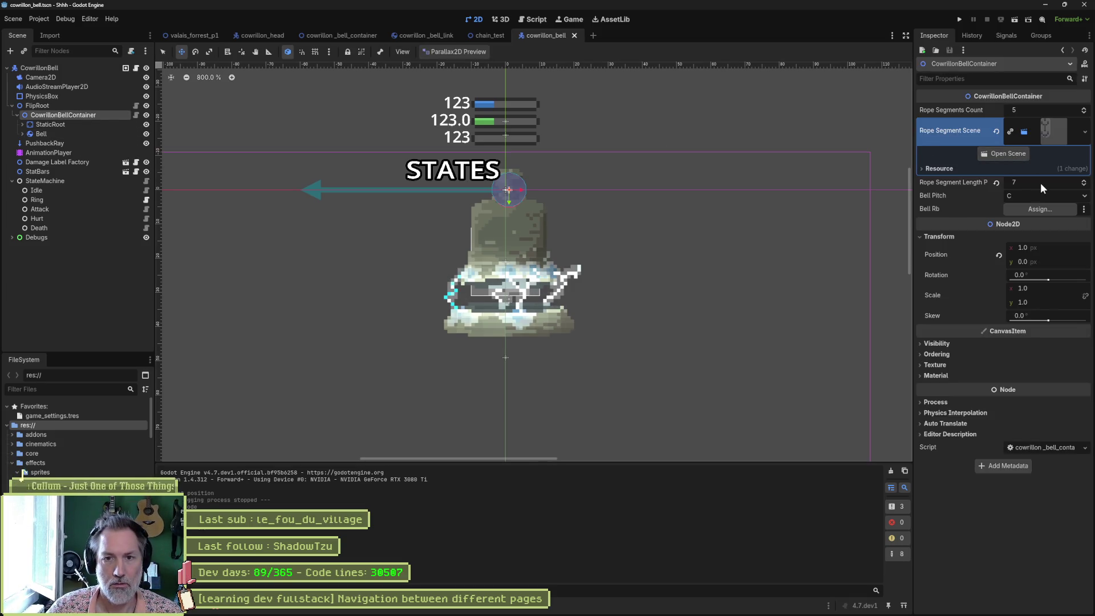
click(1030, 182)
text(14)
key(Return)
key(F6)
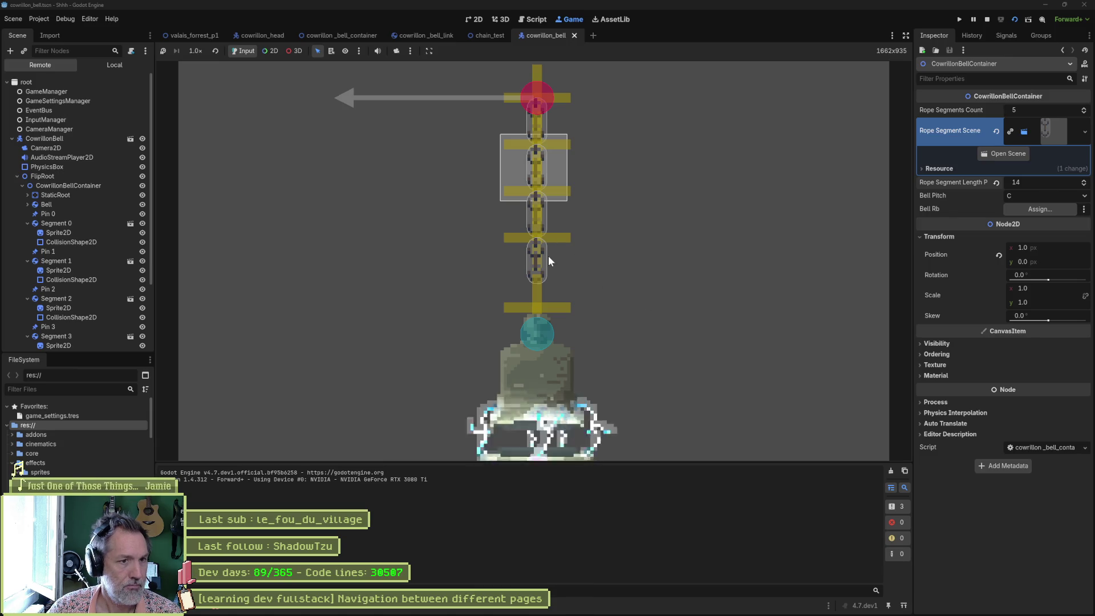
Step: Drag the running FlipRoot's x sideways to swing the bell, inspect Pin 3 and EndPin, then stop
click(76, 185)
click(52, 176)
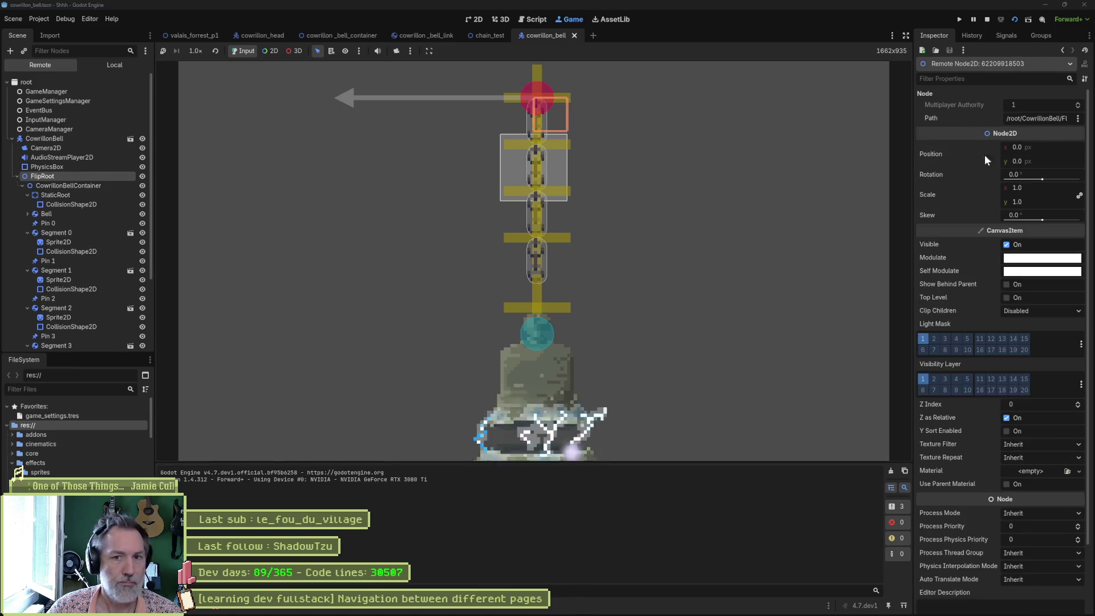
drag(1055, 146, 1032, 147)
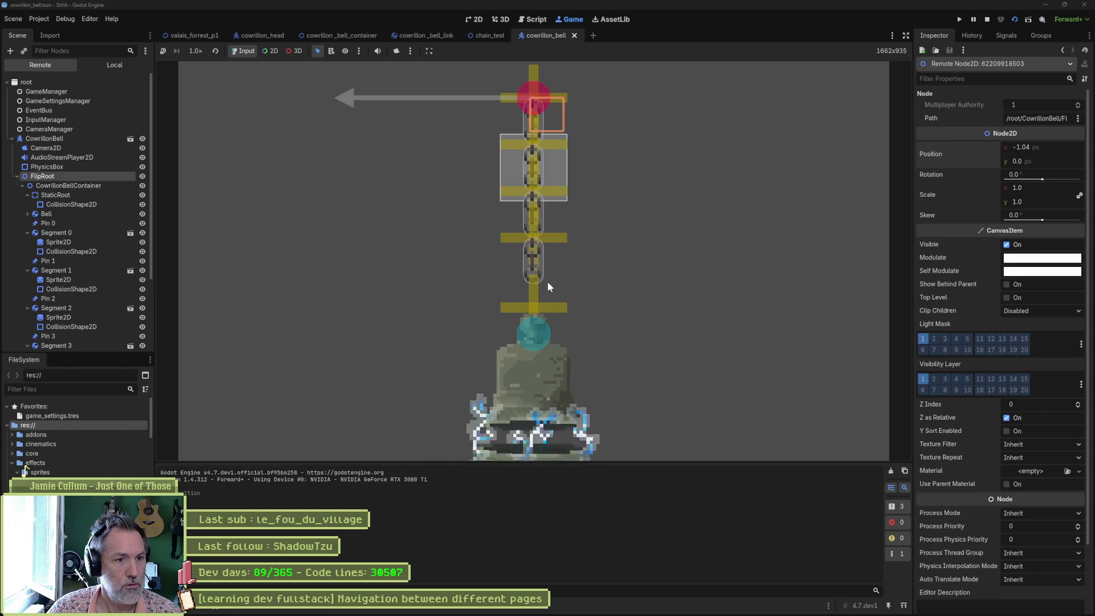
scroll(98, 274, down, 3)
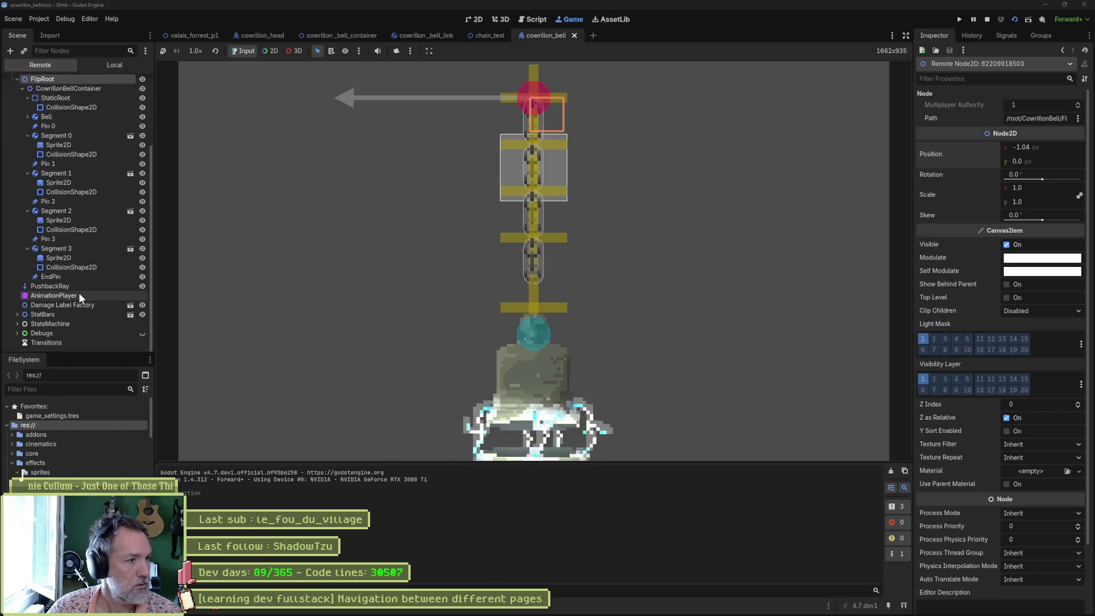
click(63, 240)
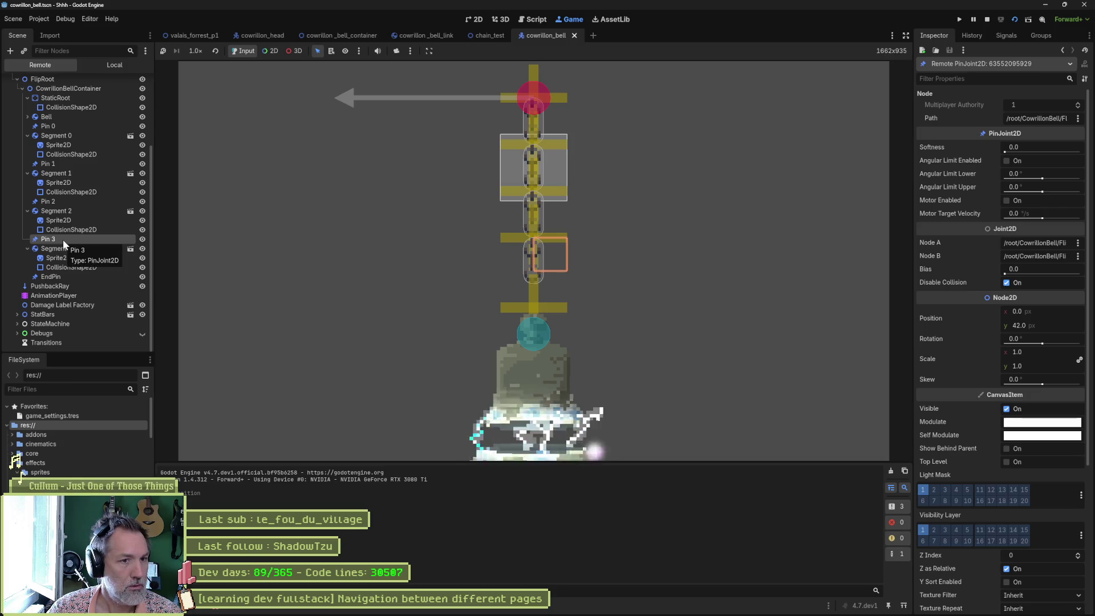
click(67, 276)
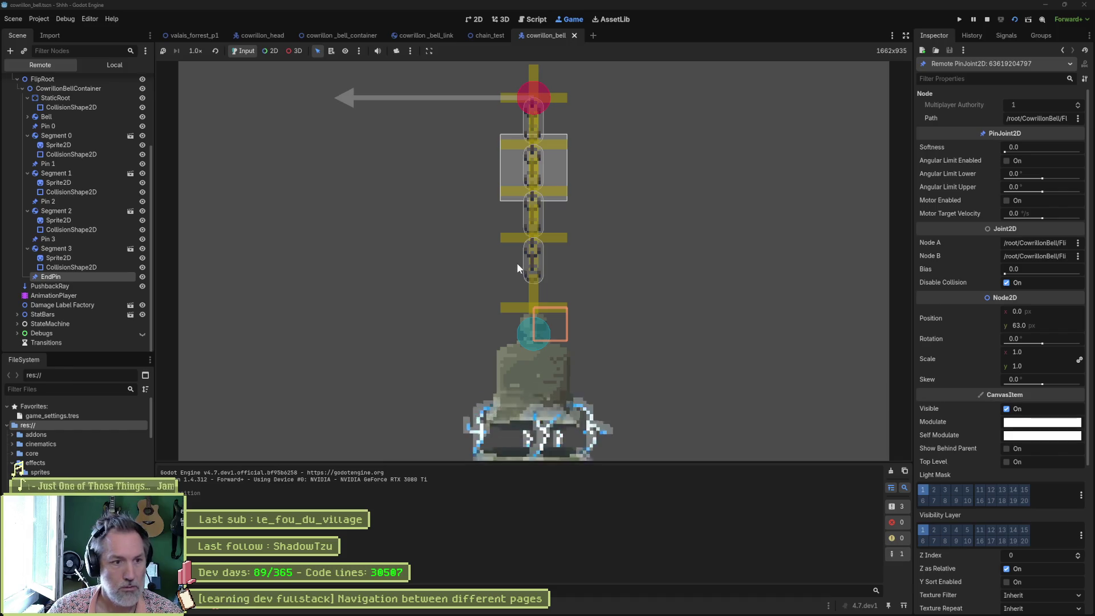
click(530, 20)
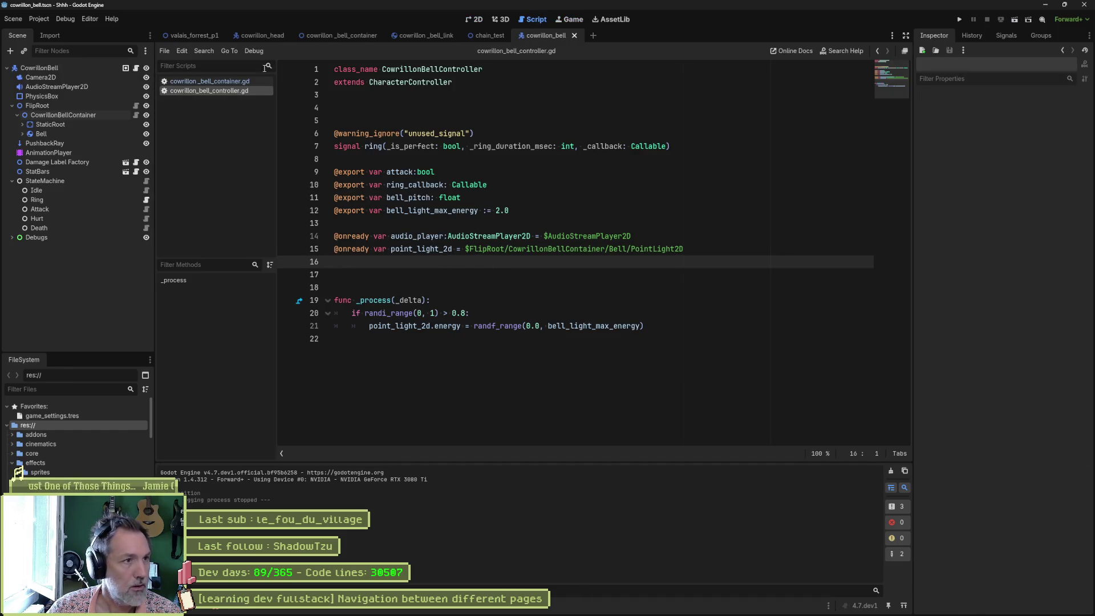
Step: In the container script, strip the extra parentheses and half-length offset from the EndPin position on line 103
click(222, 81)
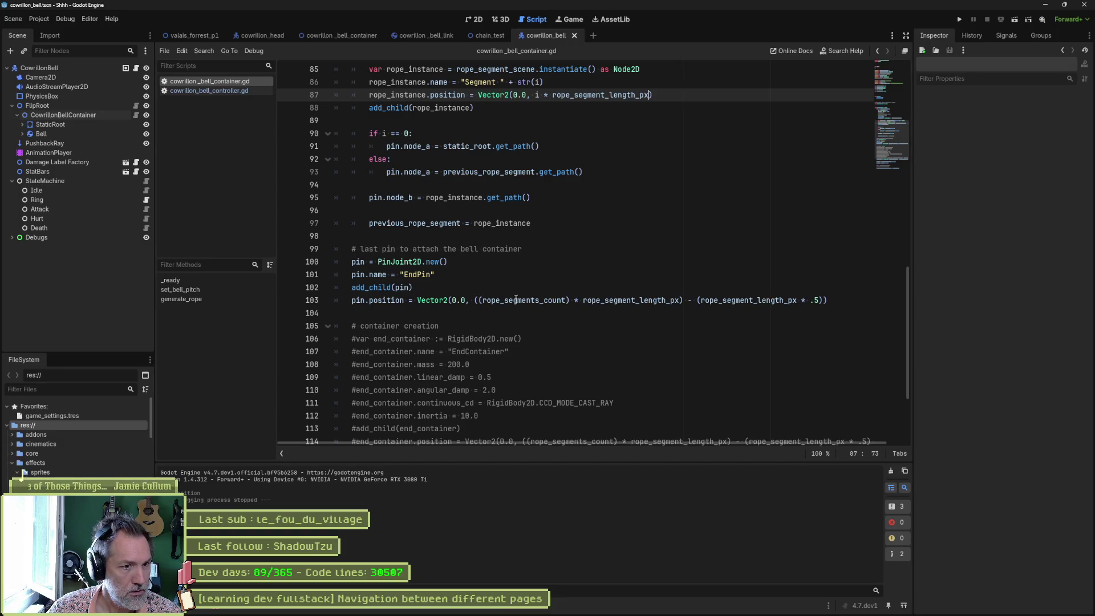
click(475, 300)
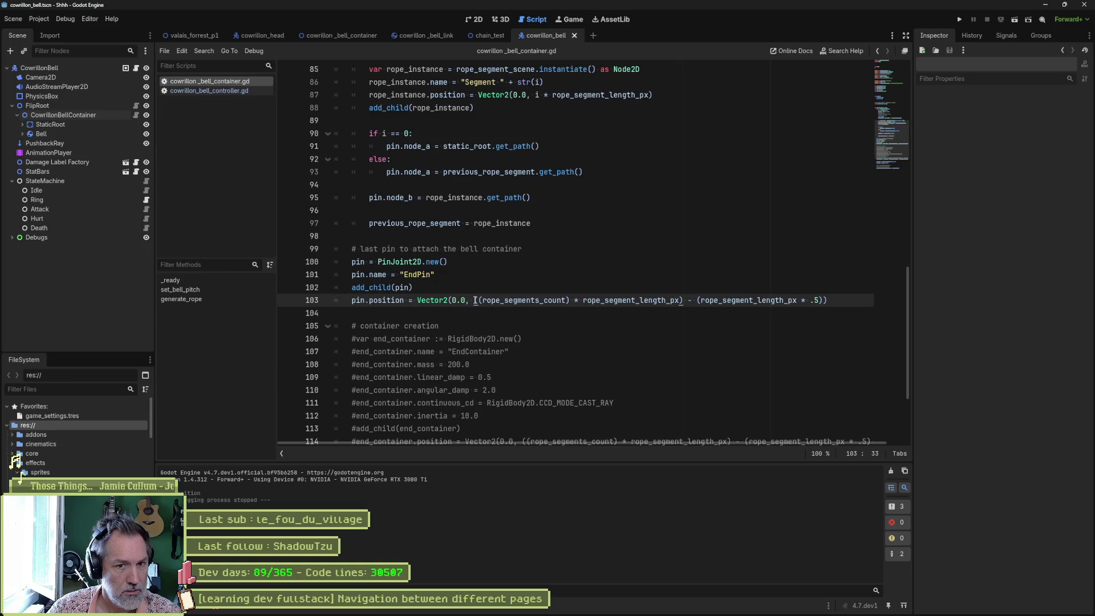
key(Right)
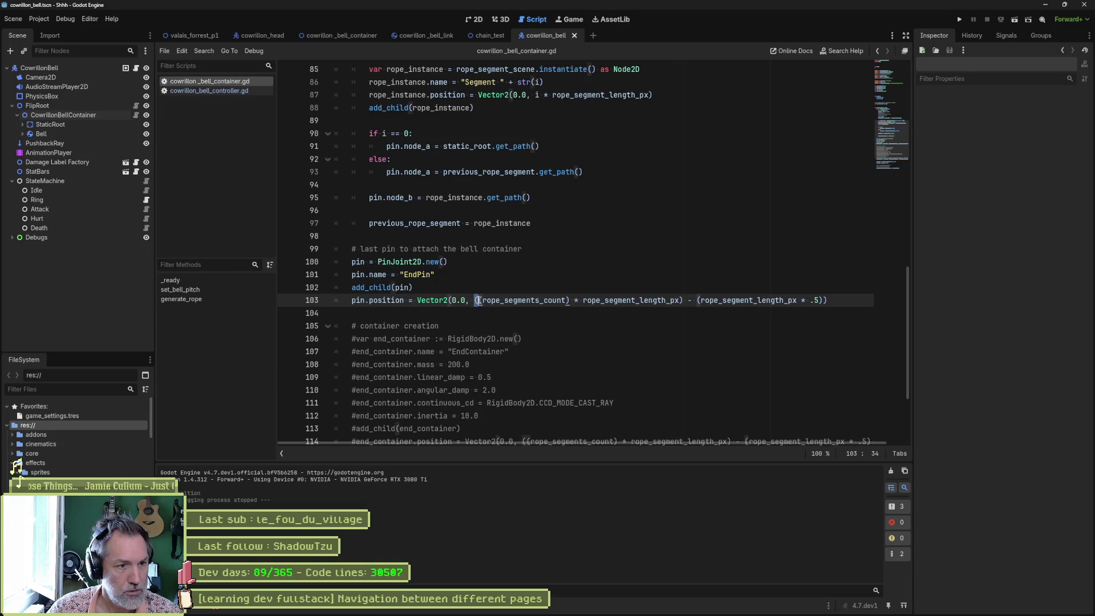
key(Right)
key(BackSpace)
key(BackSpace)
key(ctrl+Right)
key(Delete)
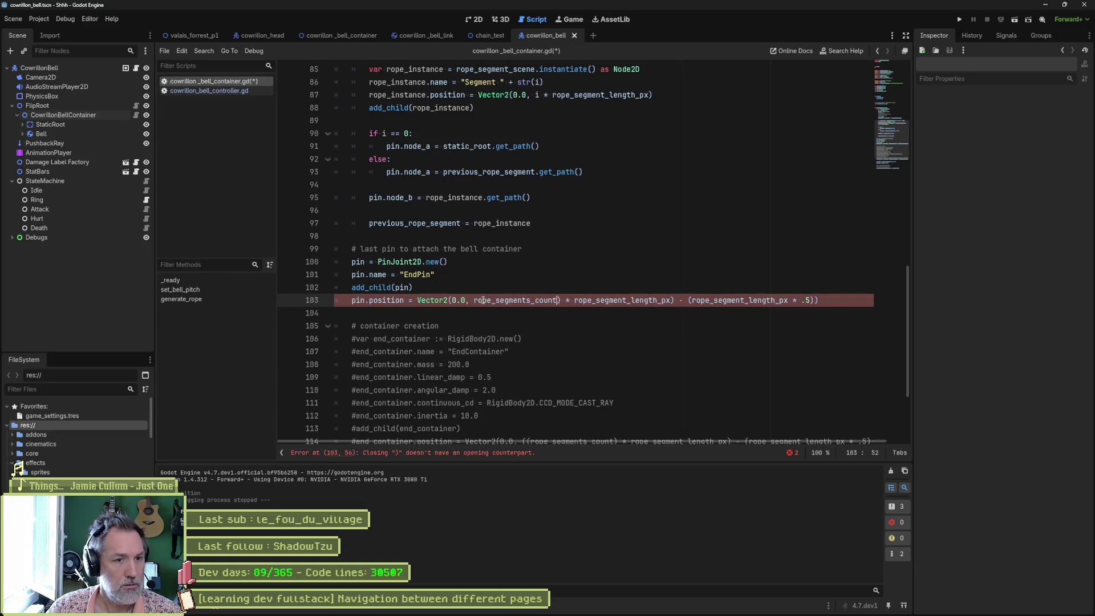
key(ctrl+Right)
key(ctrl+Right)
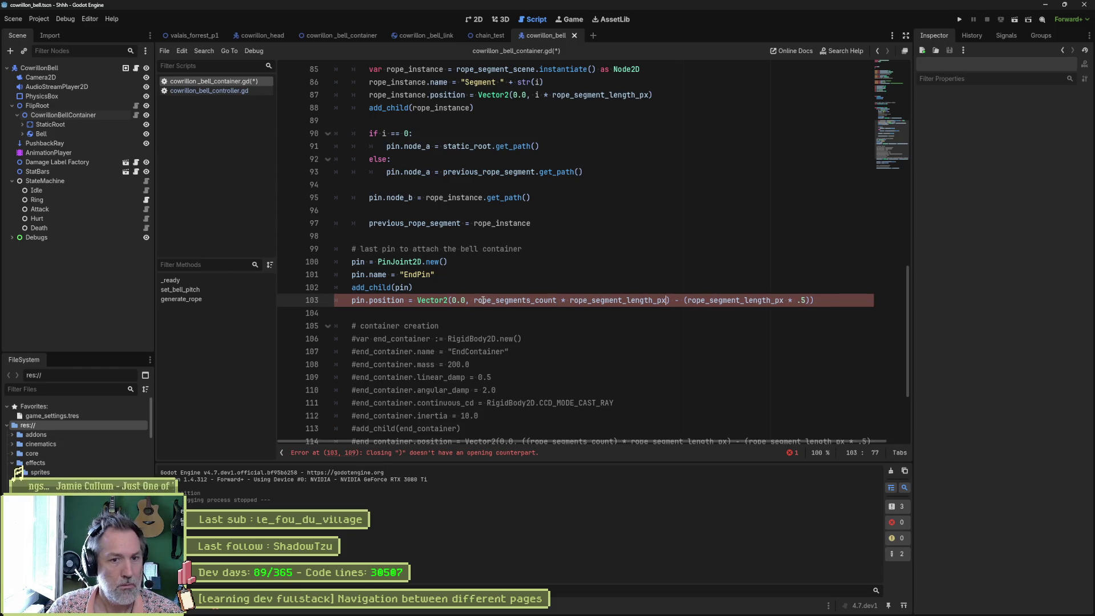
key(shift+End)
key(Delete)
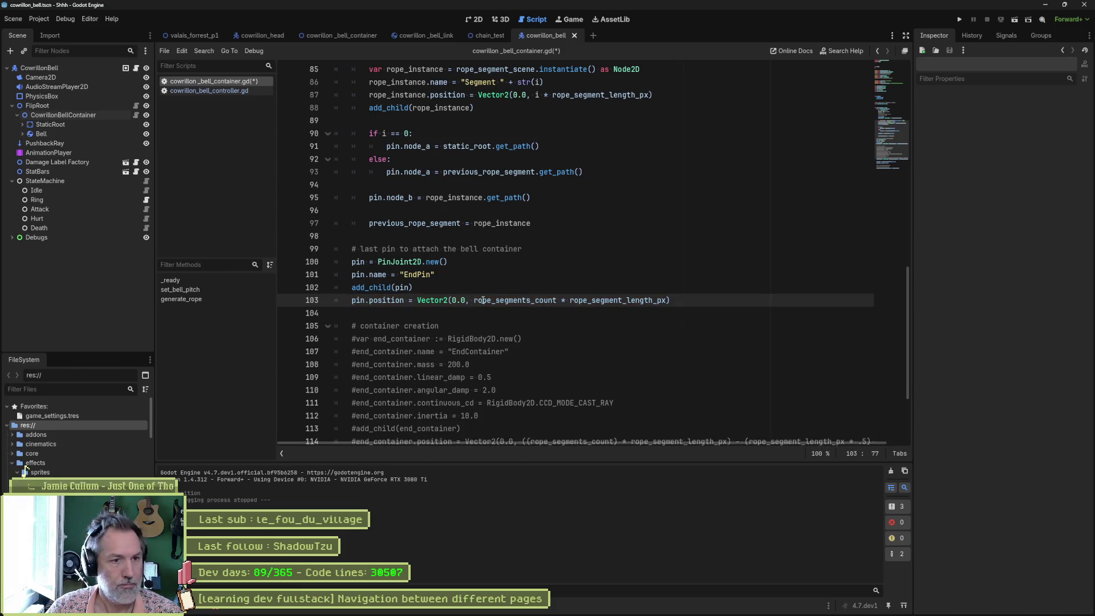
Step: Test-run the scene, then wrap rope_segments_count-1 in parentheses on line 103 and test again
key(F6)
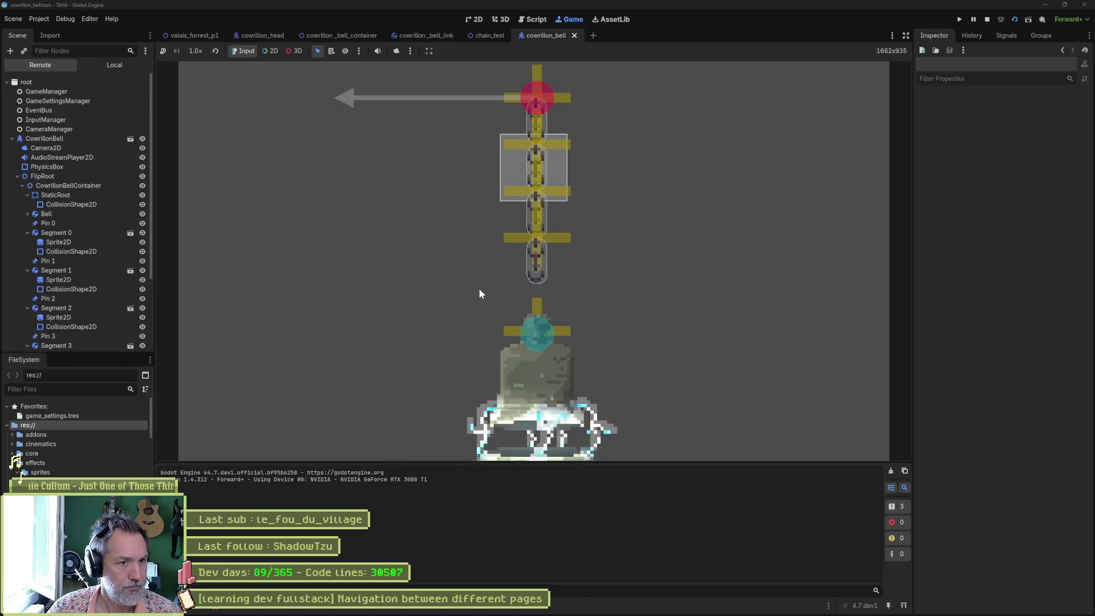
key(F8)
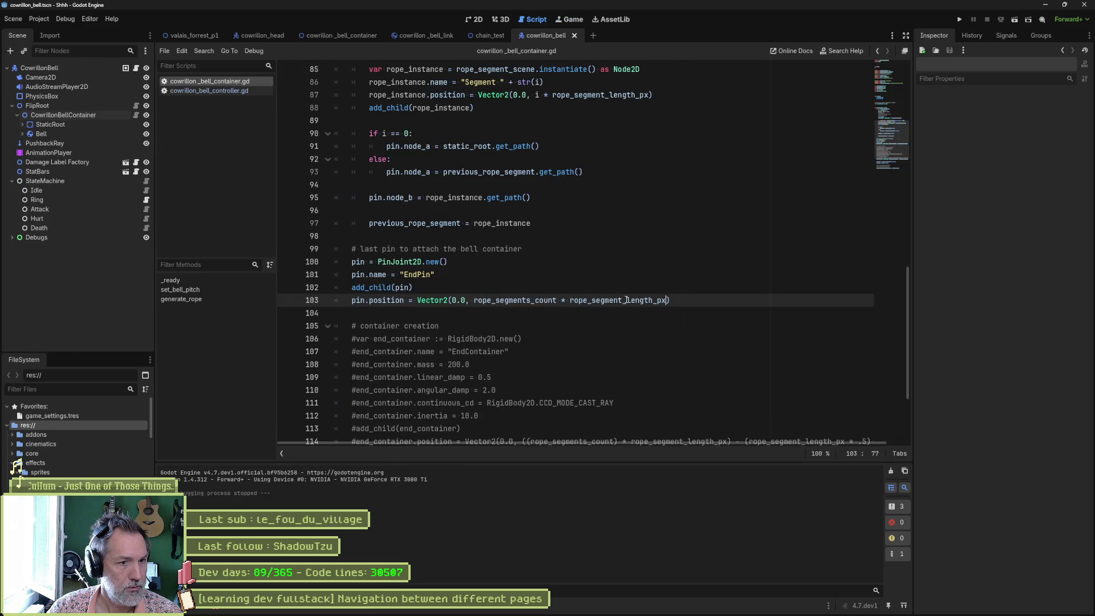
key(F6)
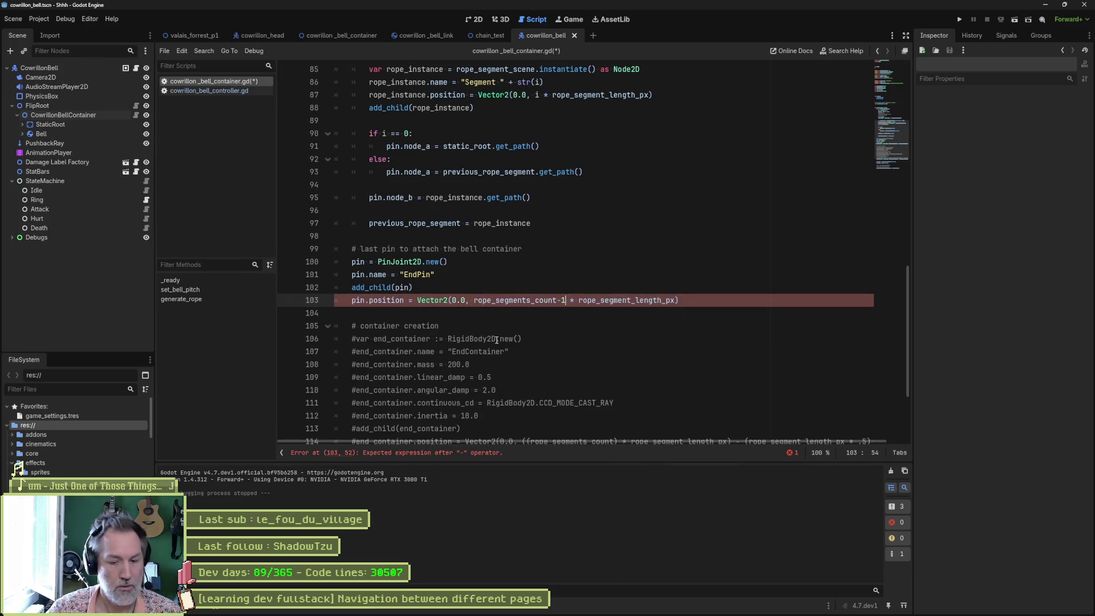
key(F8)
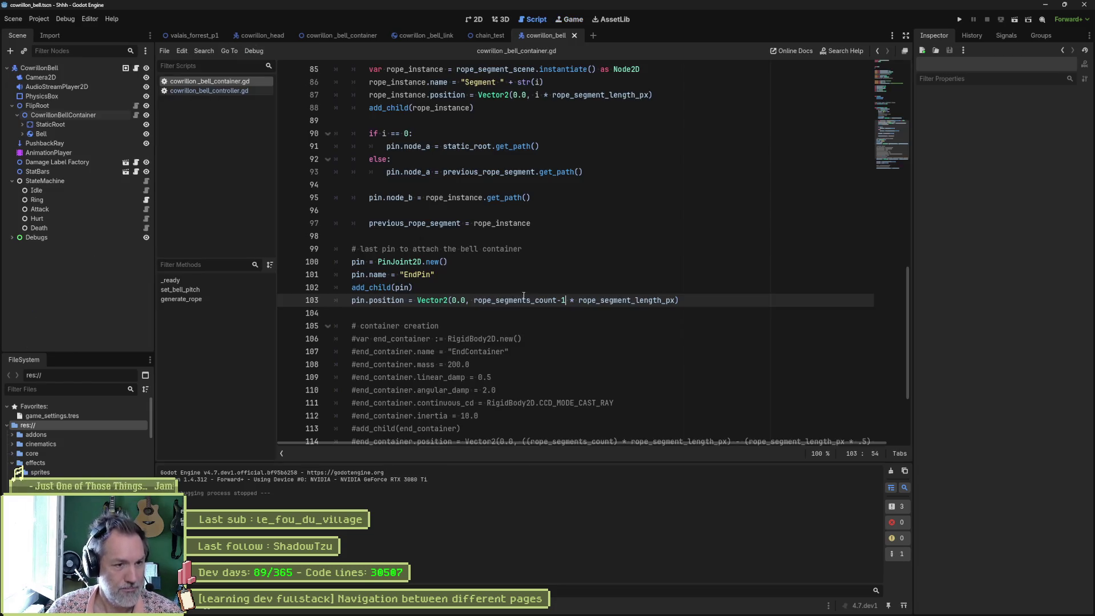
click(478, 300)
text(()
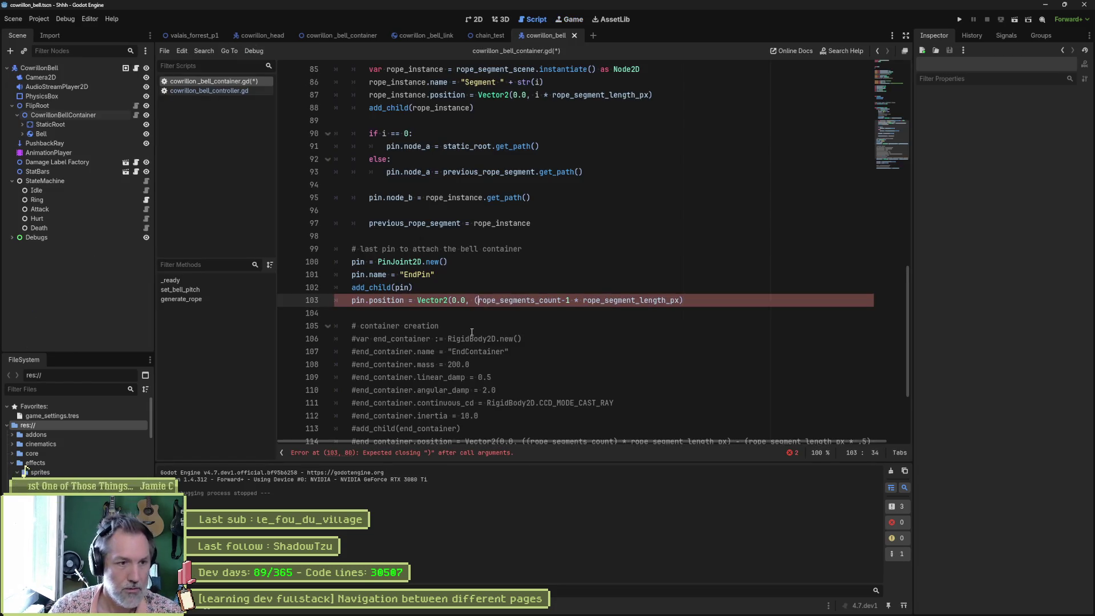
key(ctrl+Right)
key(ctrl+Right)
key(ctrl+Right)
key(F6)
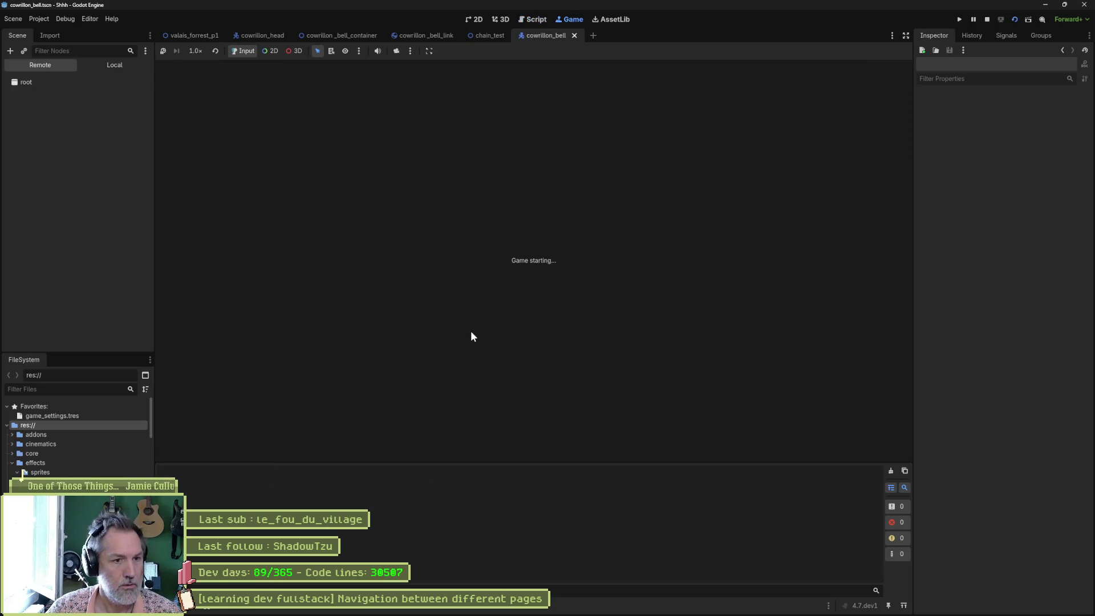
key(F8)
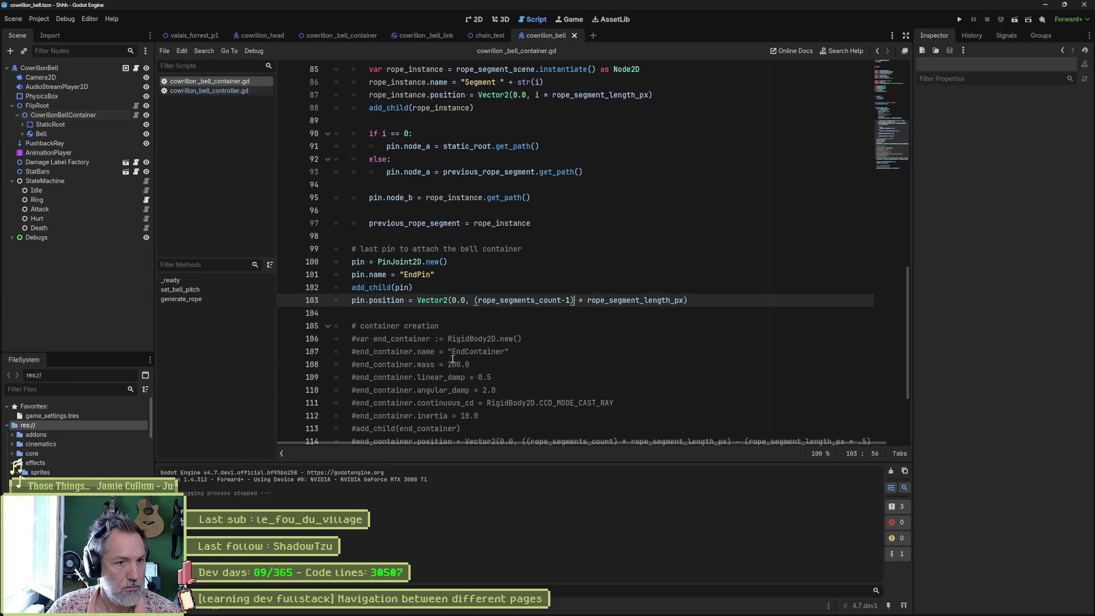
key(F6)
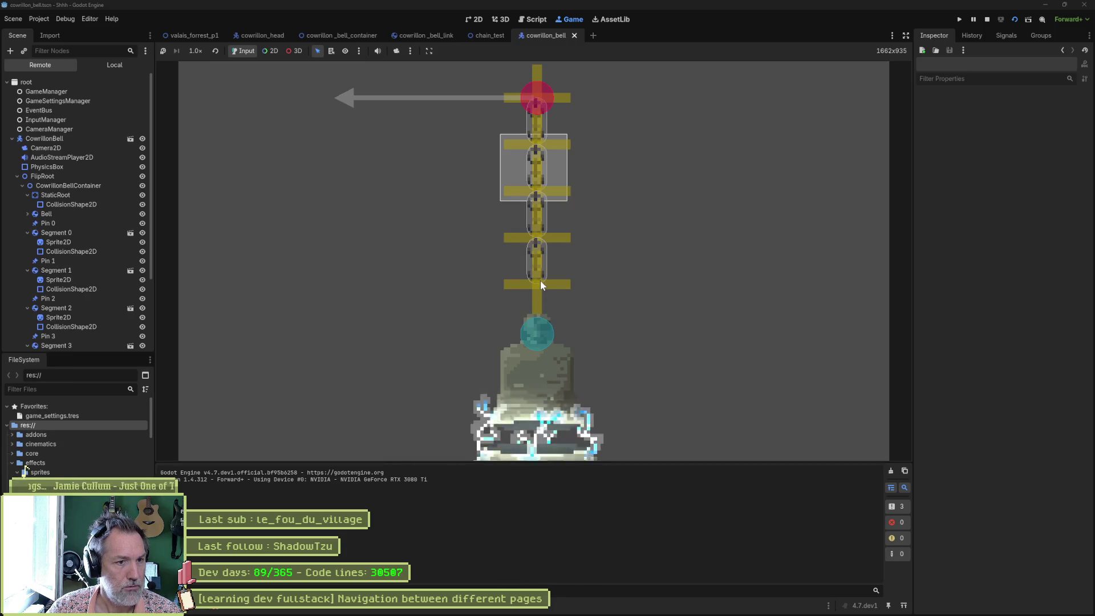
key(F8)
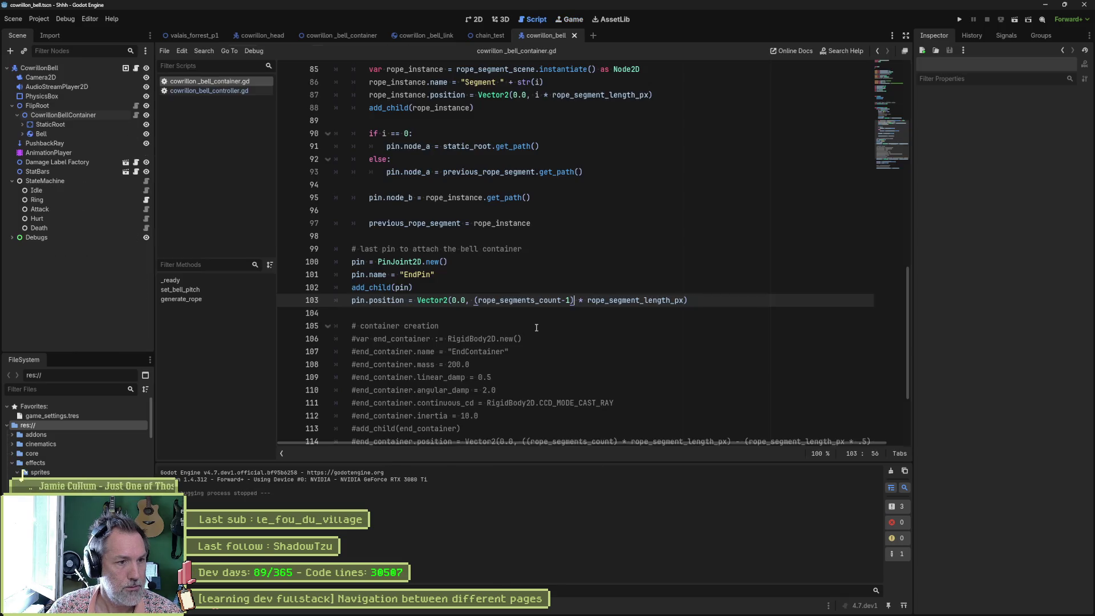
Step: Replace bell.position on line 115 with the EndPin's position expression, then save and run
scroll(536, 327, down, 3)
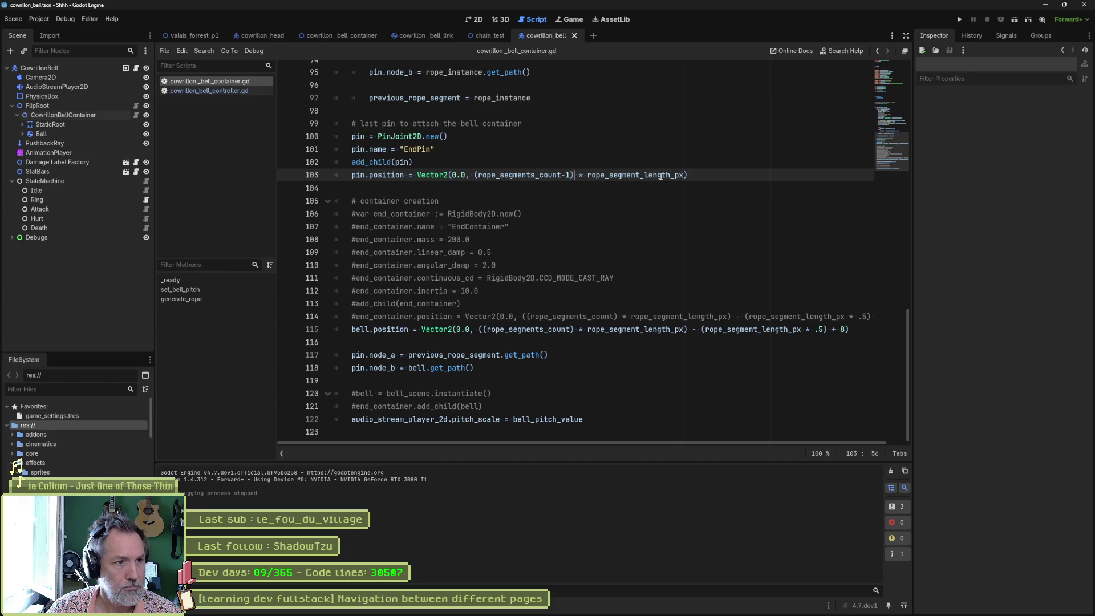
drag(417, 174, 689, 175)
key(ctrl+c)
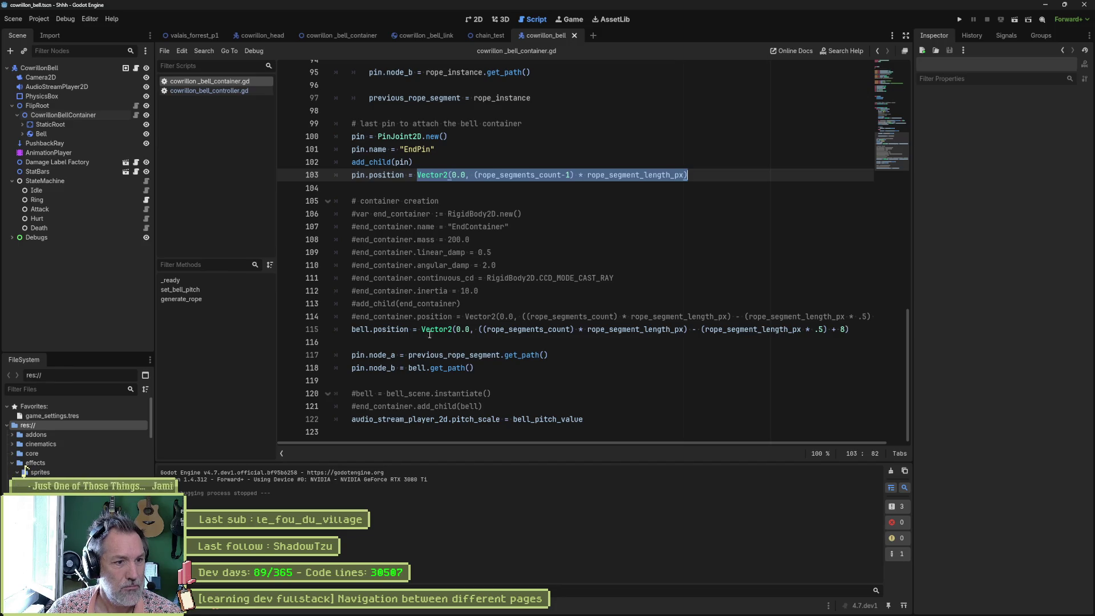
drag(422, 329, 859, 326)
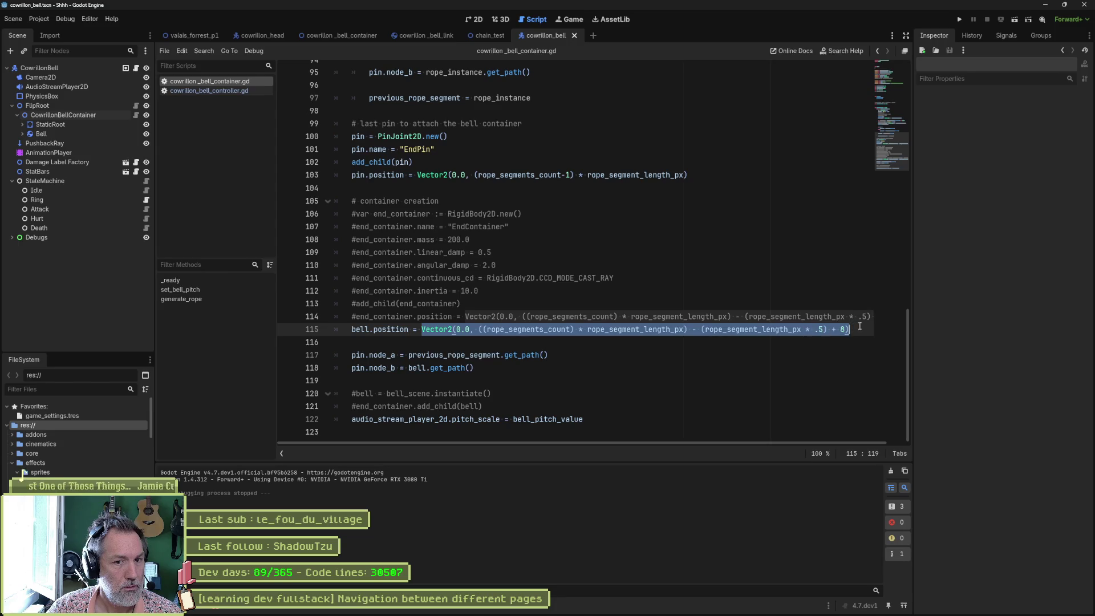
key(ctrl+v)
key(F6)
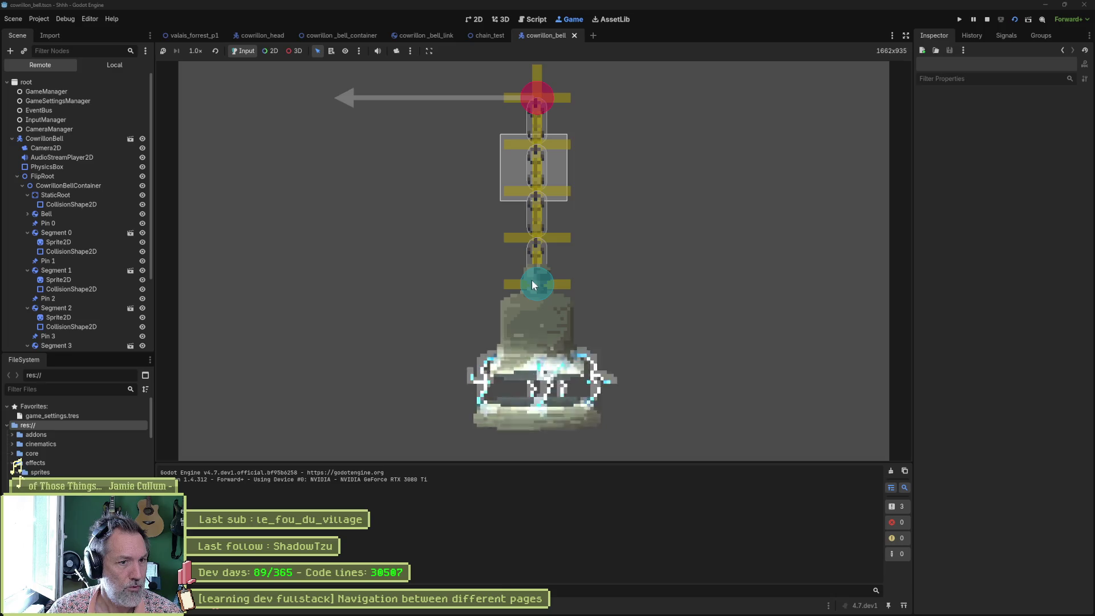
Step: Append + rope_segment_length_px * .5 to bell.position on line 115 and run the scene
key(F8)
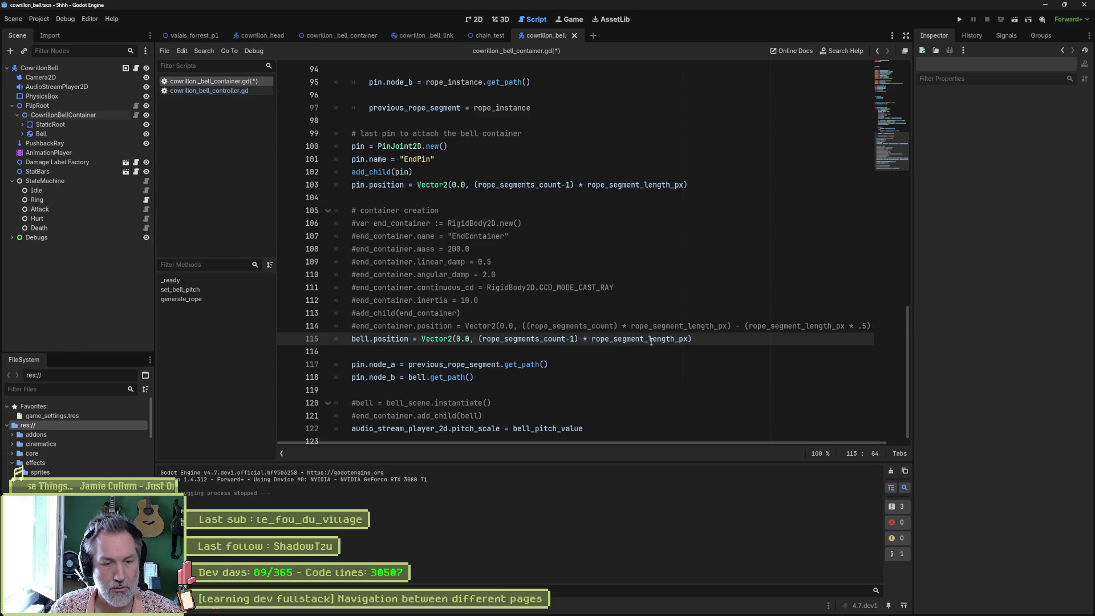
text(+ )
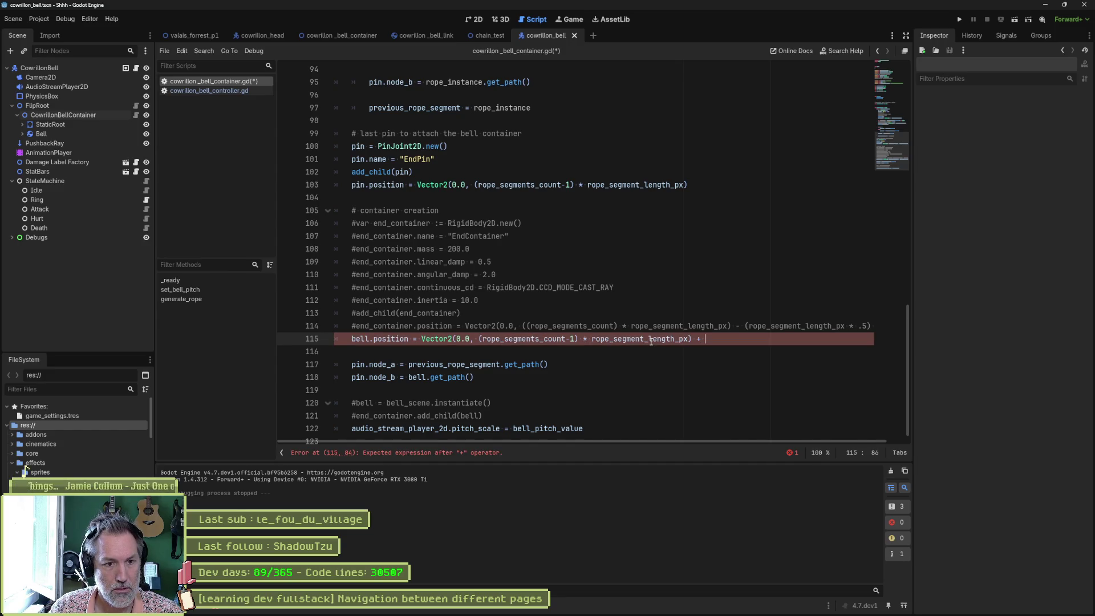
text(len)
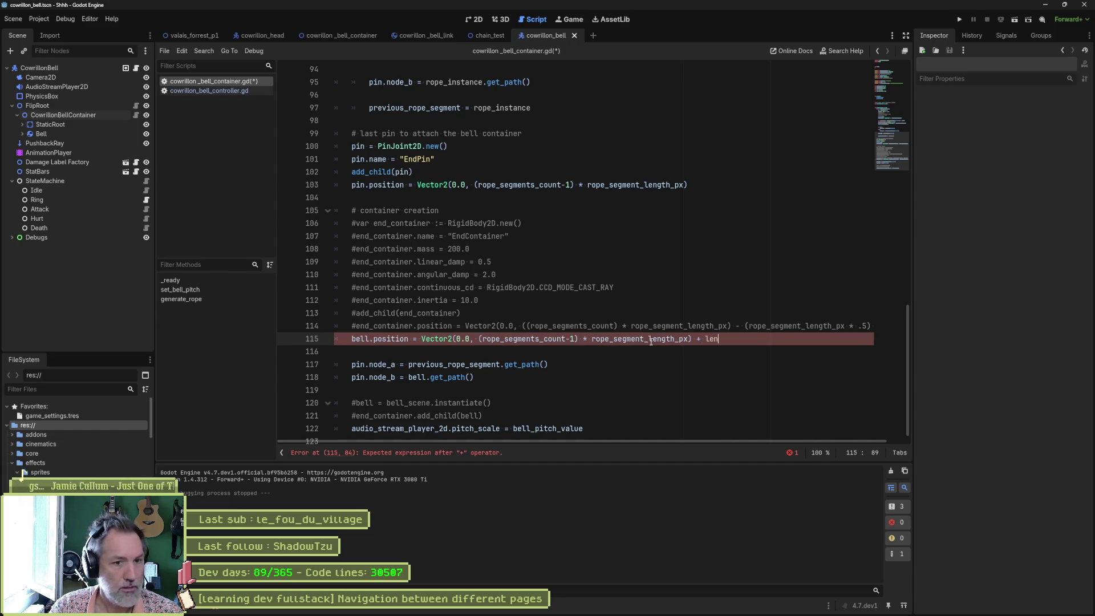
key(Down)
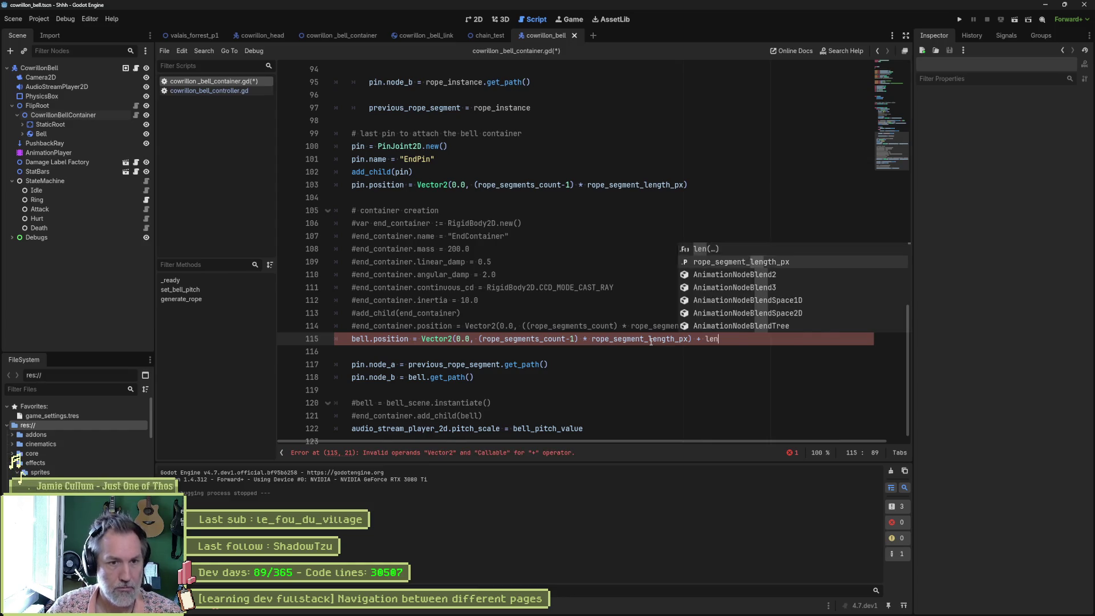
key(Return)
text(* .5)
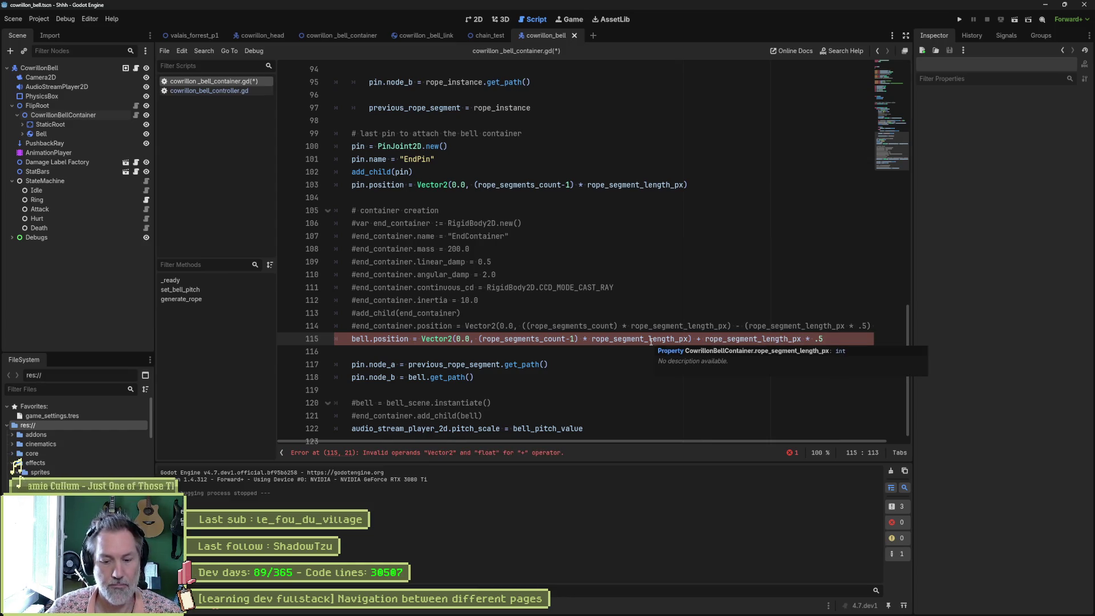
key(F6)
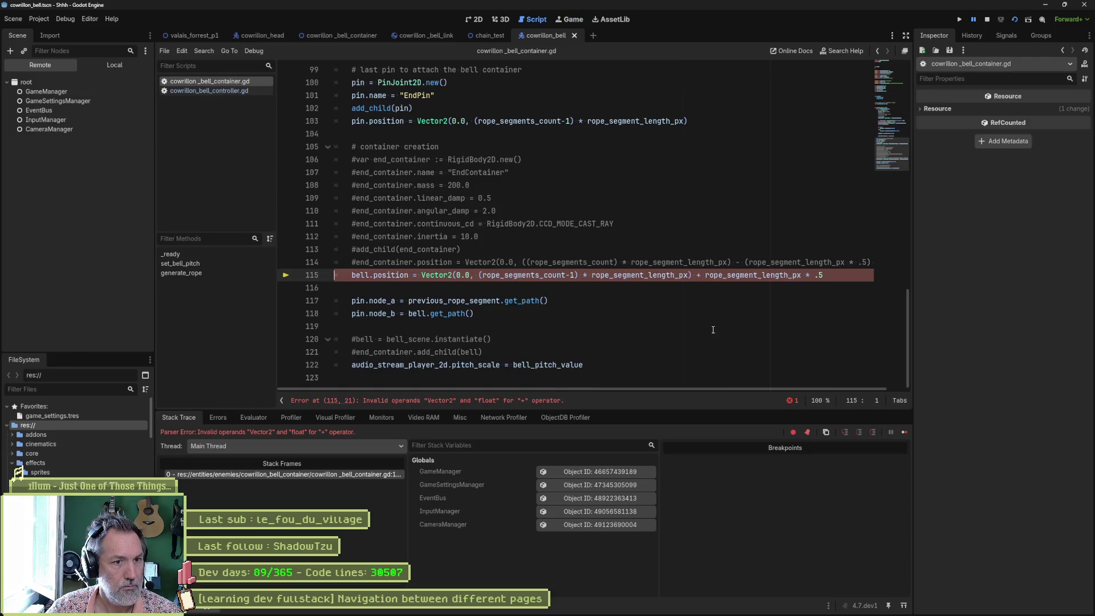
Step: Retype the broken half-segment offset on line 115 correctly and test-run the scene
drag(695, 275, 825, 275)
key(BackSpace)
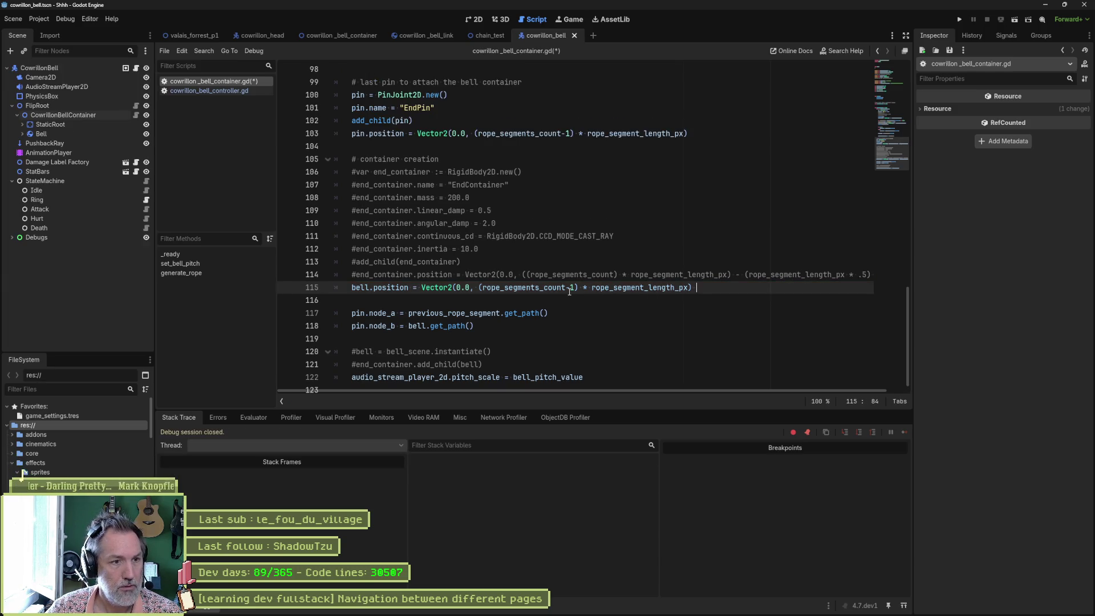
text(+ rope_segment_length_px * .5)
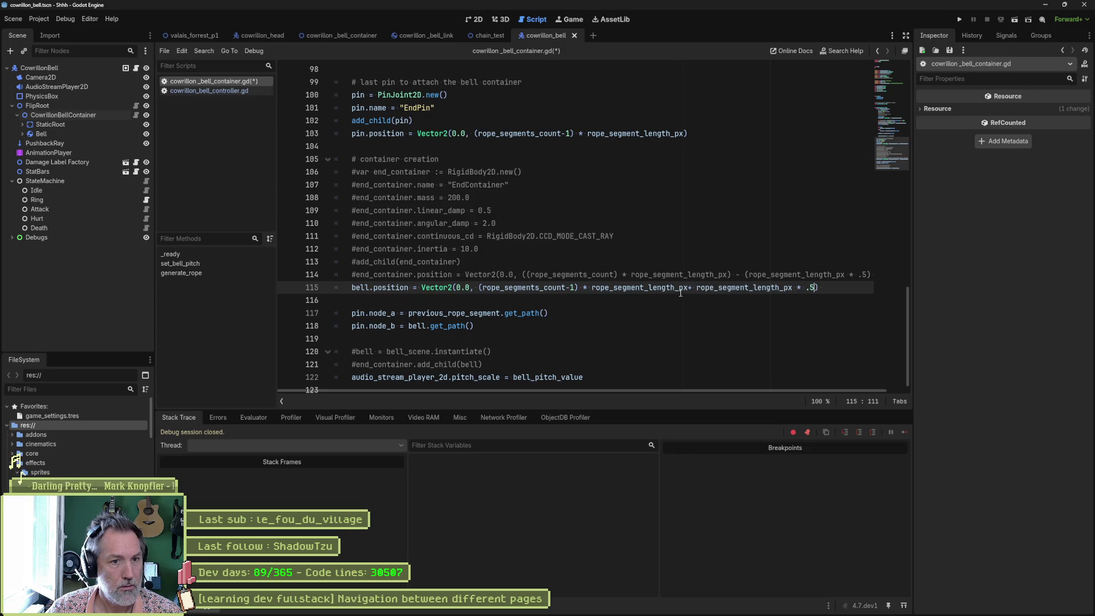
click(689, 288)
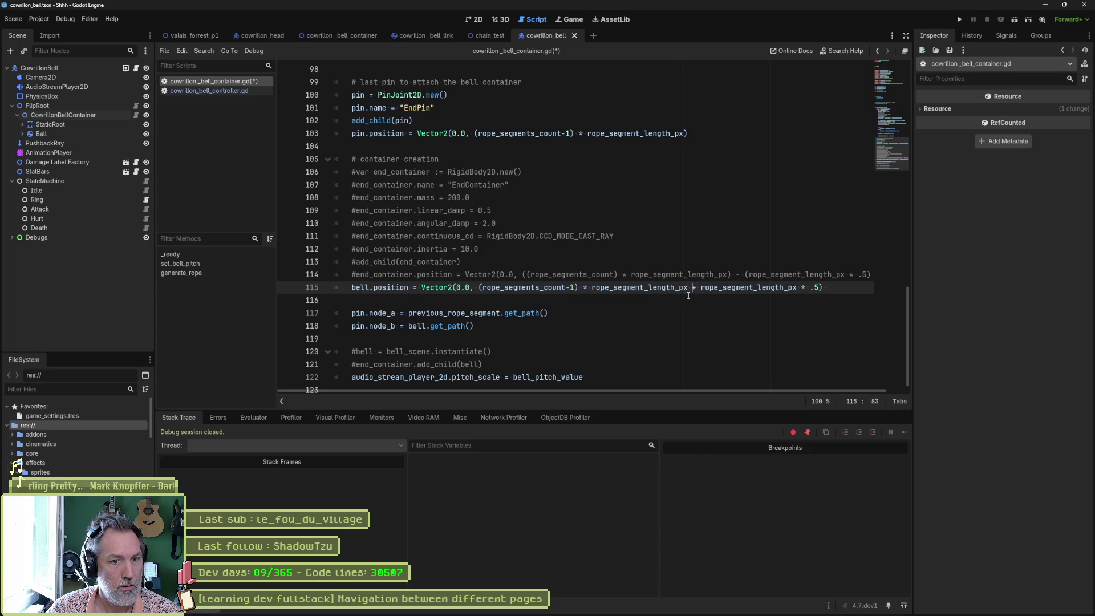
key(F6)
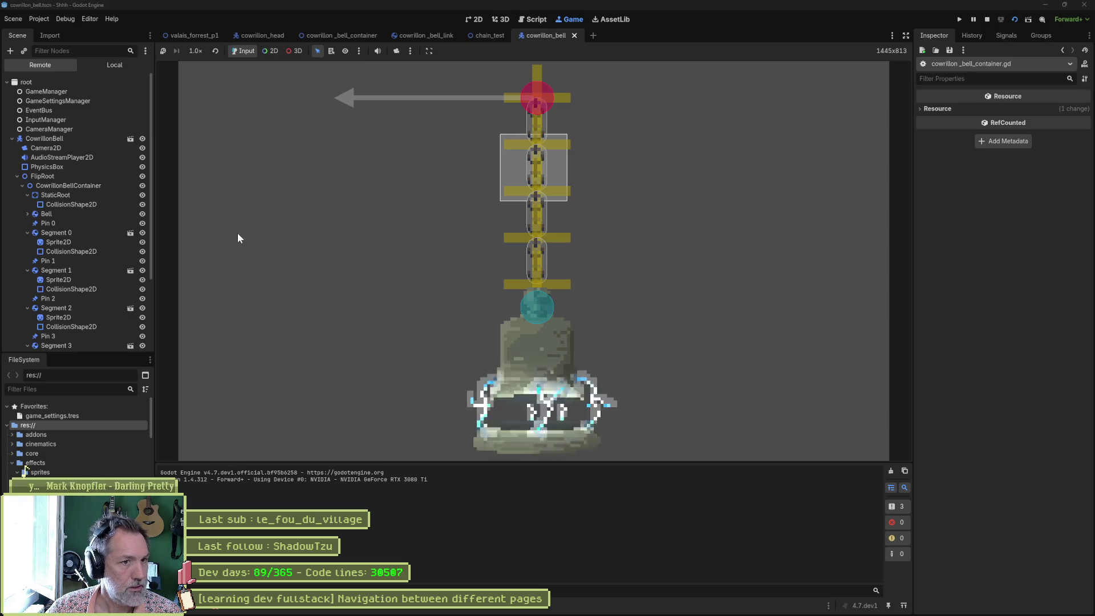
key(F8)
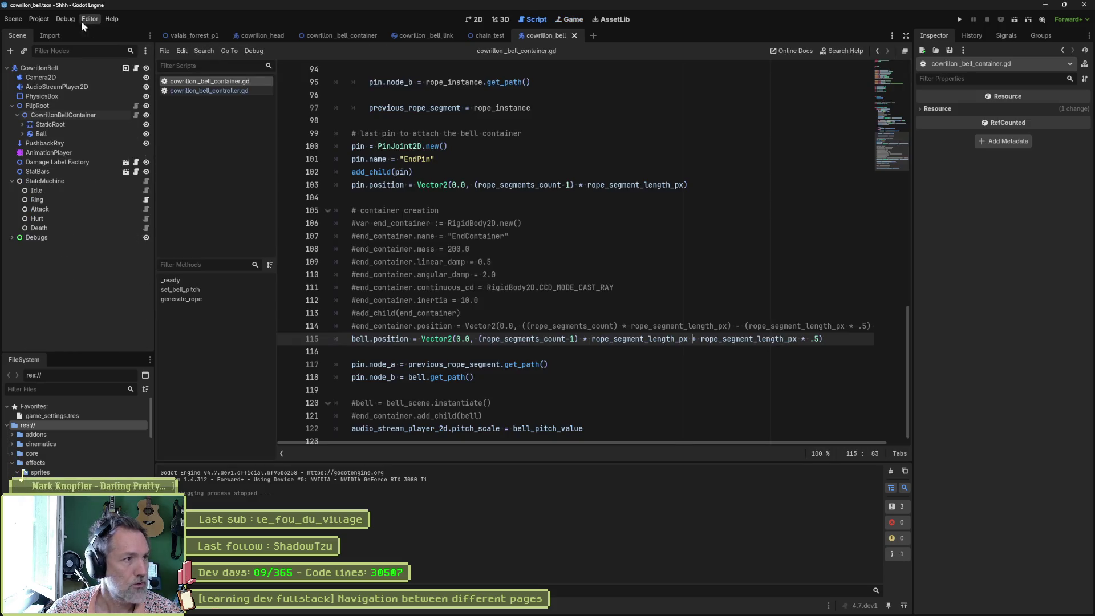
Step: Run the bell scene, nudge FlipRoot sideways to check the bell swings, then stop
click(66, 18)
key(Escape)
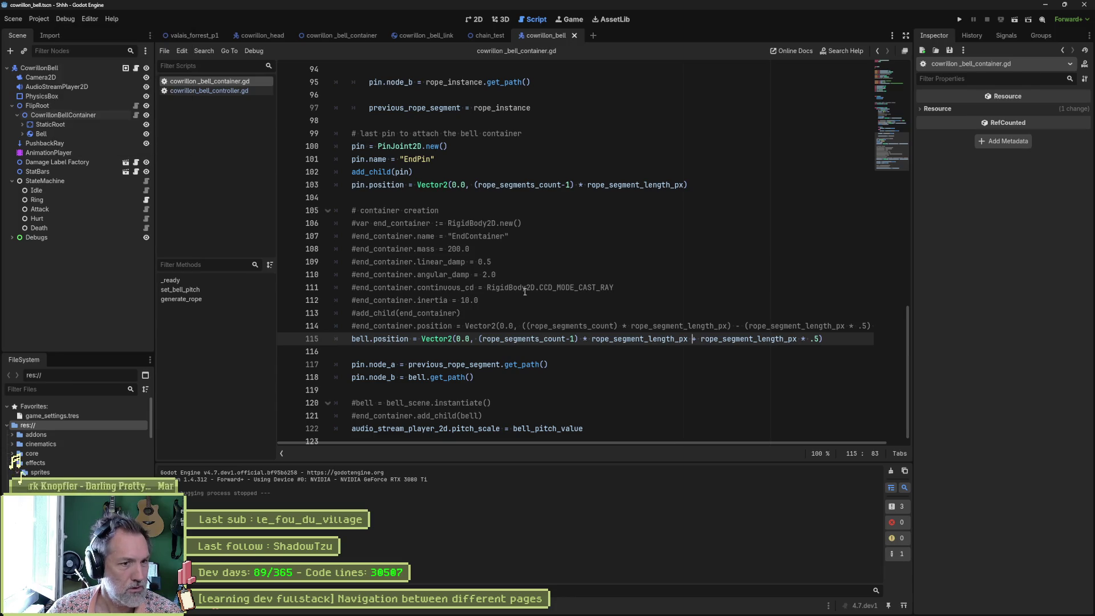
key(F6)
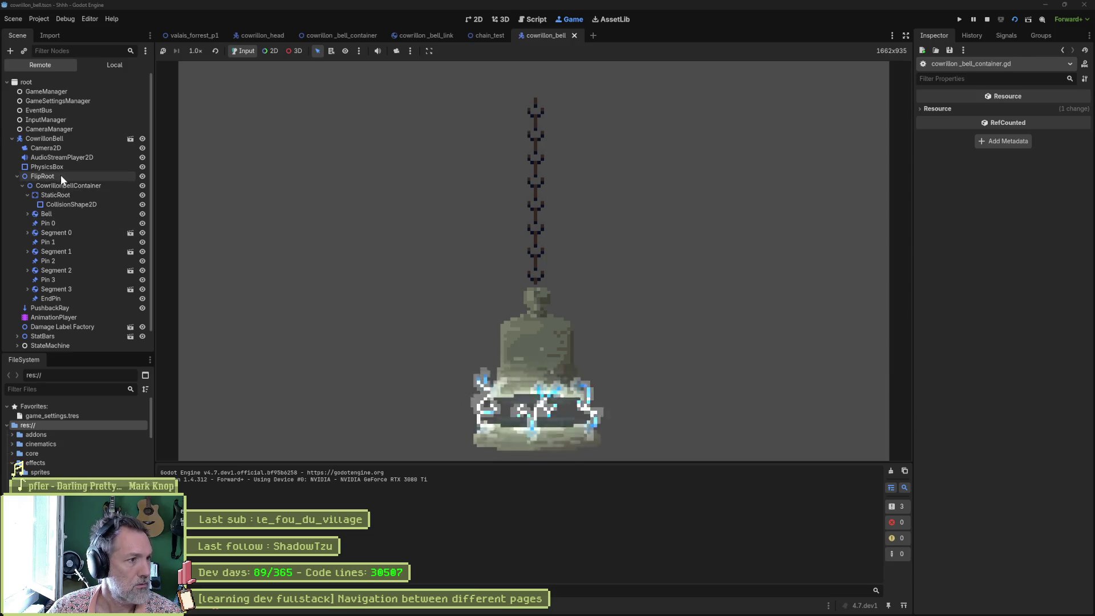
click(59, 176)
drag(1047, 149, 1049, 149)
key(F8)
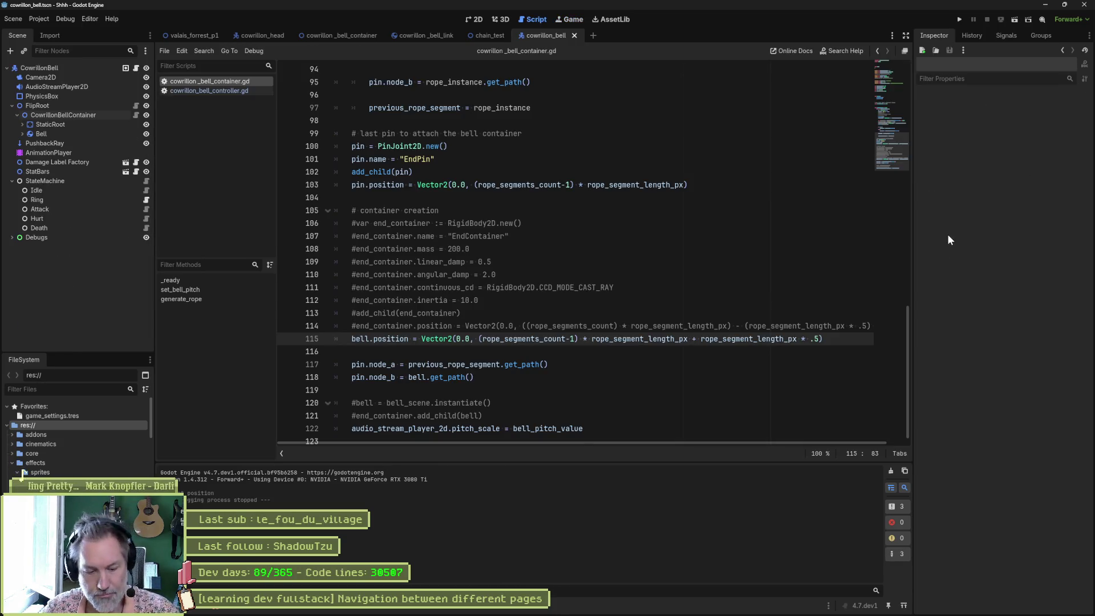